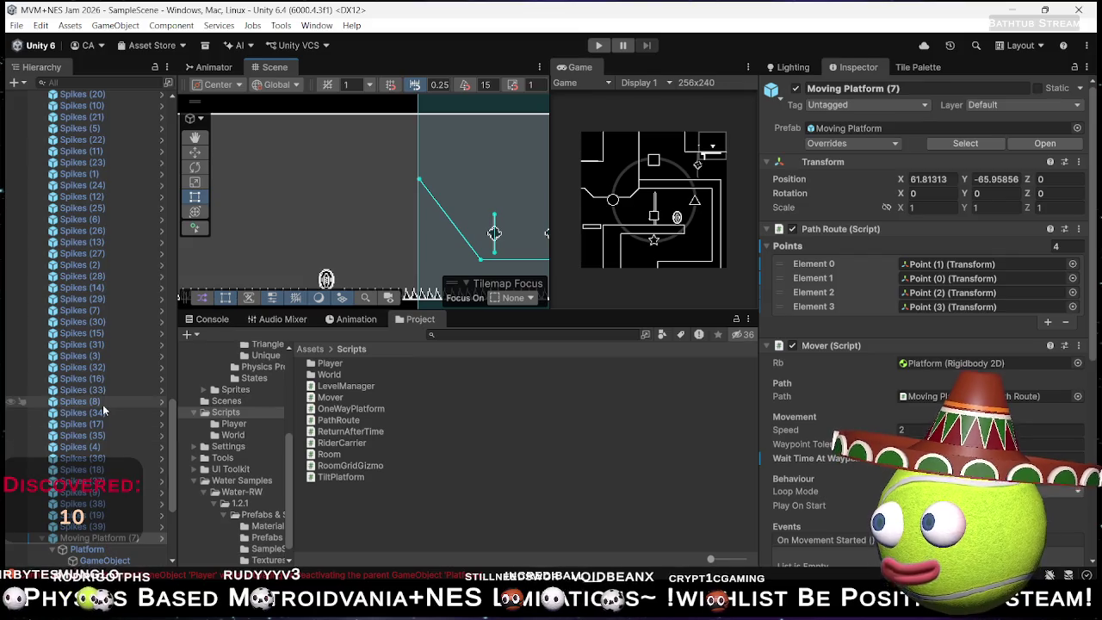
Collapse Moving Platform (7) and Blades (1) in the Hierarchy and switch to the Move tool.
left_click(121, 540)
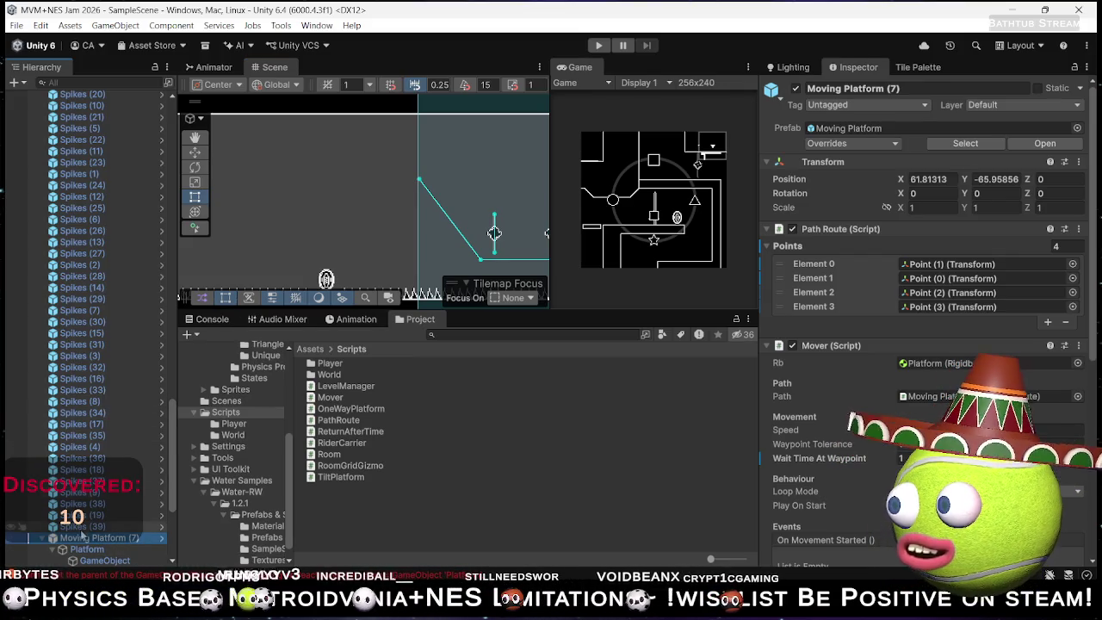
scroll(86, 370, "down", 5)
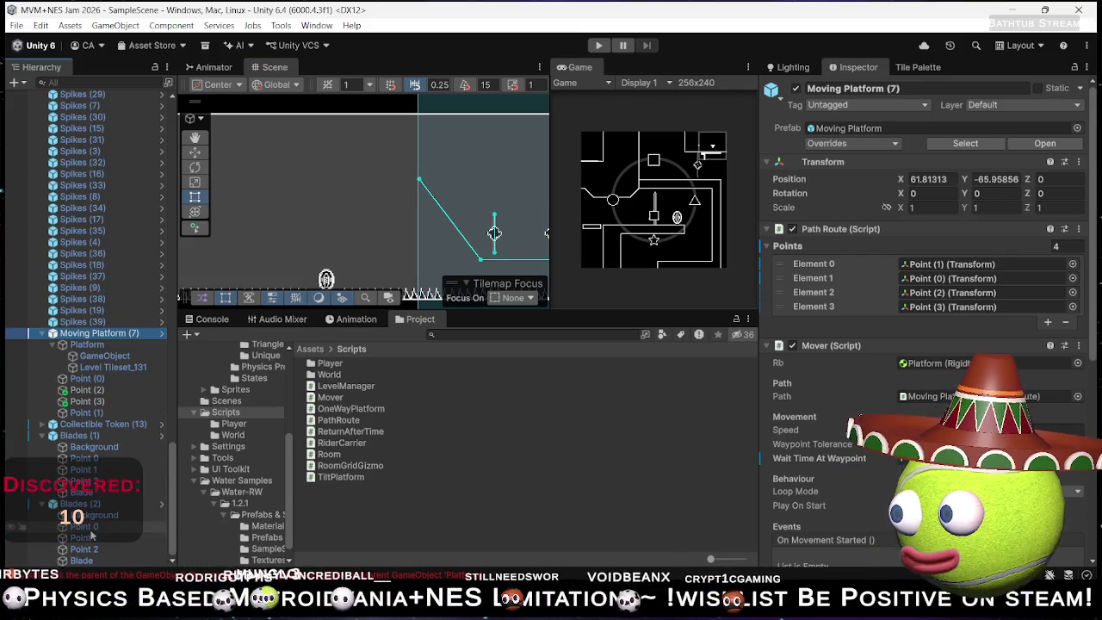
left_click(41, 333)
scroll(345, 251, "down", 3)
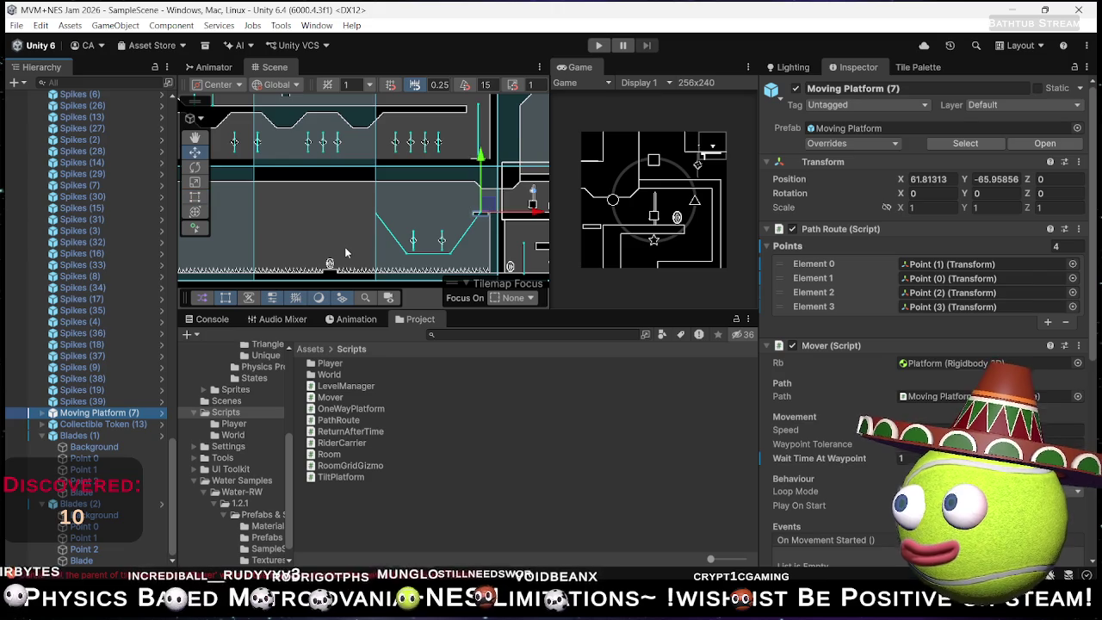
key("w")
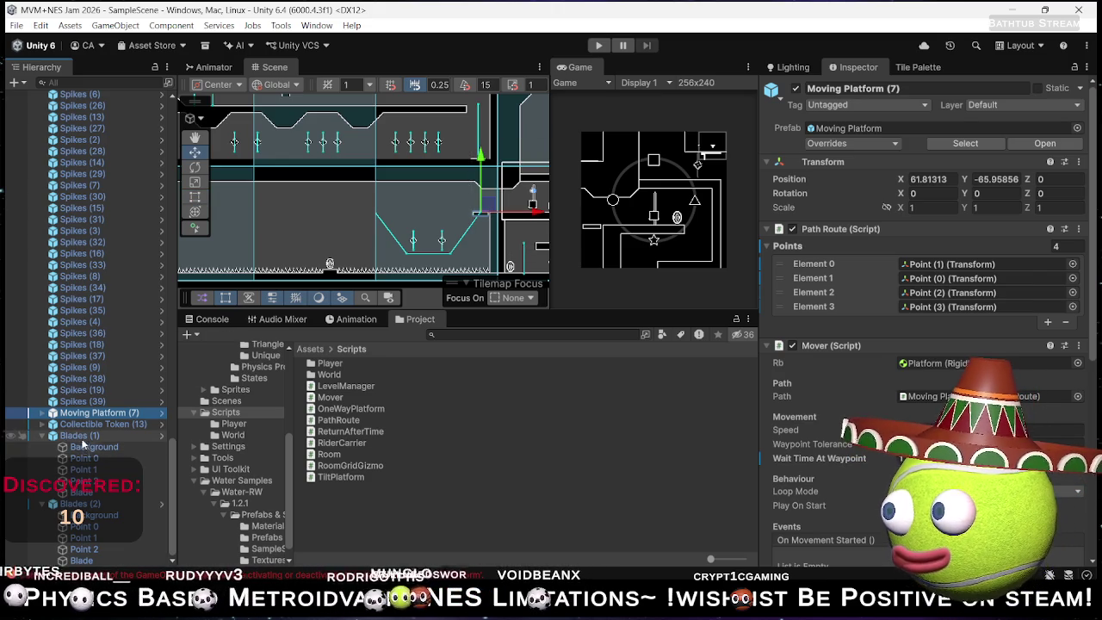
left_click(42, 436)
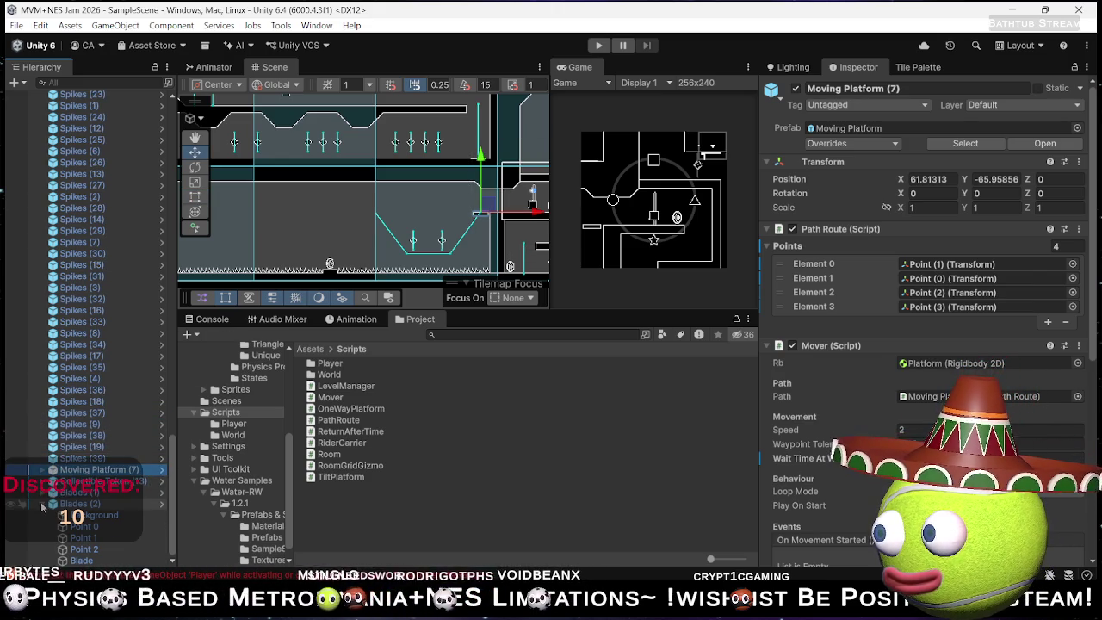
scroll(77, 529, "up", 2)
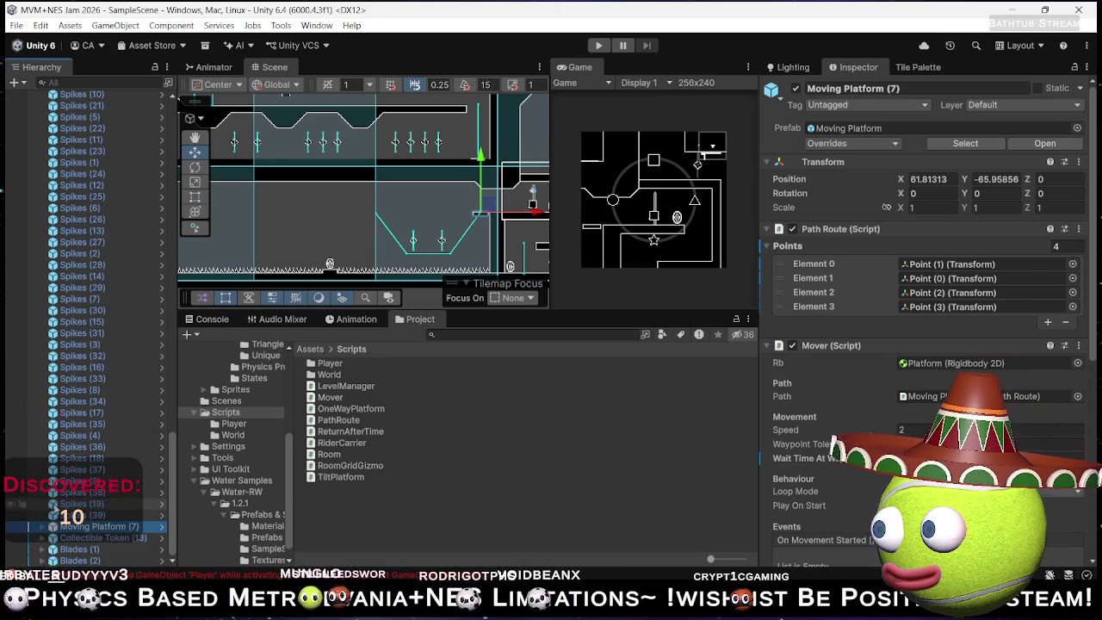
Move Collectible Token (13) above Moving Platform (7), then duplicate the platform with Blades (1) and (2).
left_click_drag(93, 538, 89, 525)
left_click(90, 537)
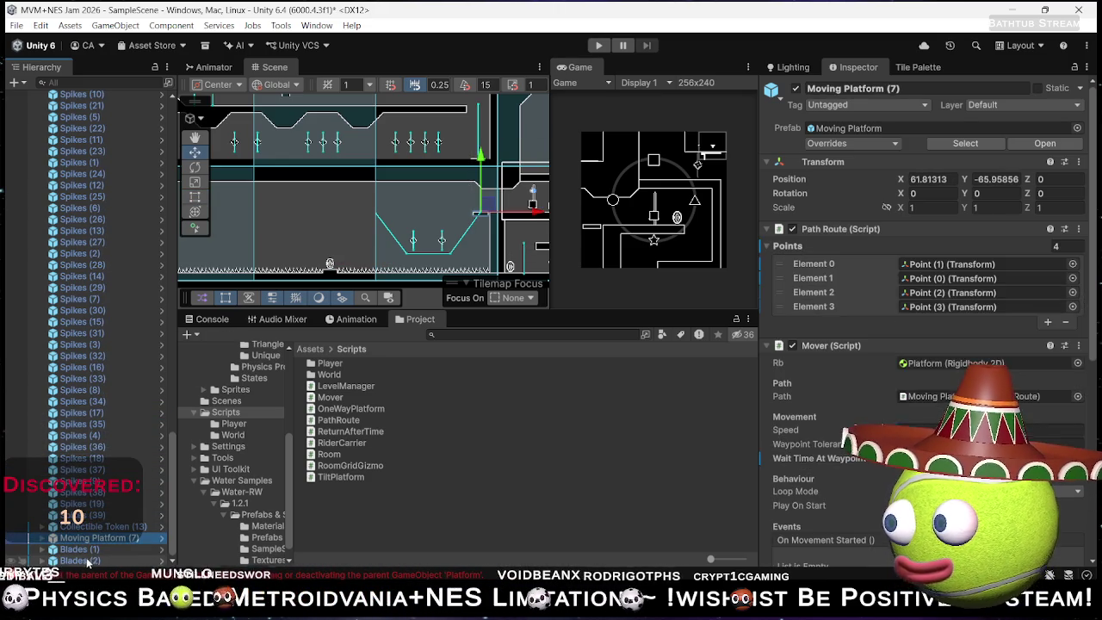
left_click(86, 560, "shift")
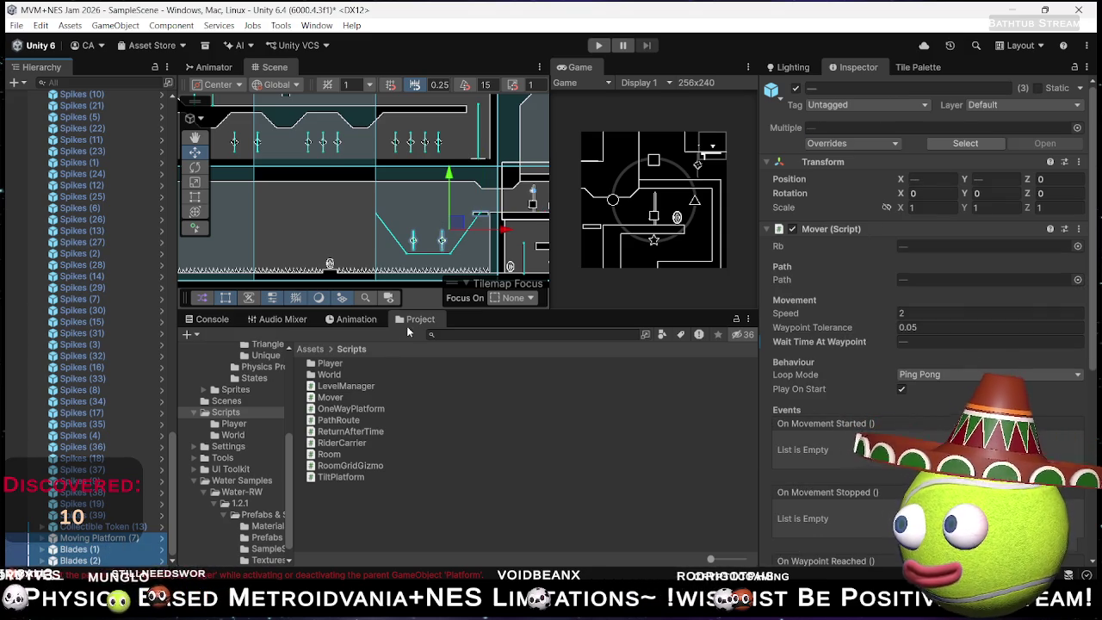
key("ctrl+d")
Slide Moving Platform (8) with Blades (3) and (4) left over the next level section.
left_click_drag(459, 232, 327, 232)
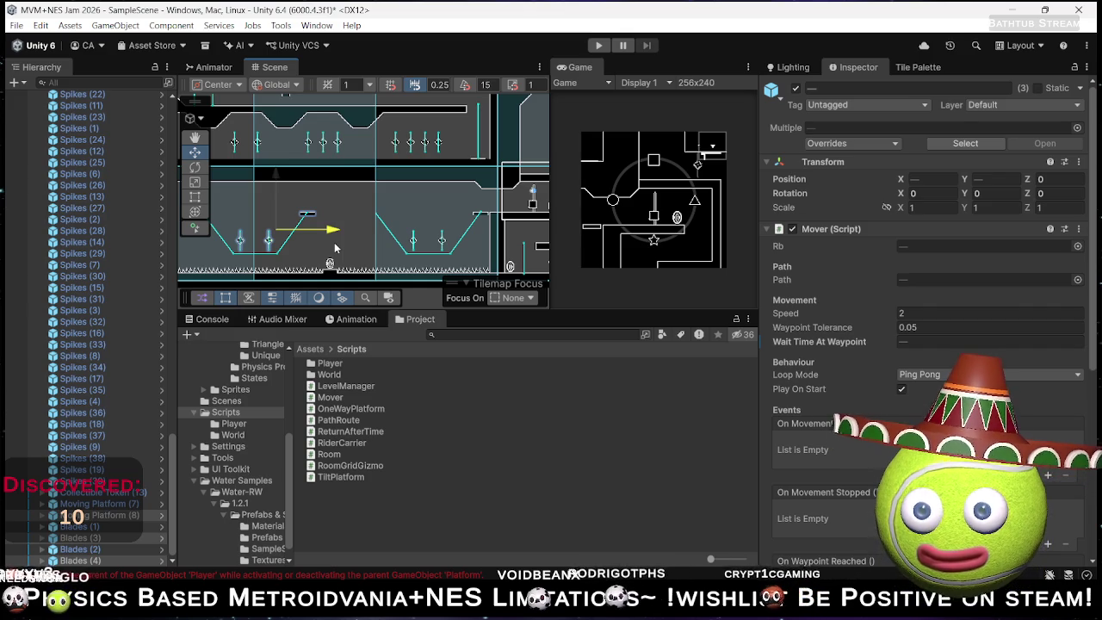
mouse_move(336, 248)
left_mouse_down()
mouse_move(383, 211)
mouse_move(432, 205)
left_mouse_up()
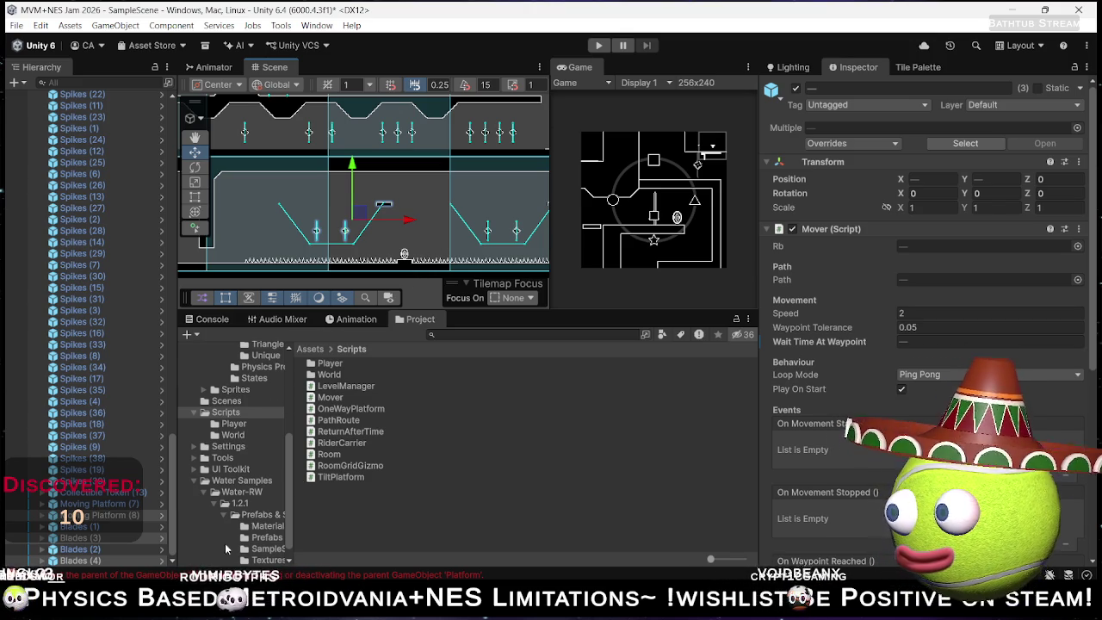
scroll(261, 491, "down", 1)
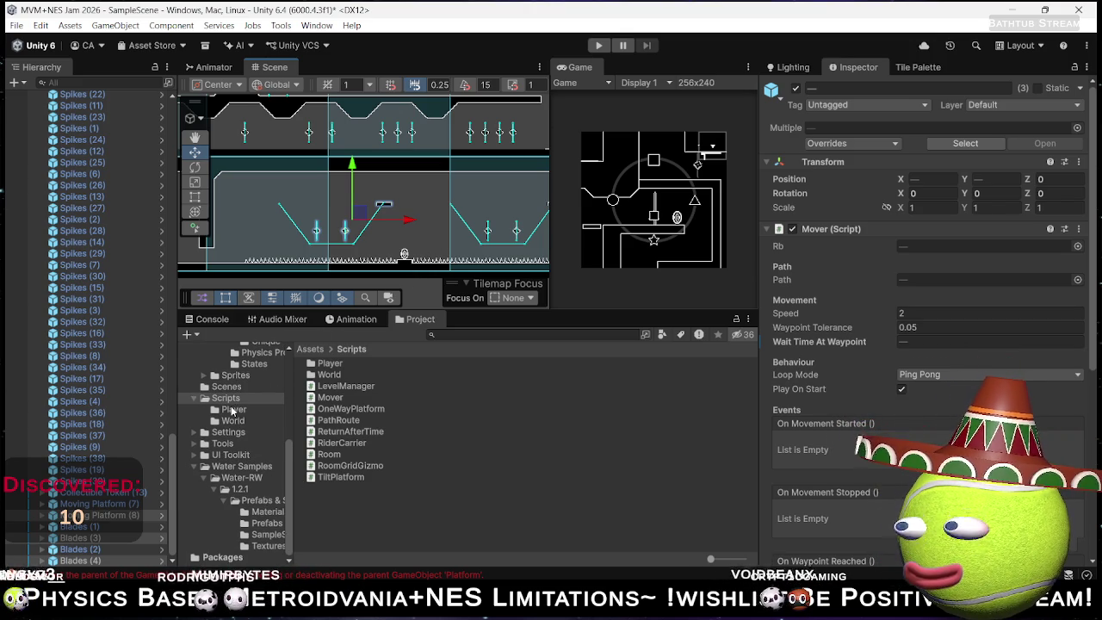
scroll(234, 409, "up", 5)
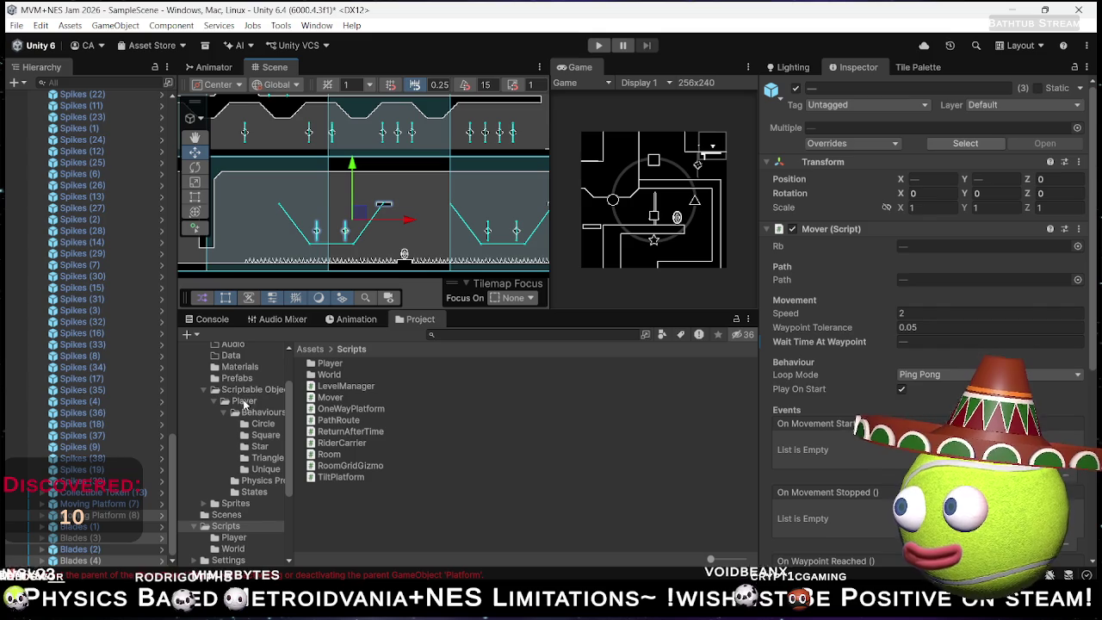
left_click(236, 378)
Drop in a Moving Platform prefab as Moving Platform (9) at X 42, Y -73.61 between spikes, then expand its points.
mouse_move(356, 410)
left_mouse_down()
mouse_move(410, 237)
mouse_move(406, 251)
left_mouse_up()
scroll(416, 266, "up", 5)
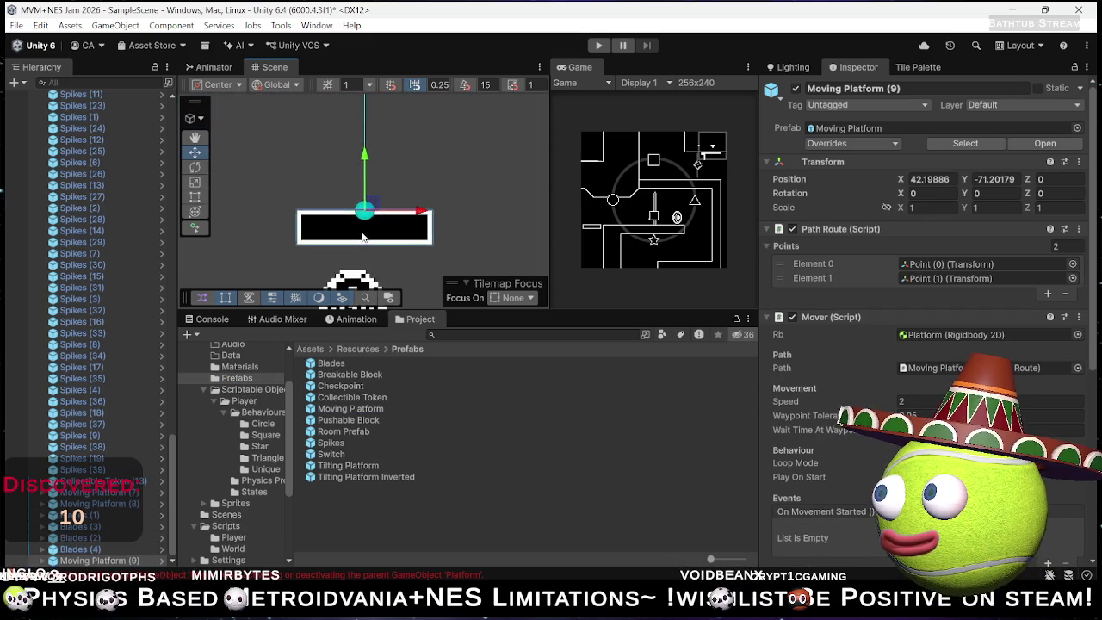
scroll(362, 242, "down", 2)
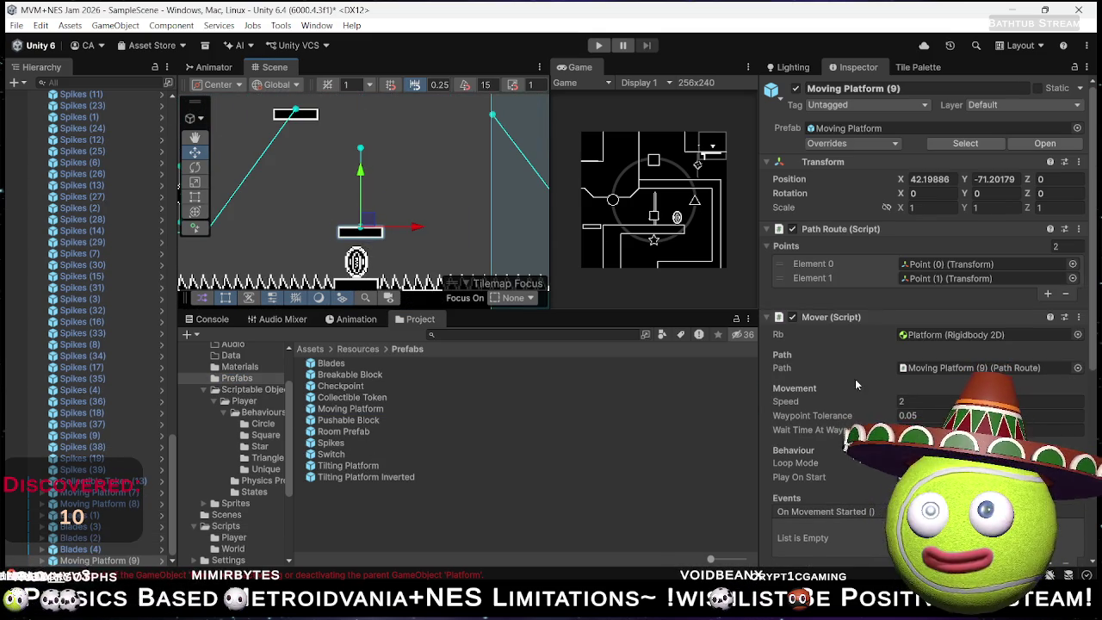
scroll(848, 379, "down", 5)
scroll(850, 401, "up", 5)
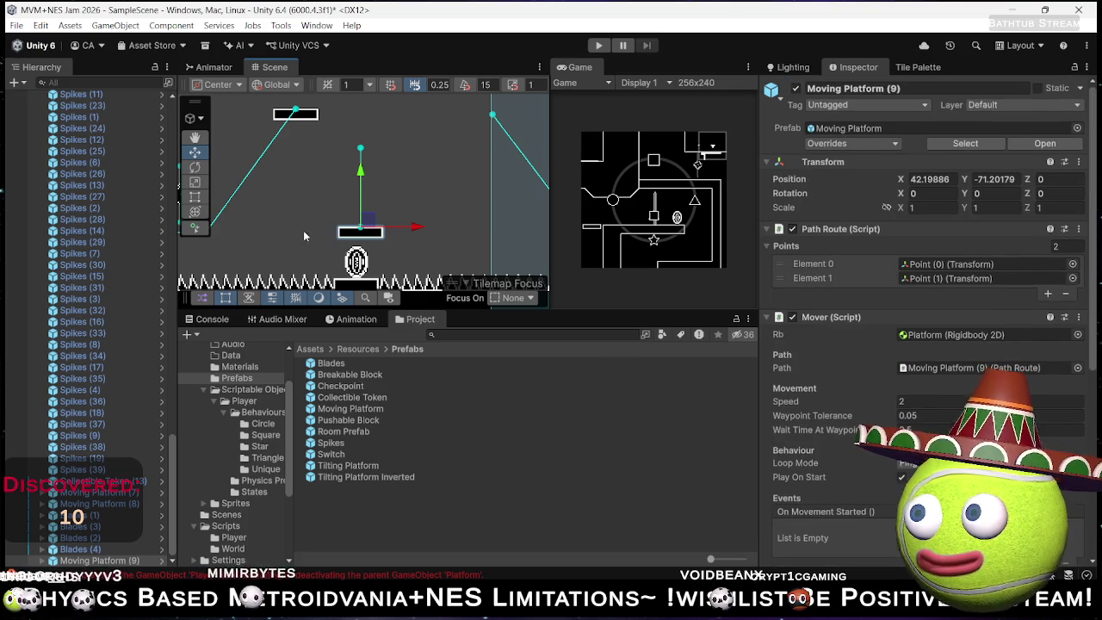
left_click_drag(369, 219, 365, 274)
scroll(379, 206, "up", 5)
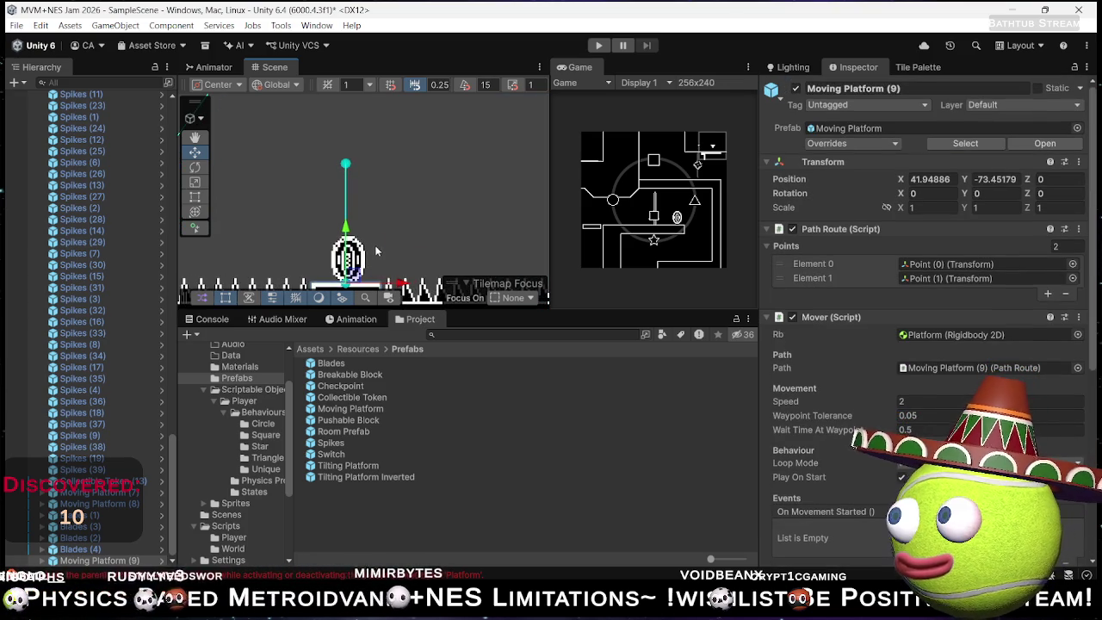
scroll(378, 191, "up", 3)
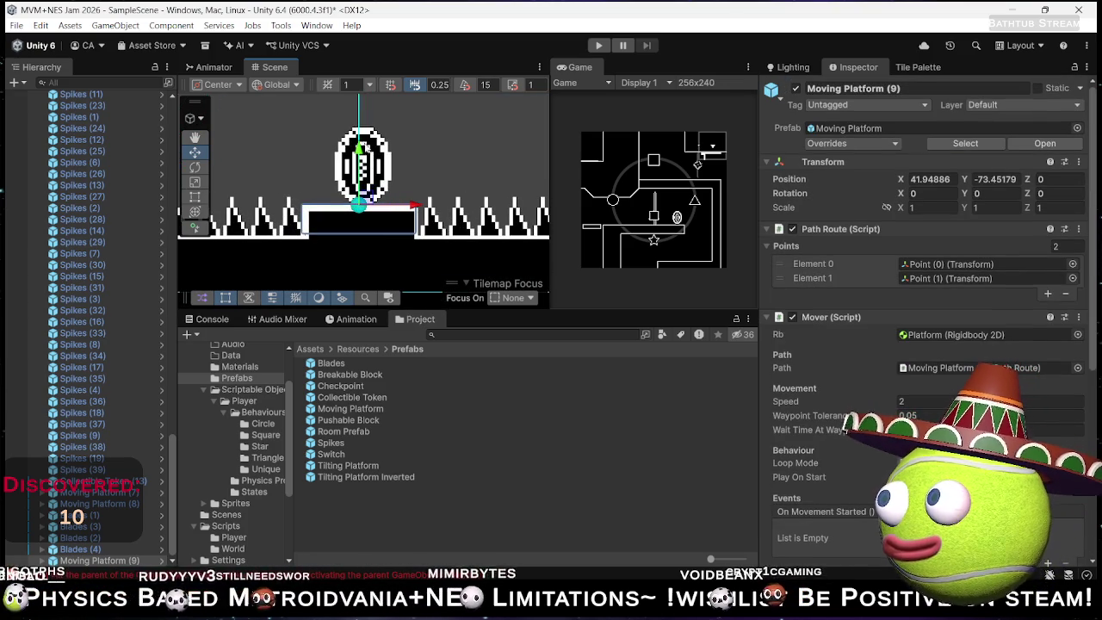
left_click_drag(359, 212, 416, 219)
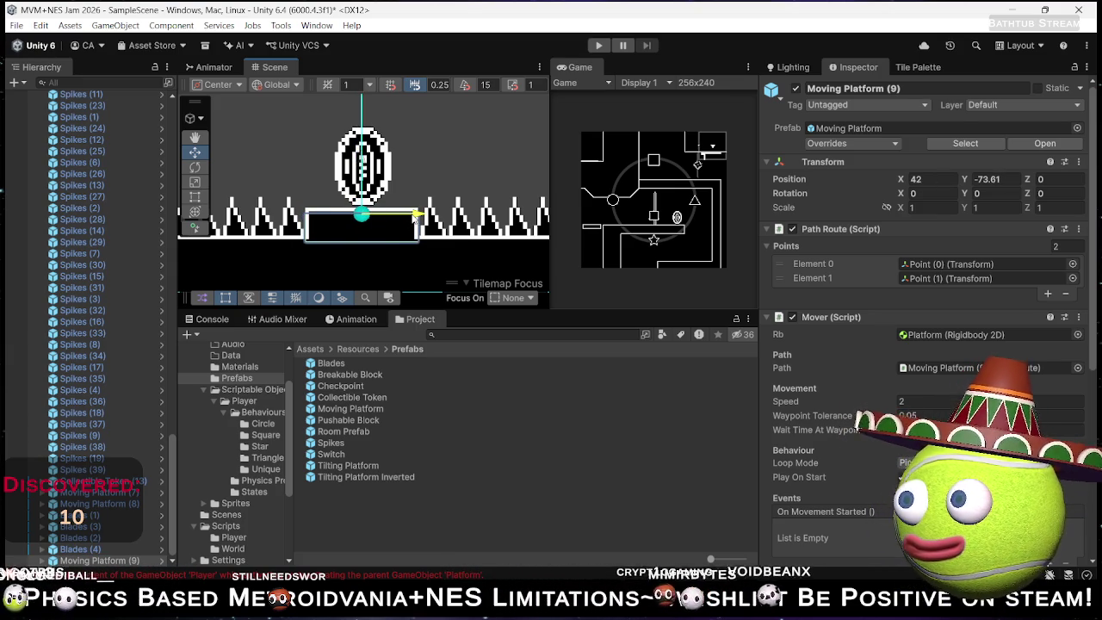
key("f")
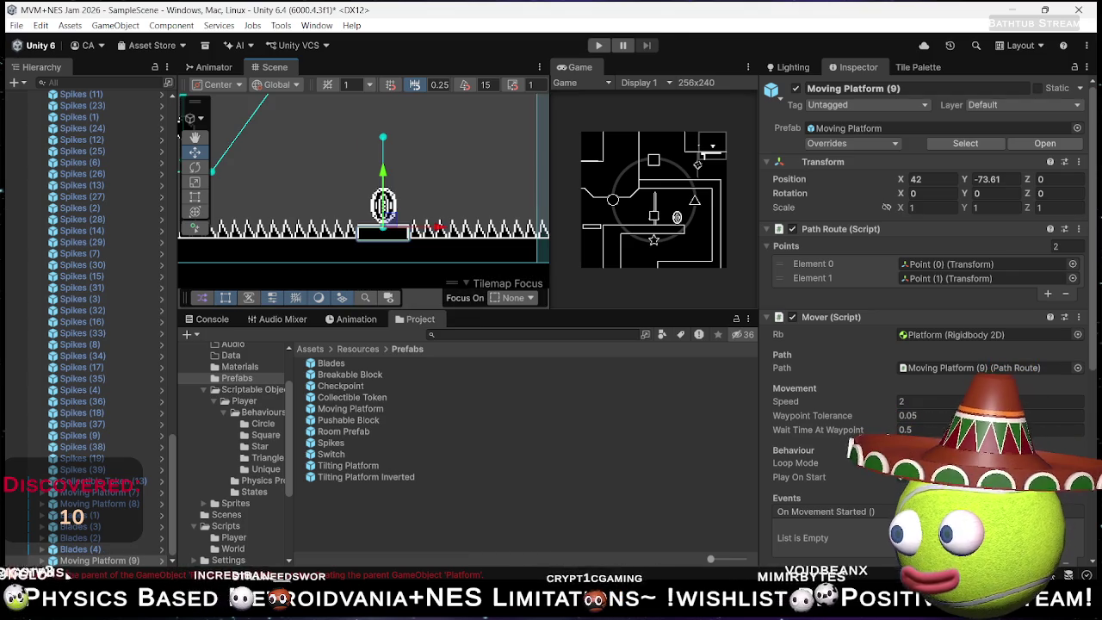
left_click(43, 561)
left_click(93, 560)
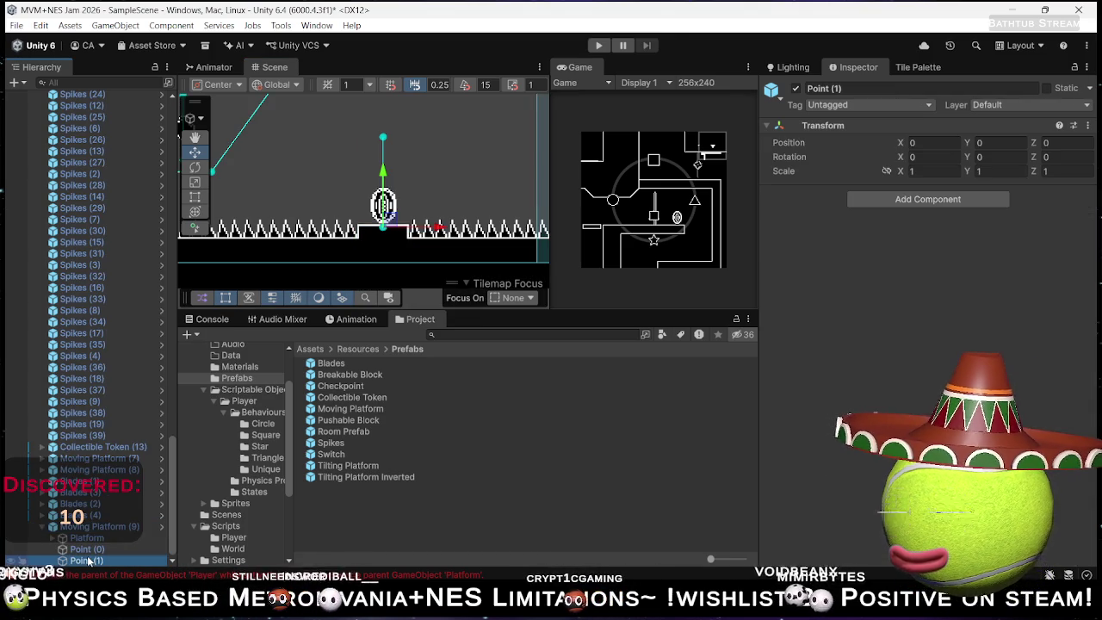
Raise Moving Platform (9)'s Point (0) to Y 7.61 for a vertical path.
left_click(86, 548)
key("f")
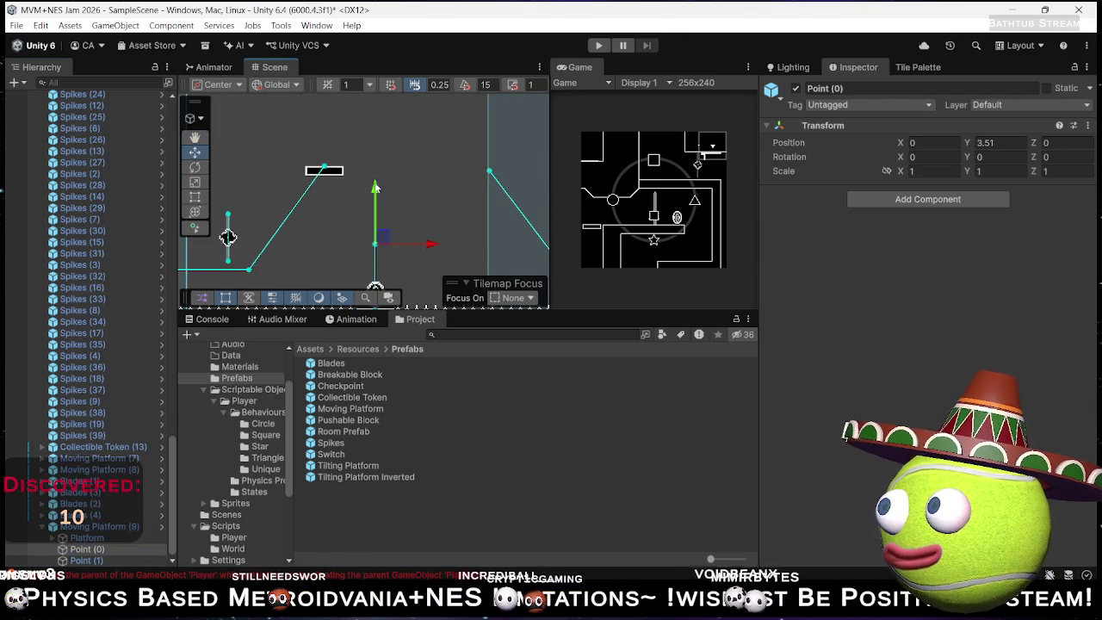
scroll(355, 142, "up", 3)
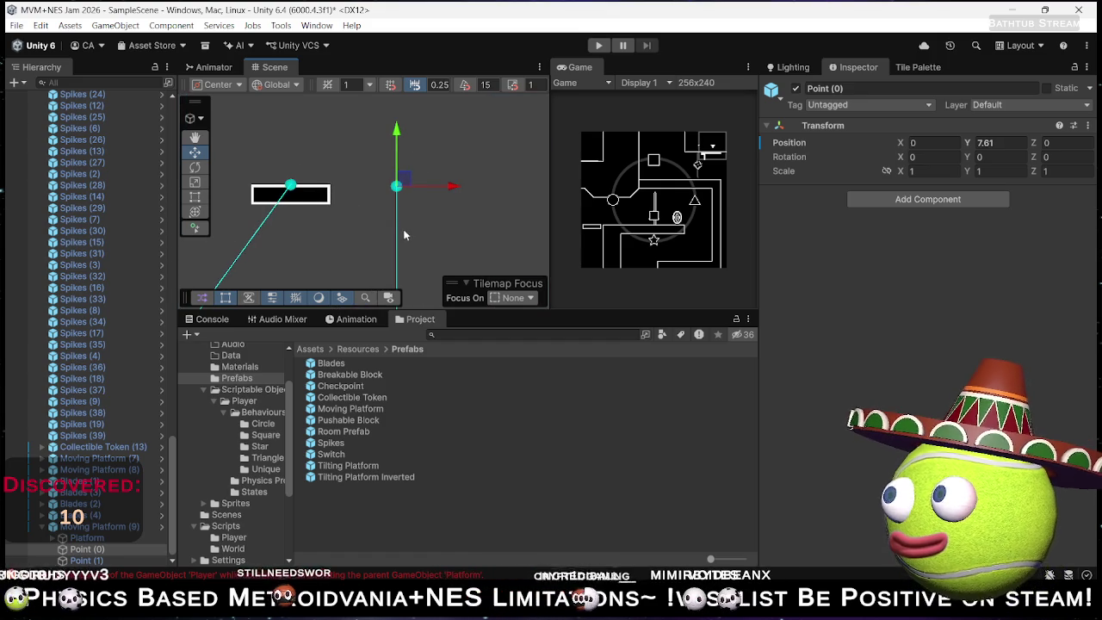
scroll(336, 230, "down", 3)
left_click_drag(332, 253, 394, 201)
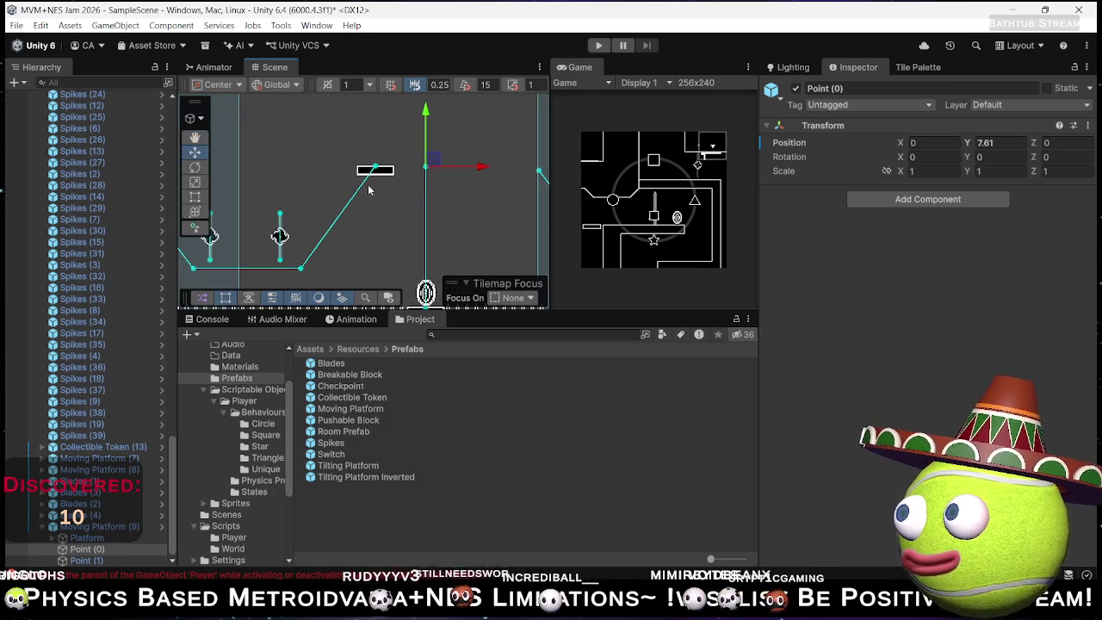
left_click(385, 173)
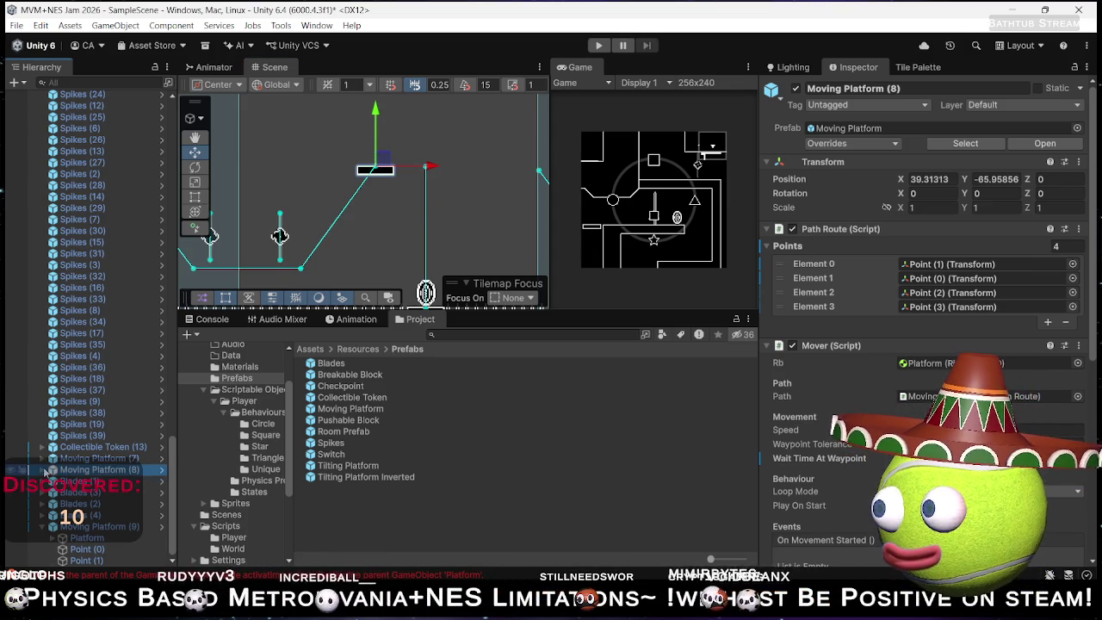
Expand Moving Platform (8)'s points and lower Point (1) by one snap step.
left_click(42, 470)
left_click(86, 492)
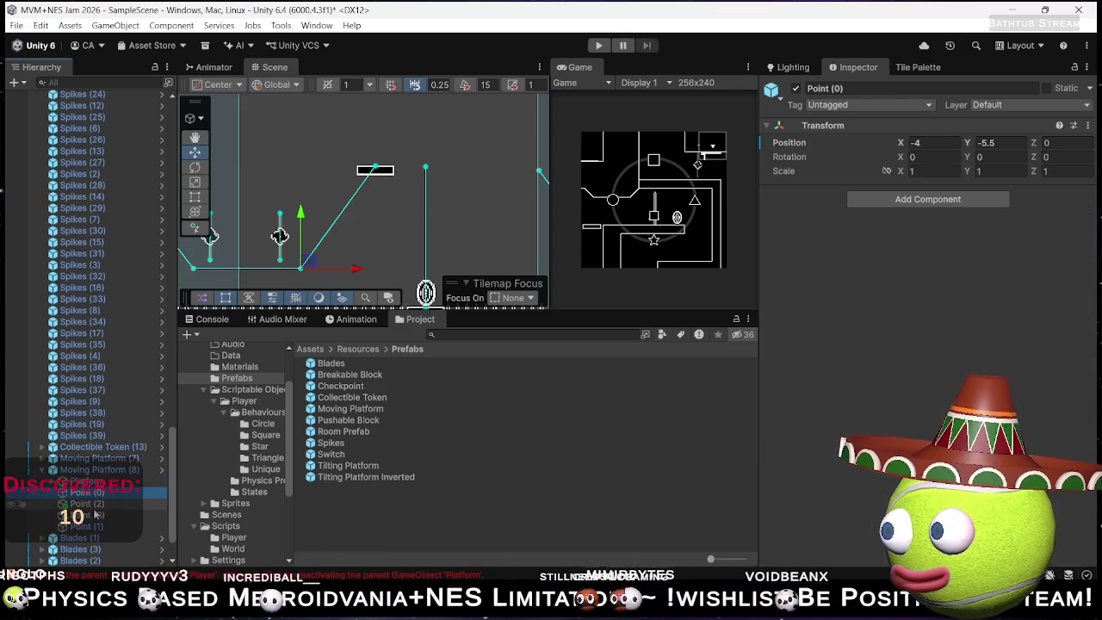
left_click(100, 526)
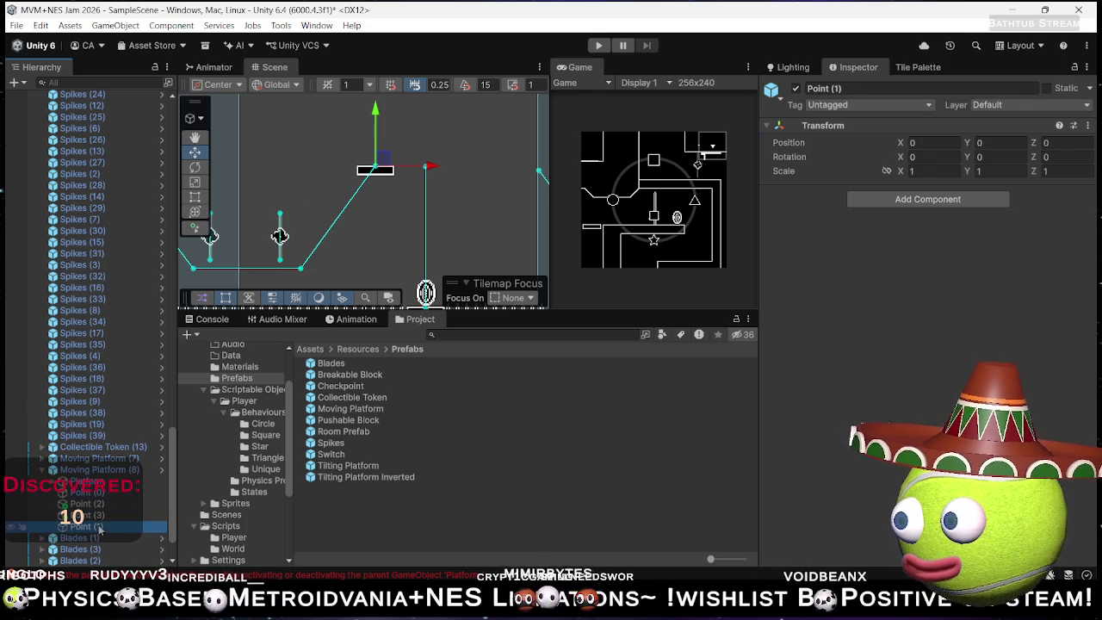
left_click_drag(100, 531, 91, 492)
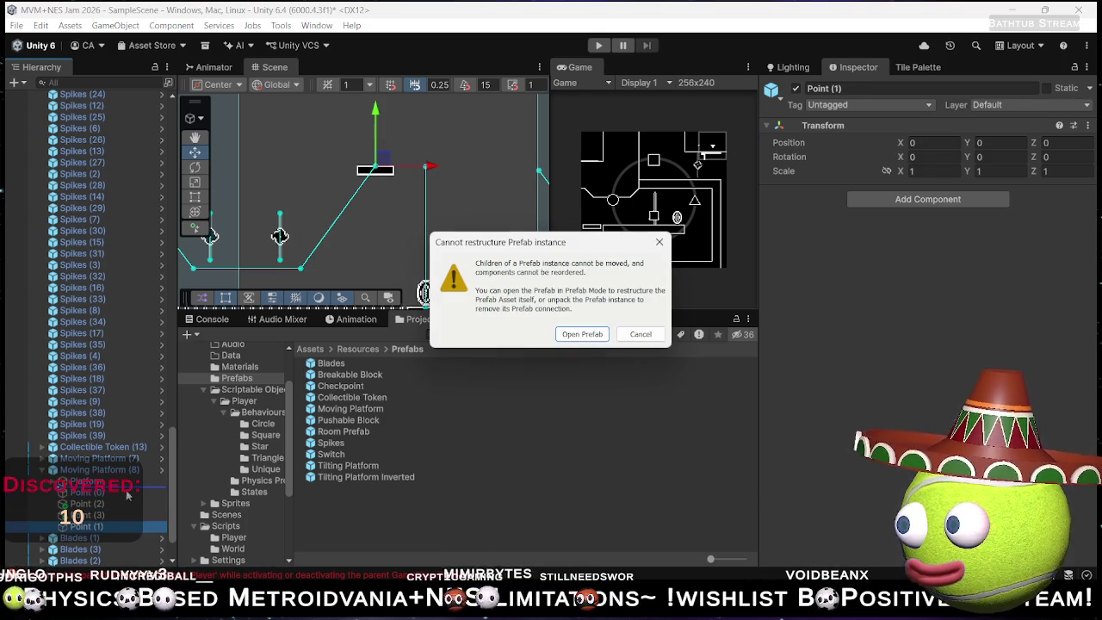
left_click(640, 334)
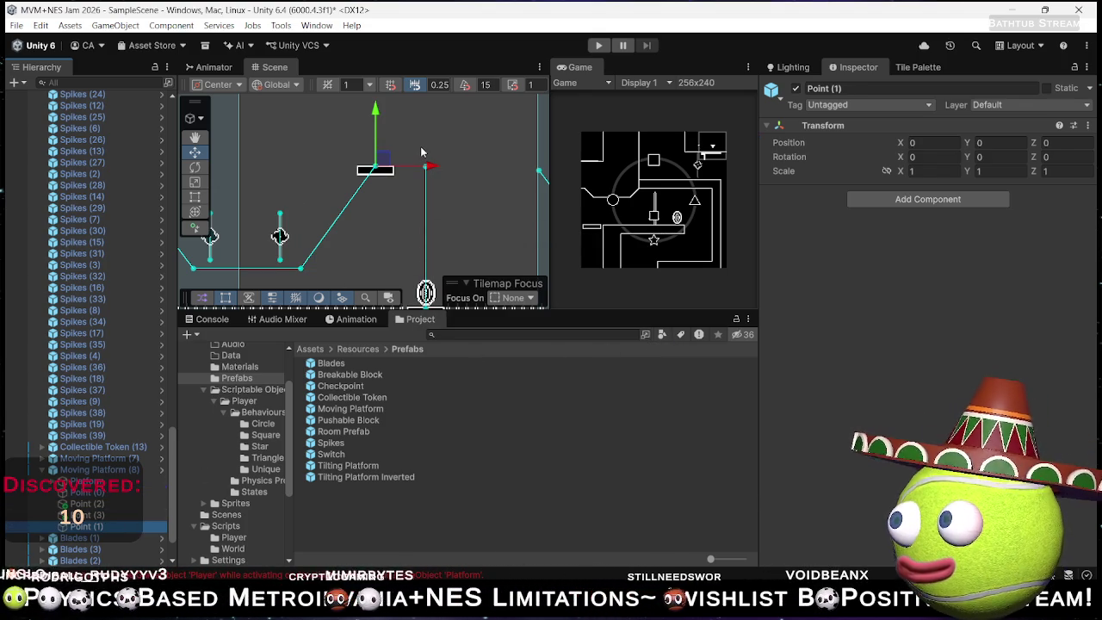
left_click_drag(375, 116, 376, 125)
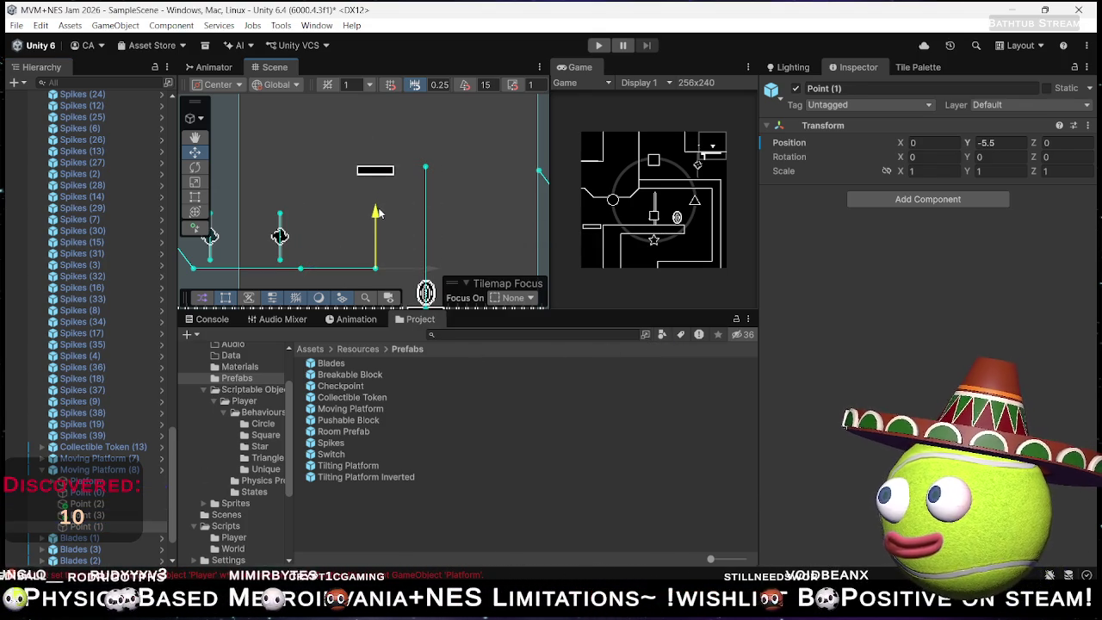
mouse_move(409, 210)
left_mouse_down()
mouse_move(452, 193)
mouse_move(514, 100)
mouse_move(503, 122)
left_mouse_up()
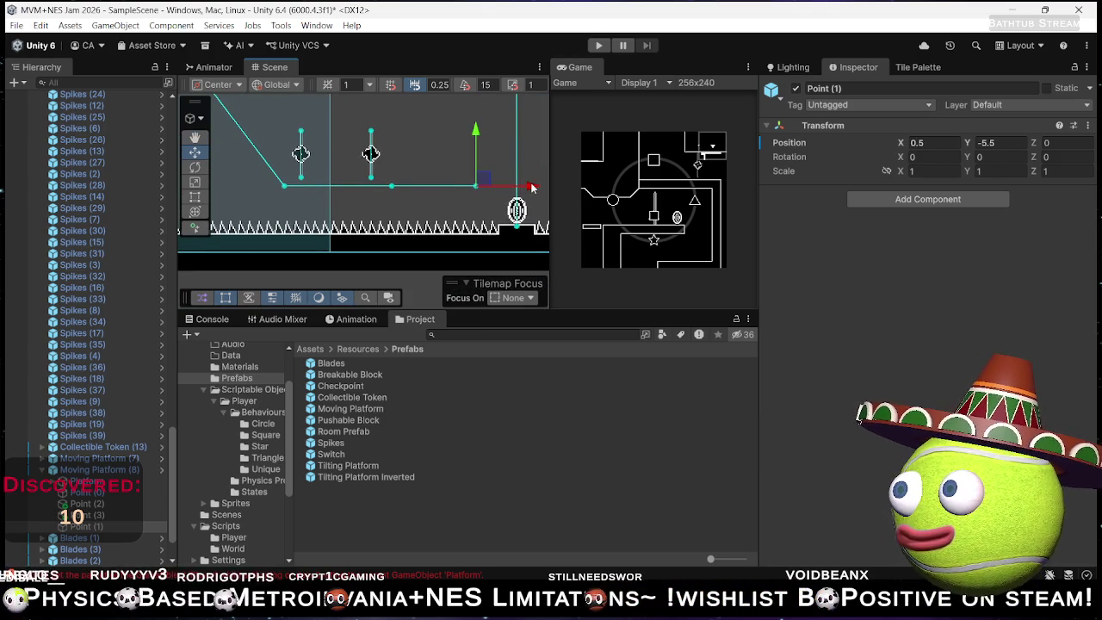
mouse_move(246, 108)
left_mouse_down()
mouse_move(403, 140)
mouse_move(389, 188)
left_mouse_up()
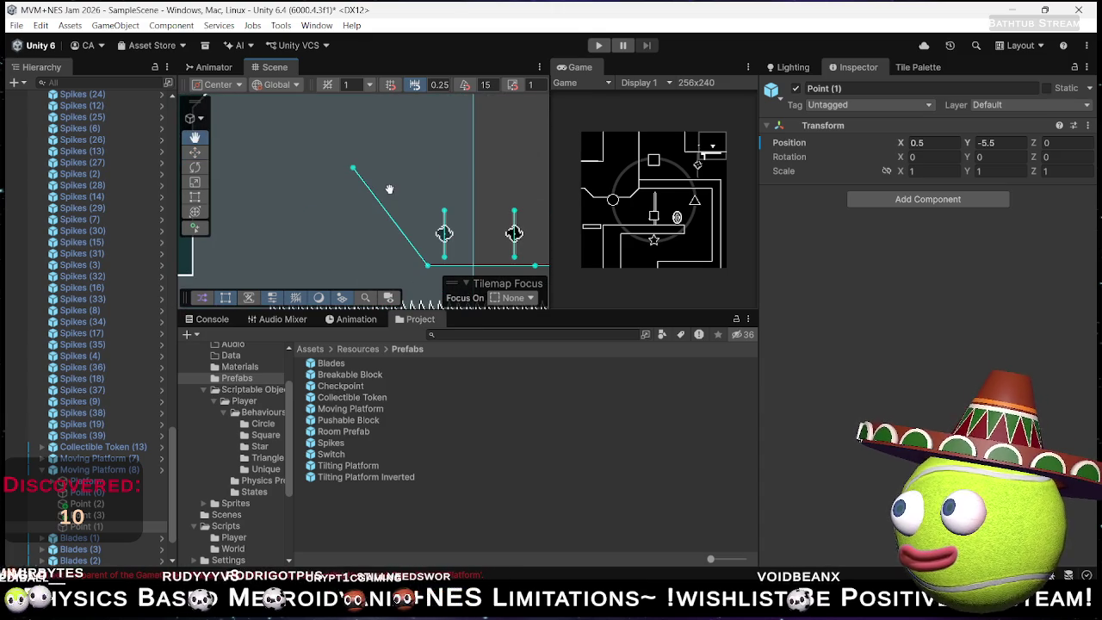
Move Point (3) left to X -18.25 over the spikes and place Collectible Token (14) between the blades.
left_click(352, 170)
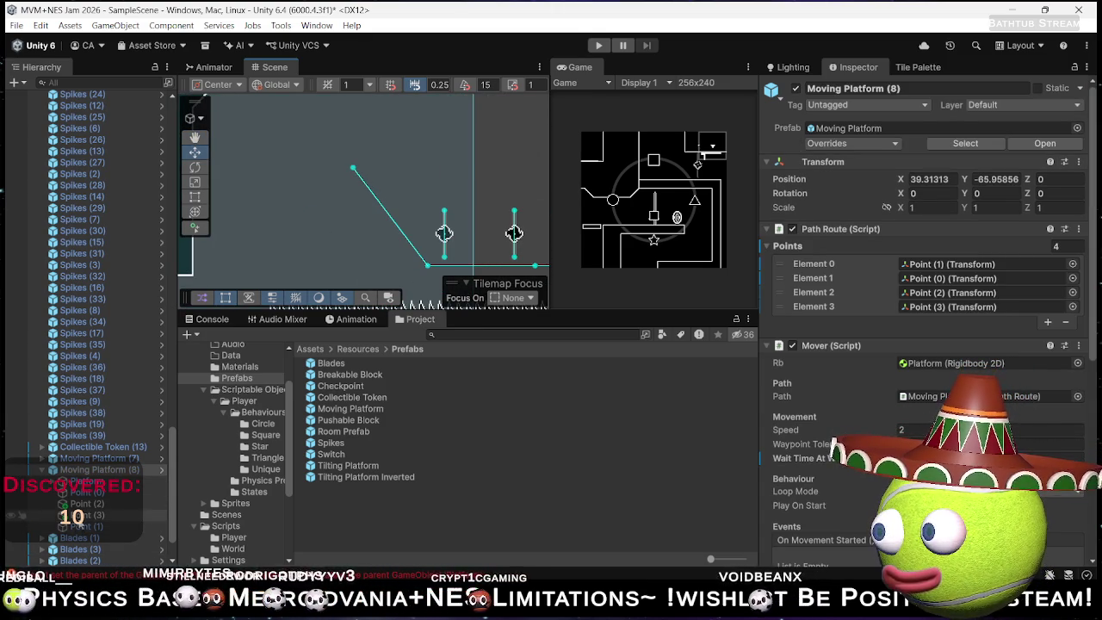
left_click(93, 514)
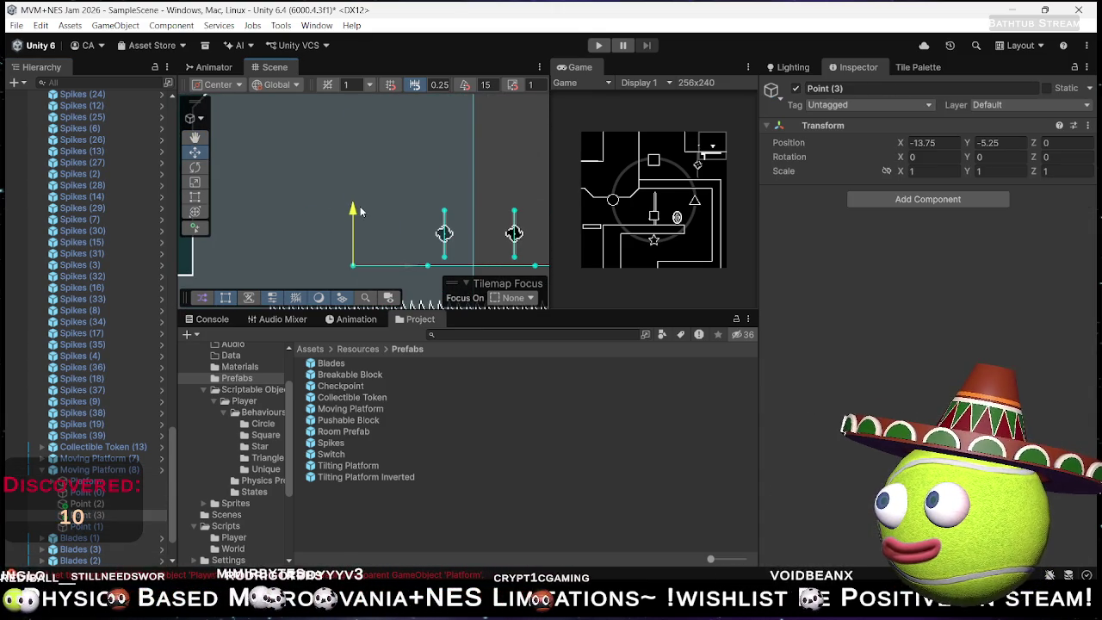
key("f")
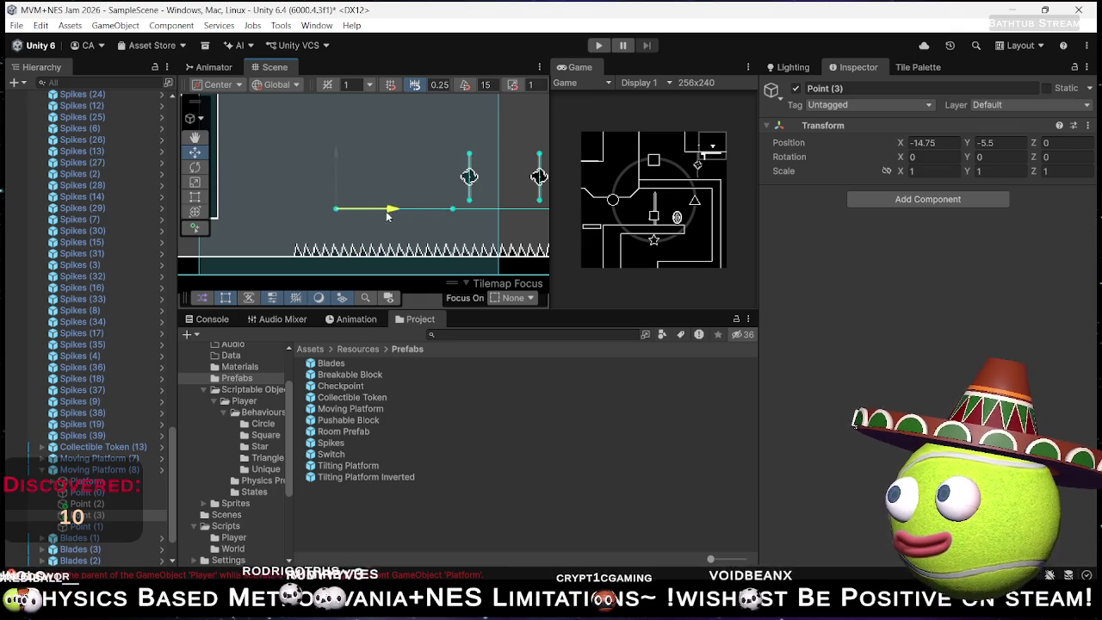
left_click_drag(488, 222, 382, 231)
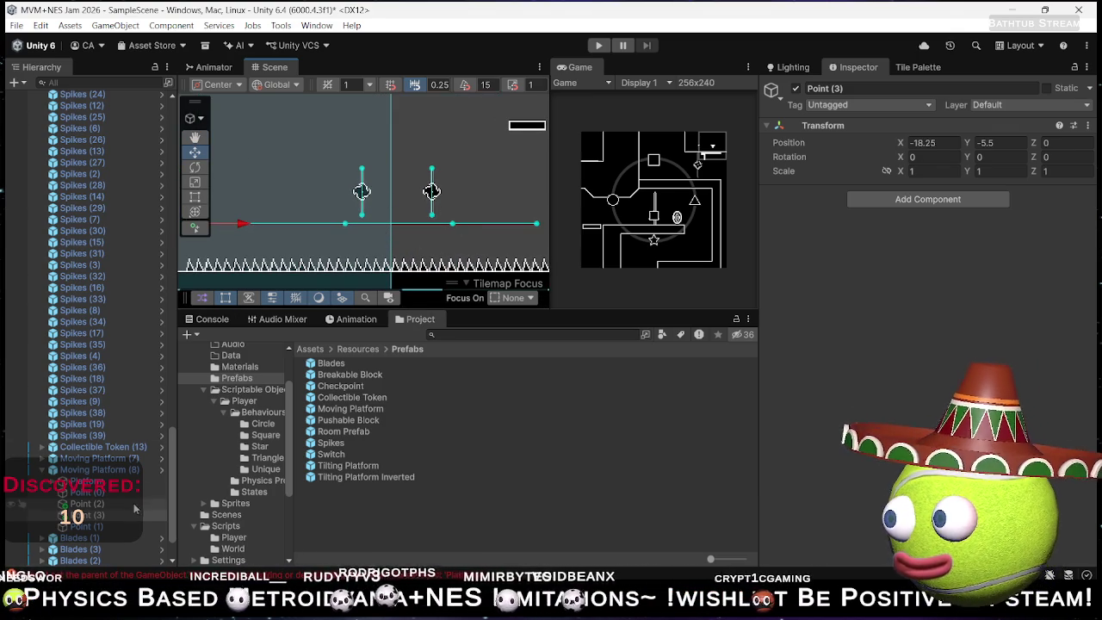
mouse_move(350, 400)
left_mouse_down()
mouse_move(415, 306)
mouse_move(397, 181)
left_mouse_up()
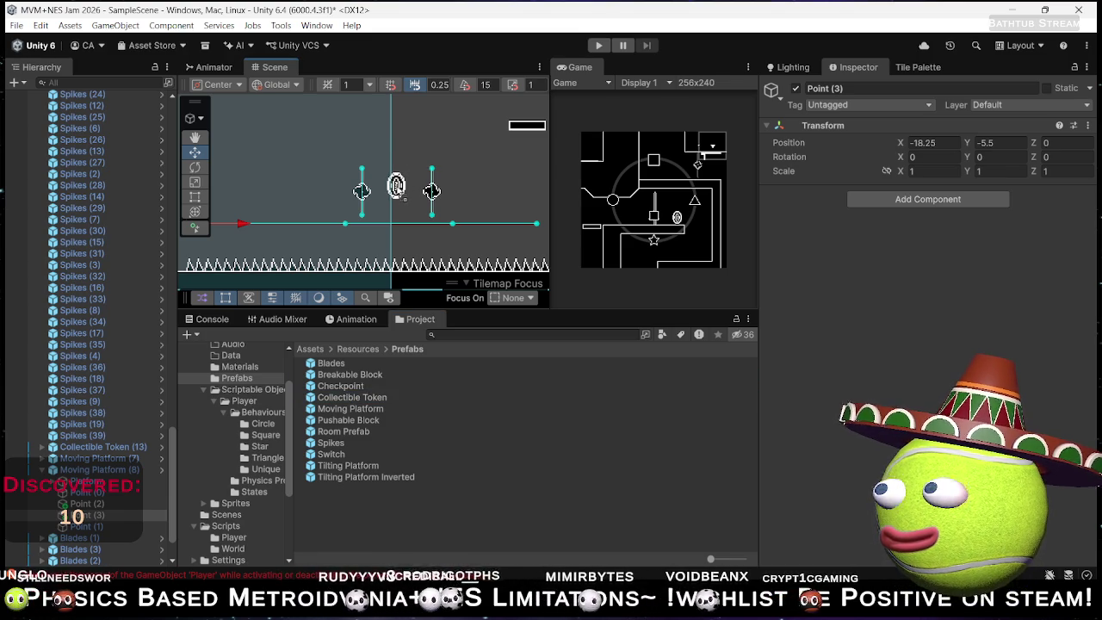
left_click_drag(396, 181, 397, 179)
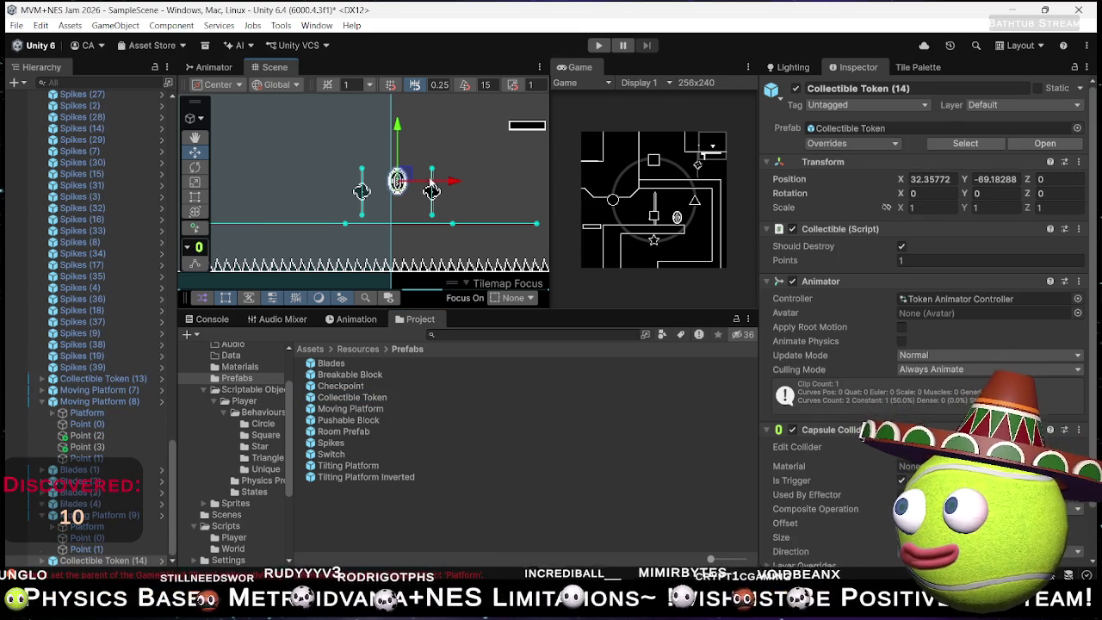
Duplicate the token into Tokens (15) and (16) and add Blades (5) at X 28.95853, alternating in a row.
key("ctrl+d")
left_click_drag(528, 183, 375, 189)
key("ctrl+d")
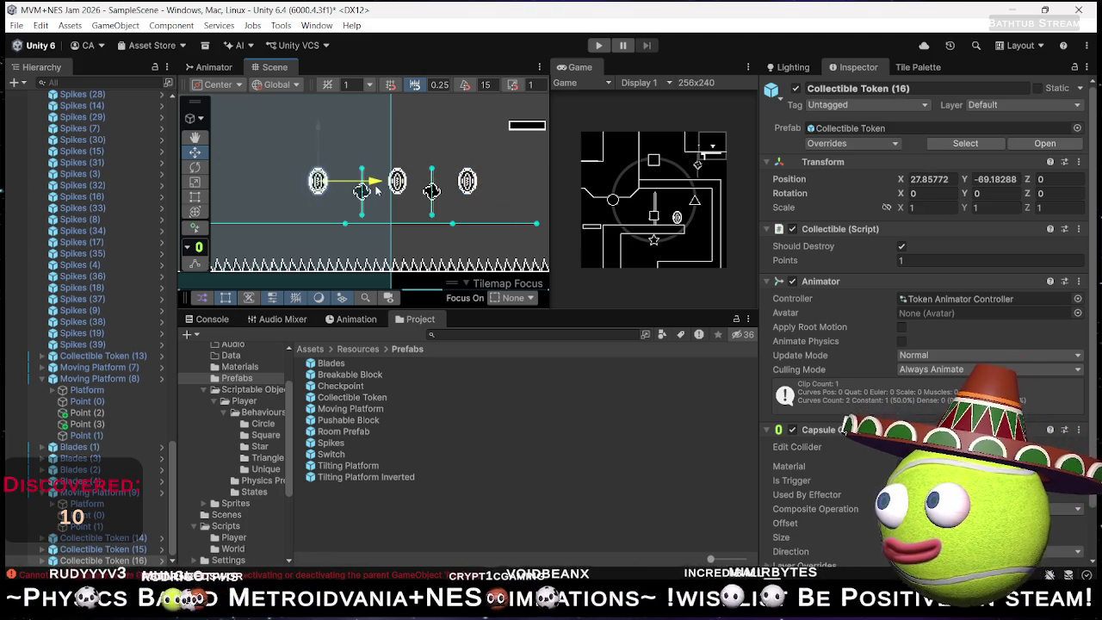
scroll(385, 189, "down", 2)
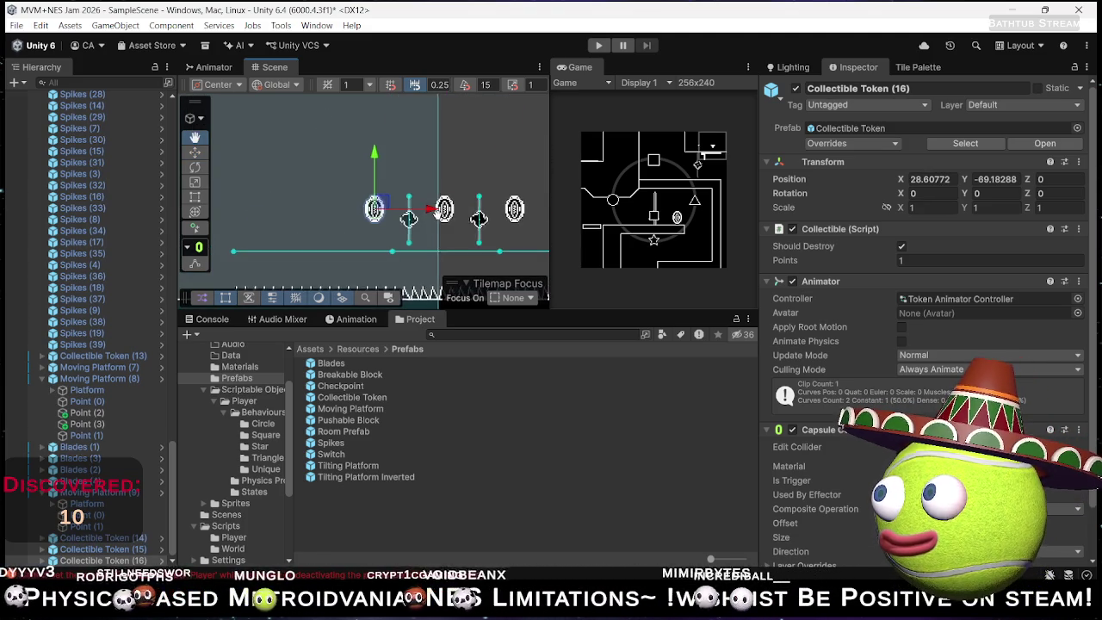
mouse_move(473, 213)
left_mouse_down()
mouse_move(467, 171)
mouse_move(458, 206)
mouse_move(478, 164)
left_mouse_up()
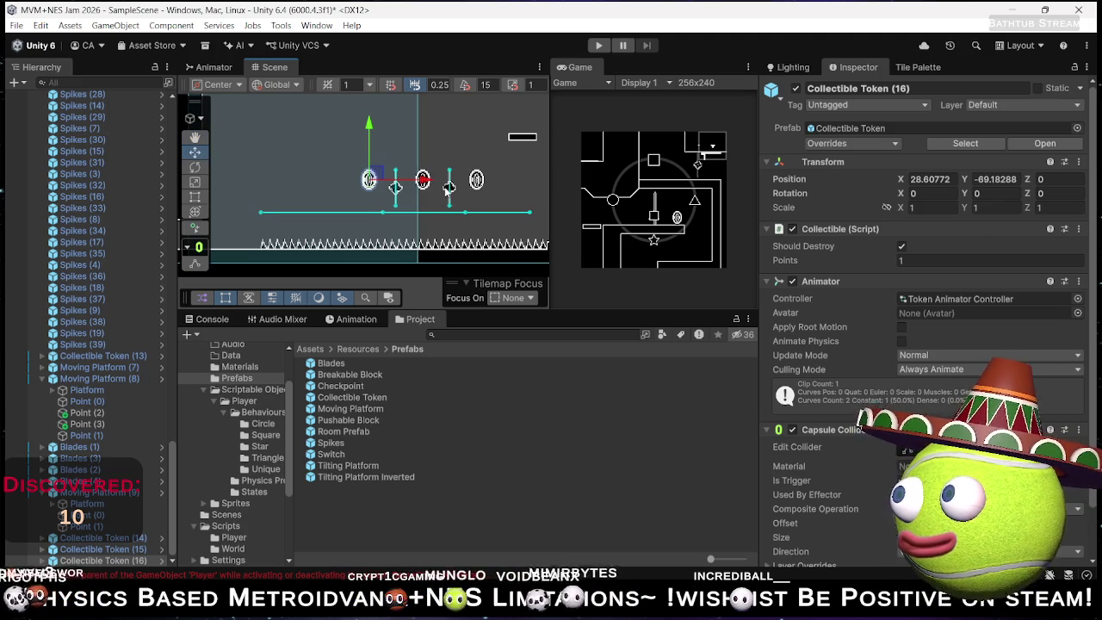
left_click(447, 189)
key("ctrl+d")
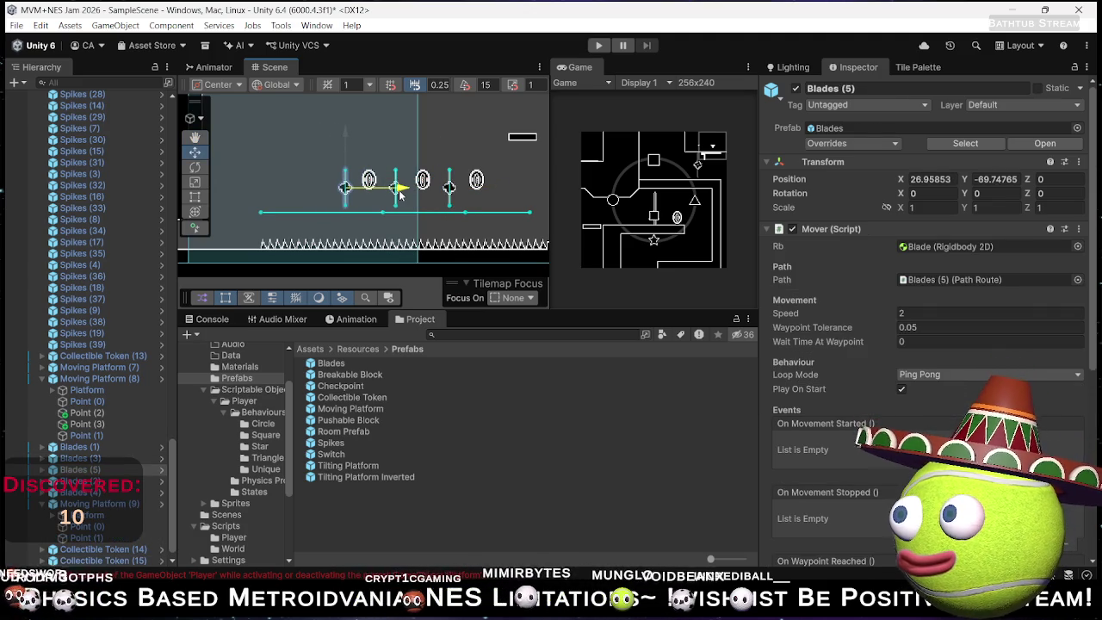
left_click_drag(459, 196, 434, 194)
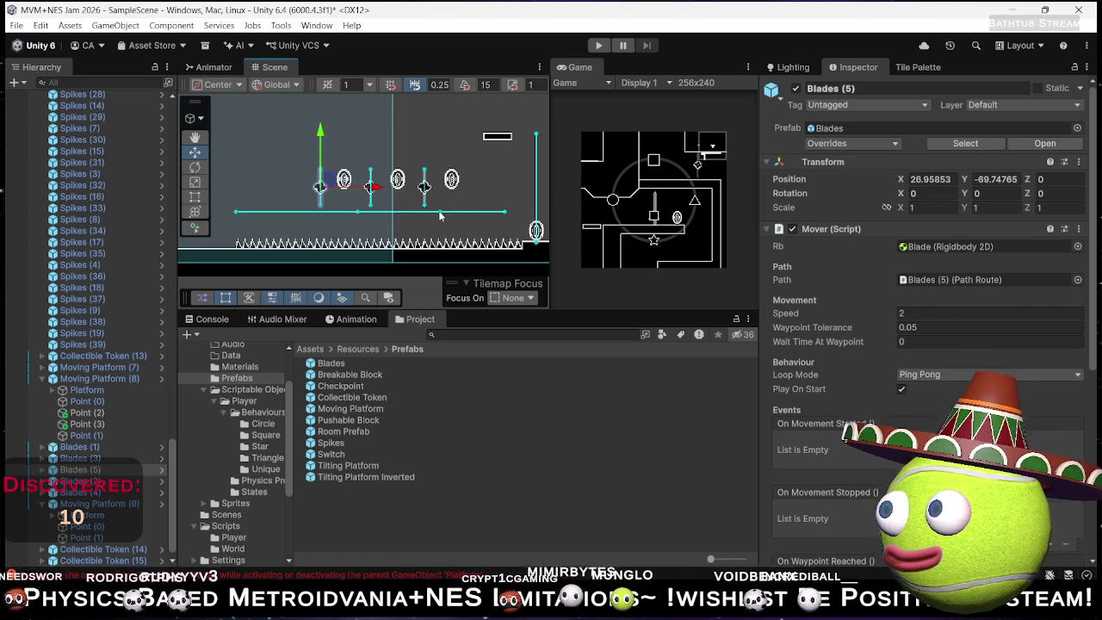
left_click(101, 424)
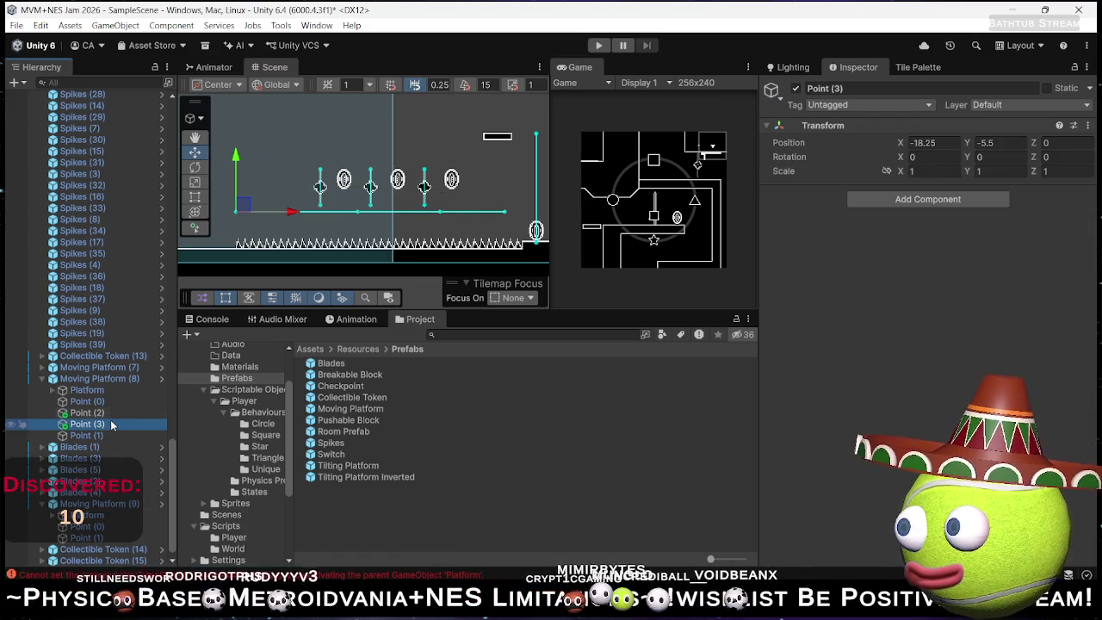
Delete Point (0) and Point (2) from Moving Platform (8).
left_click(104, 412, "ctrl")
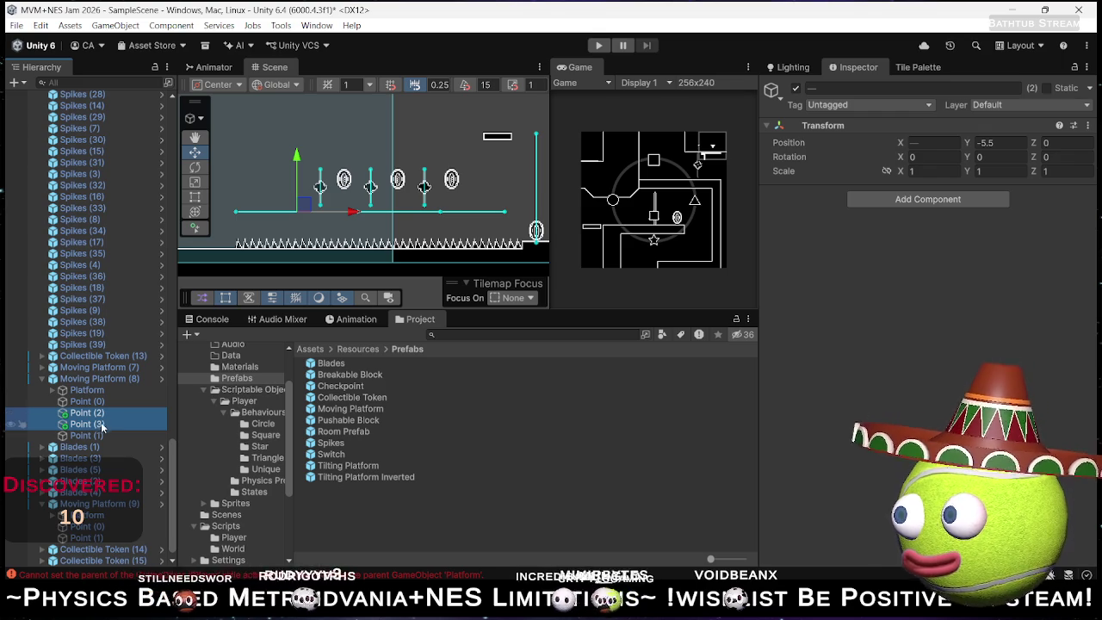
left_click(104, 412, "ctrl")
left_click(97, 435)
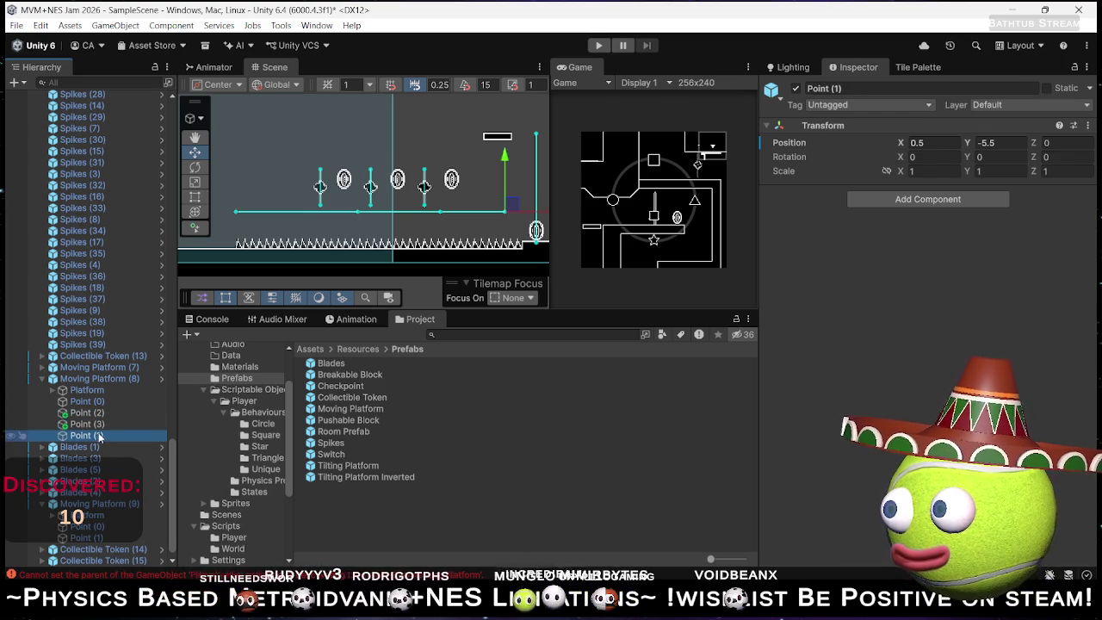
left_click(95, 401)
left_click(100, 413, "ctrl")
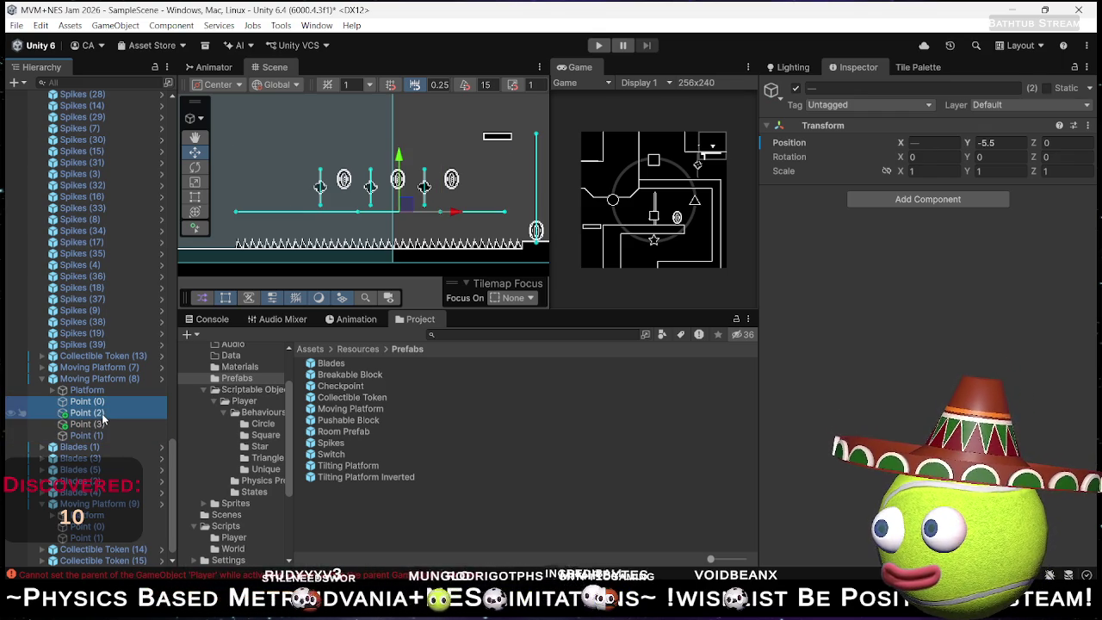
key("Delete")
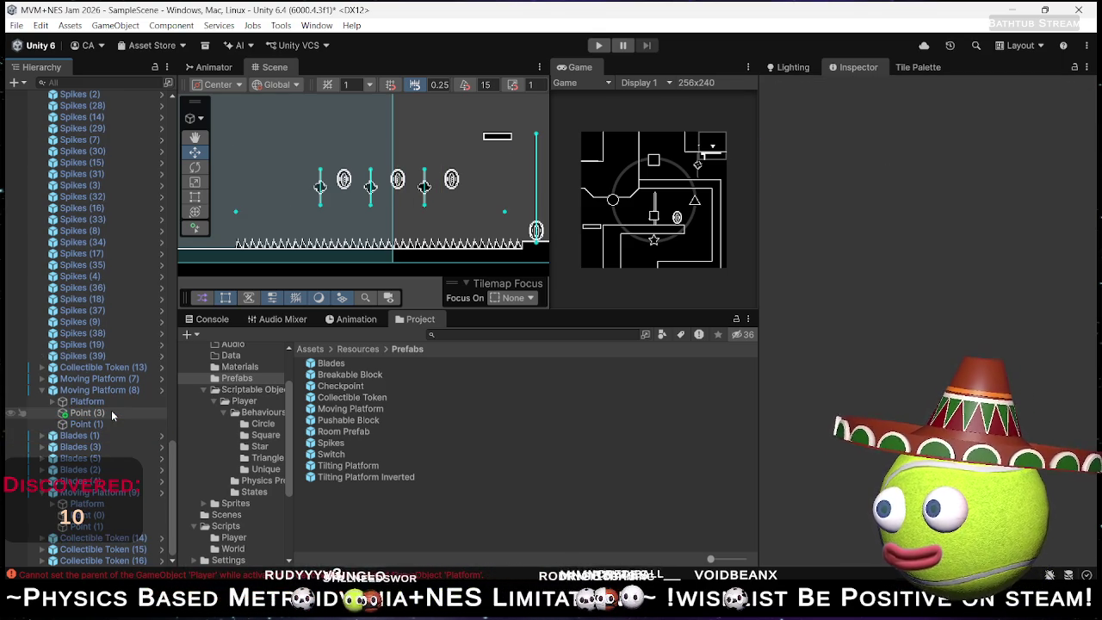
Remove the Missing entries from Moving Platform (8)'s Path Route Points, leaving Point (1) and Point (3).
left_click(97, 389)
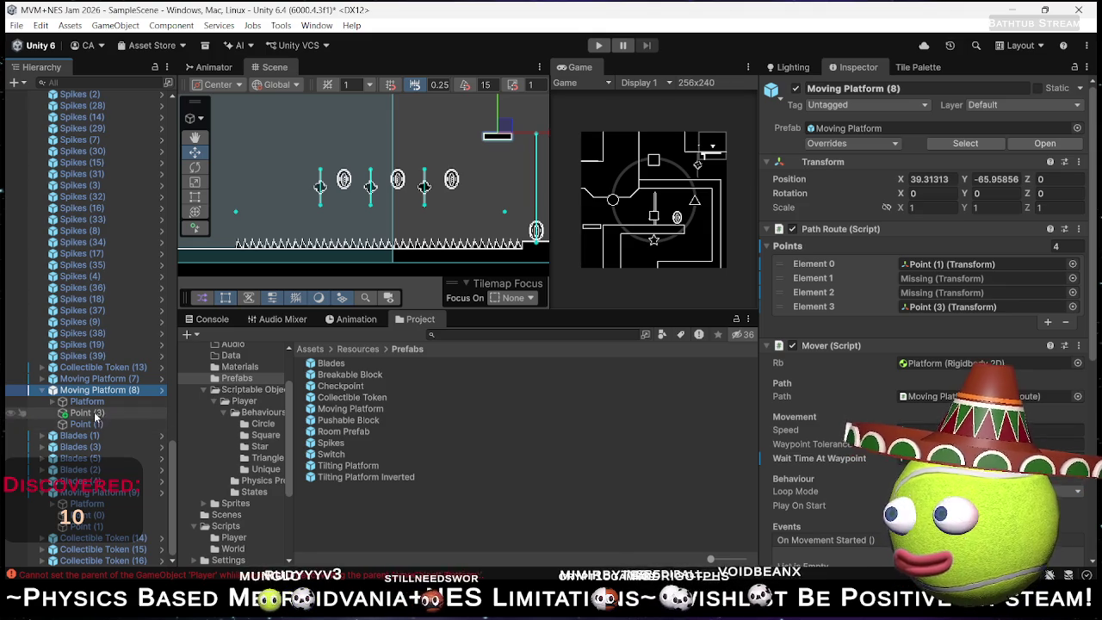
left_click(784, 281)
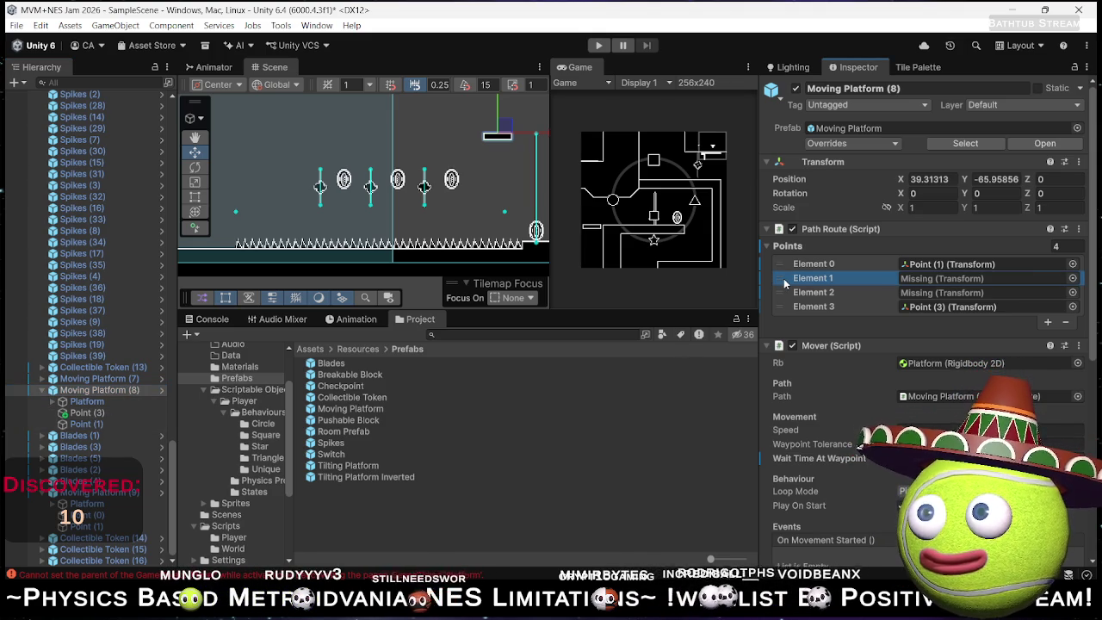
key("Delete")
left_click(793, 279)
key("Delete")
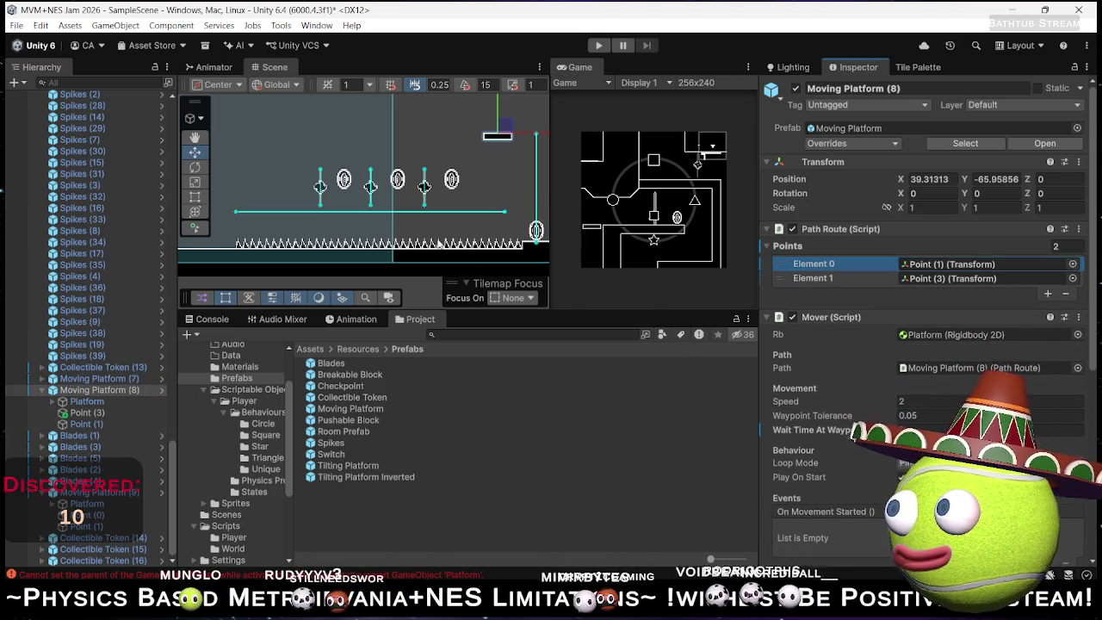
left_click_drag(476, 242, 482, 221)
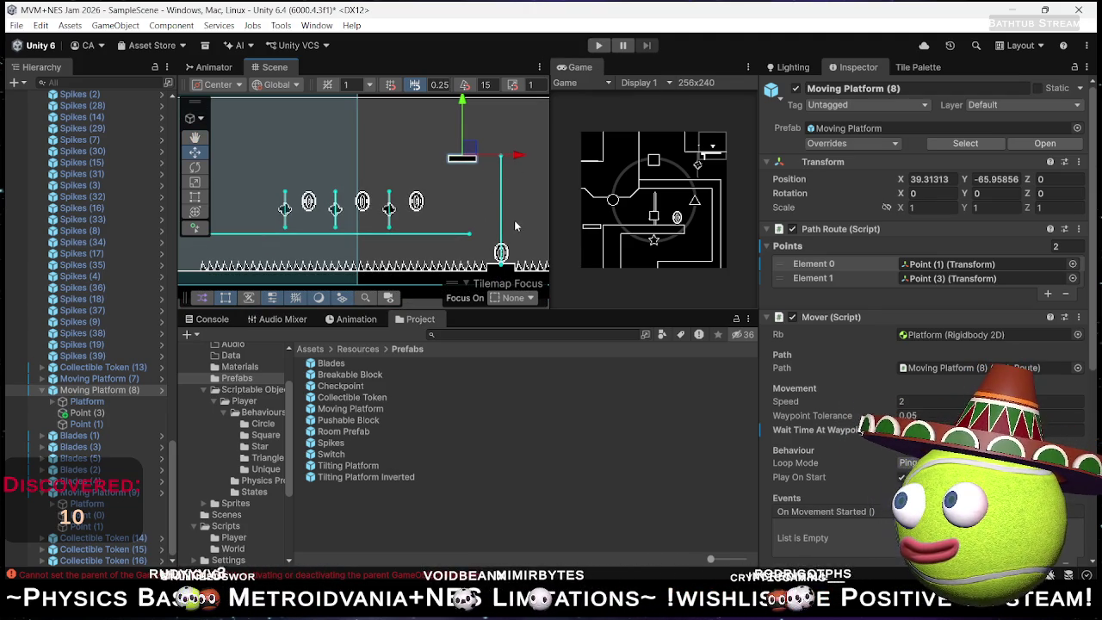
left_click_drag(442, 210, 590, 179)
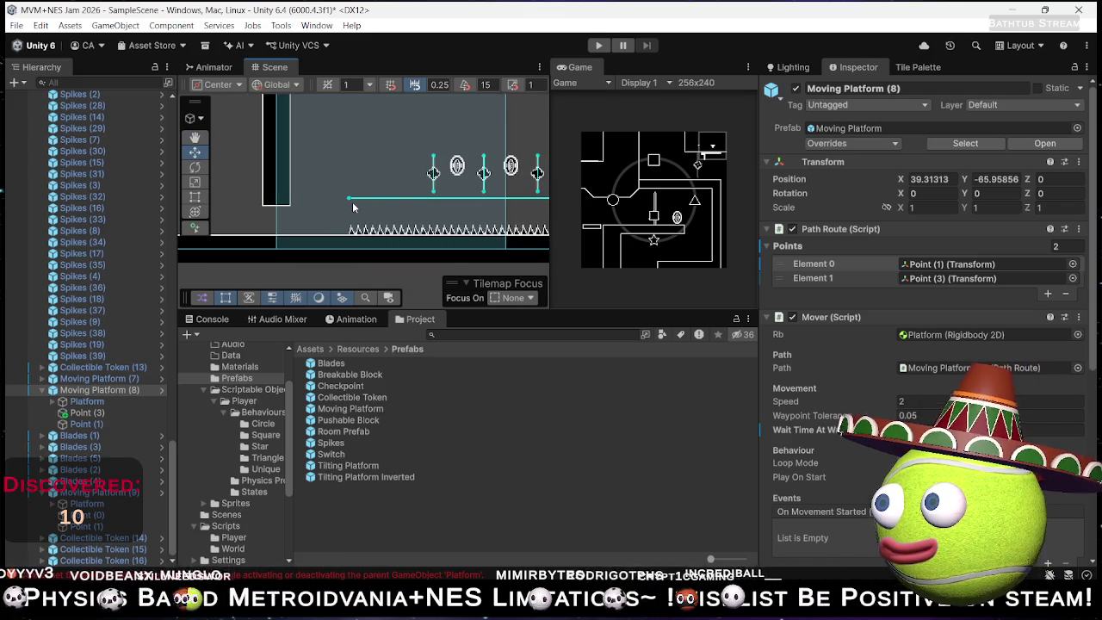
left_click(599, 46)
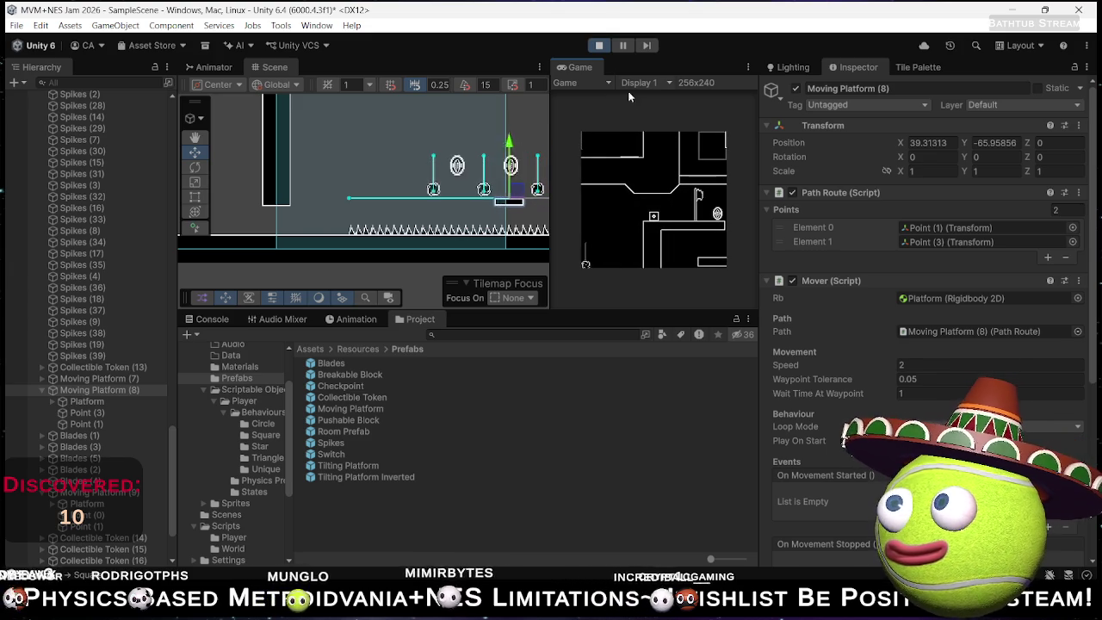
left_click(599, 45)
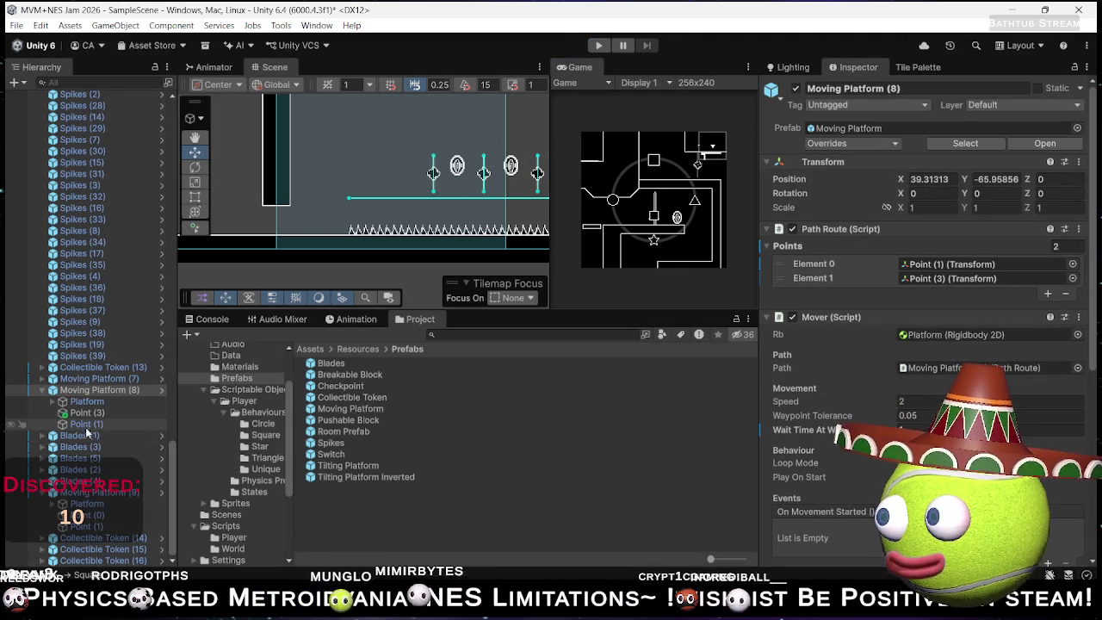
key("f")
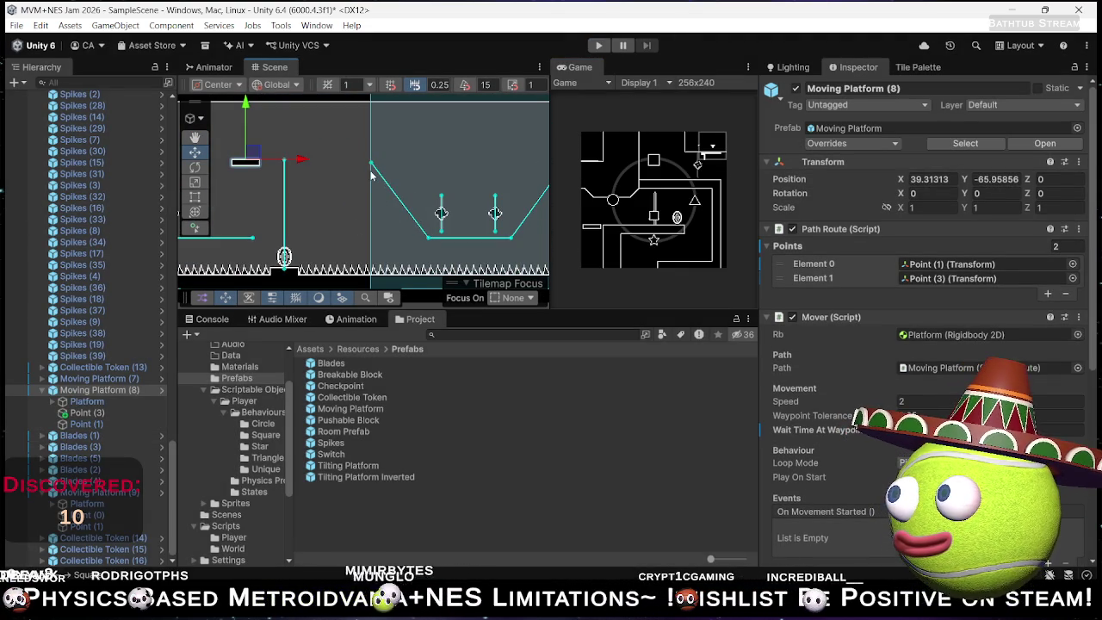
left_click(292, 170)
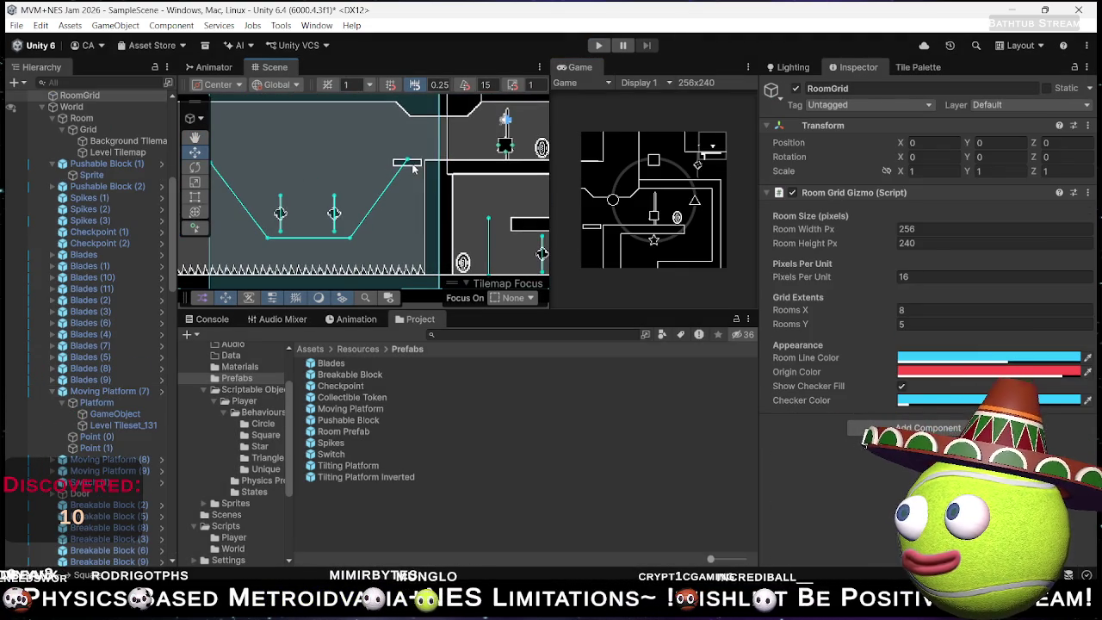
Reorder Moving Platform (7)'s path points to Point (3), (2), (0), (1) and enter Play mode.
left_click(413, 167)
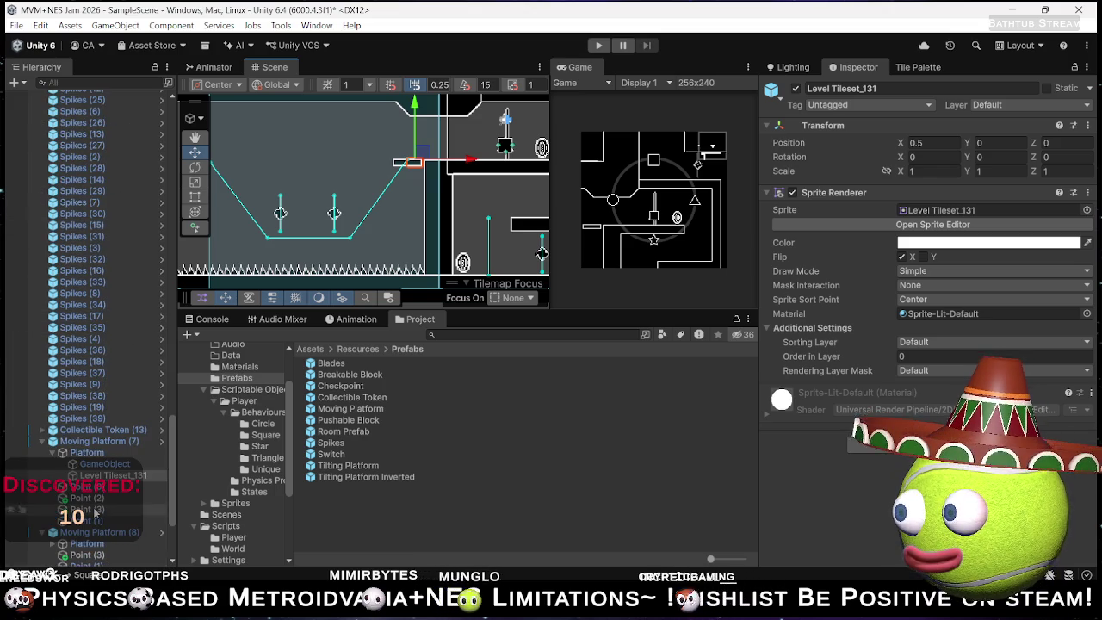
left_click(86, 453)
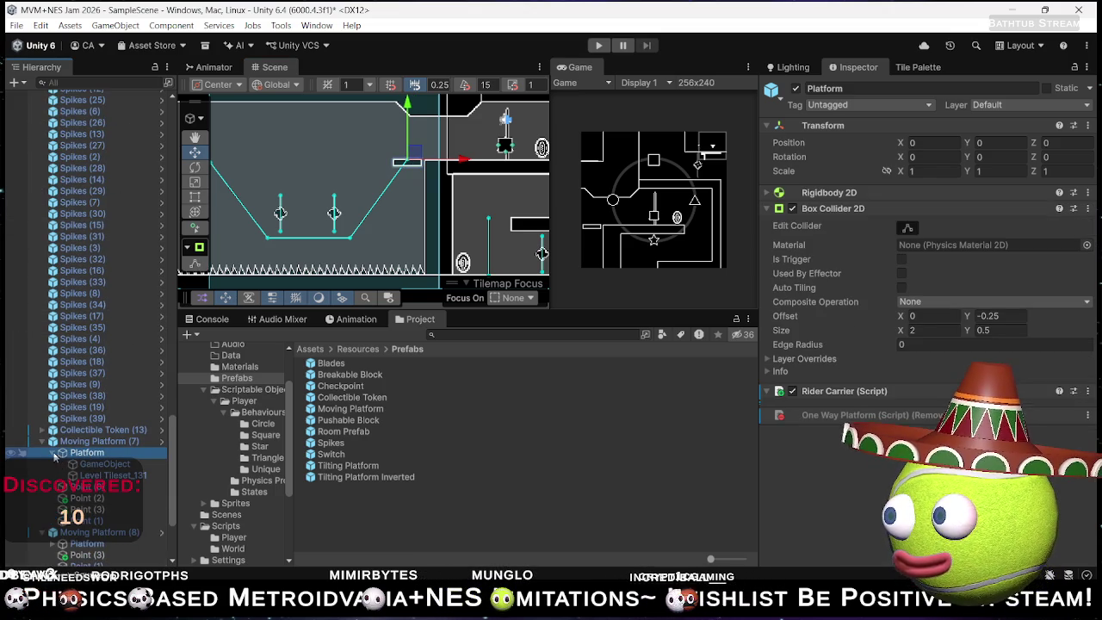
left_click(97, 441)
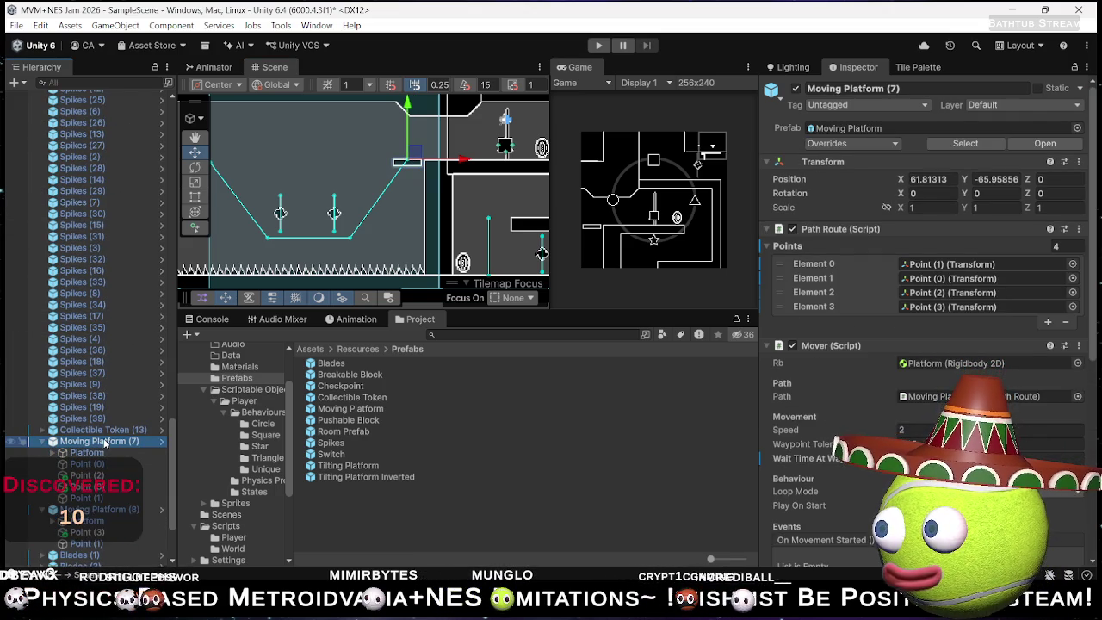
left_click(782, 308)
left_click_drag(782, 308, 781, 263)
mouse_move(781, 306)
left_mouse_down()
mouse_move(784, 282)
mouse_move(783, 293)
left_mouse_up()
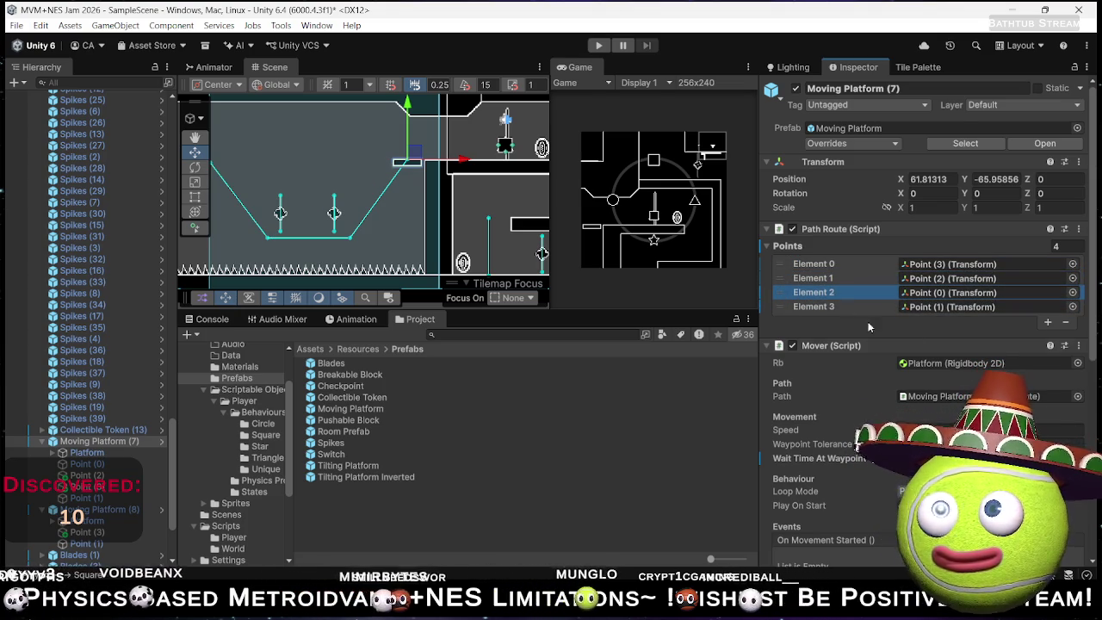
key("ctrl+p")
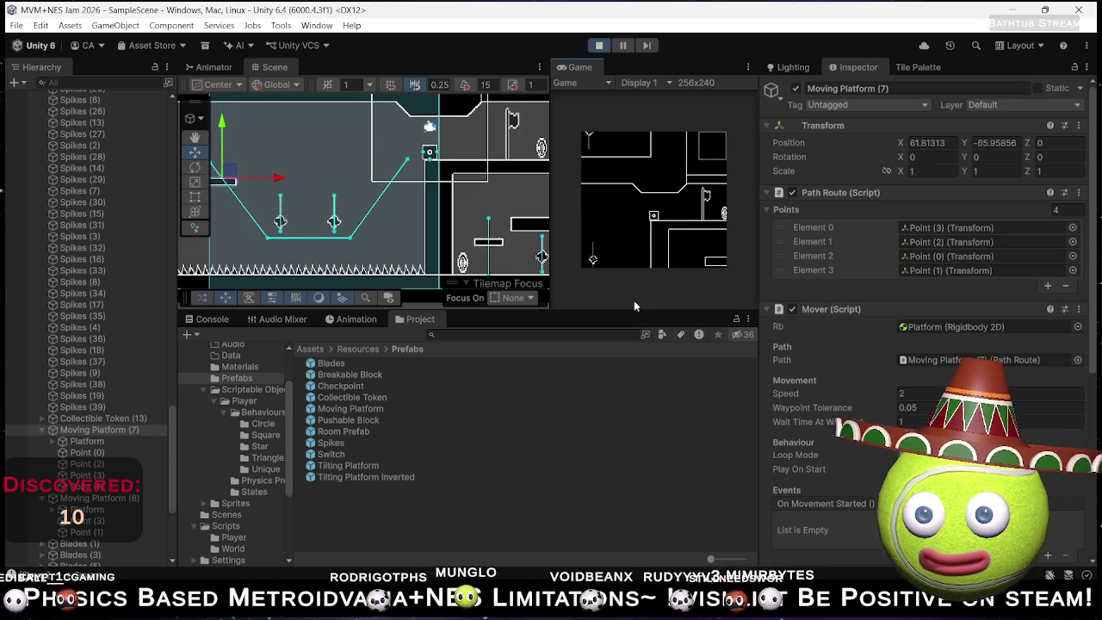
Play through the spike section with the arrow keys in a maximized Game view, then stop Play mode.
double_click(587, 69)
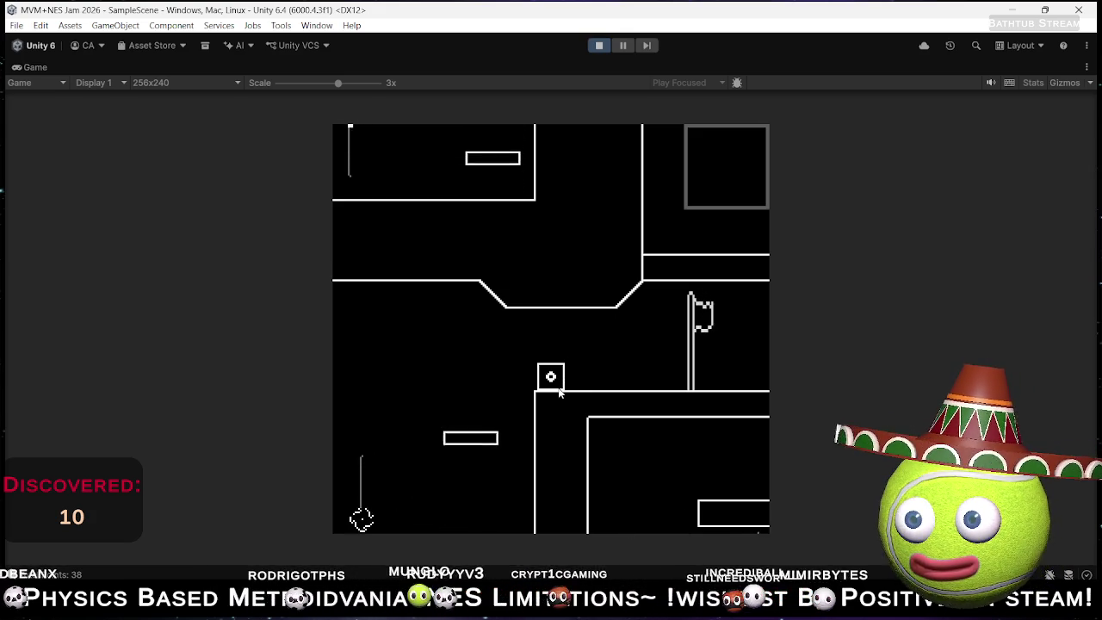
key("Left")
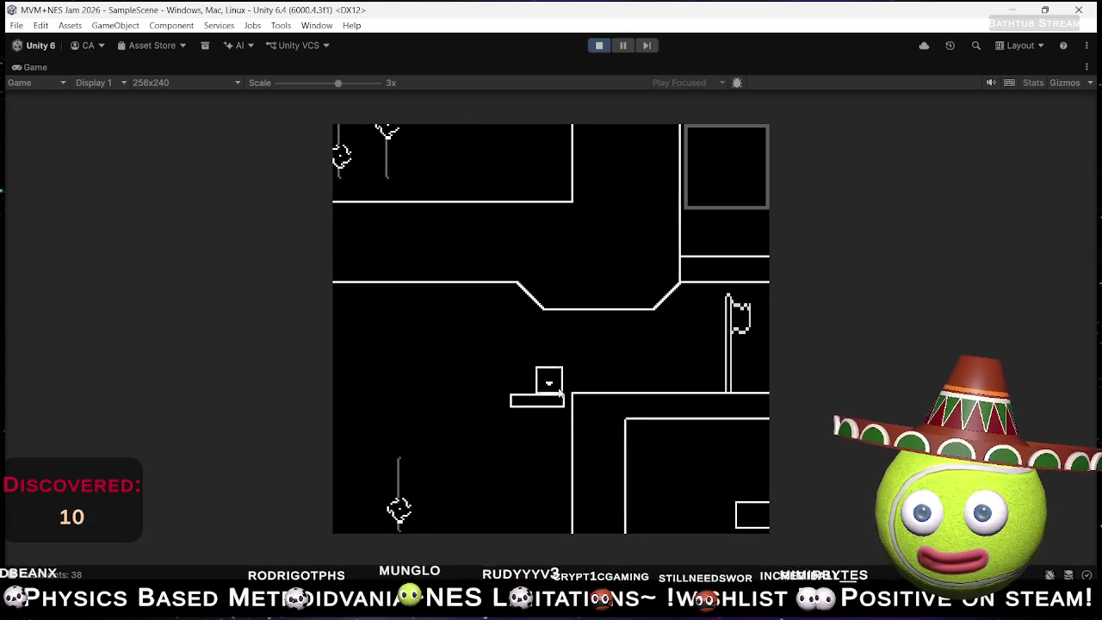
key("Left")
key("Left")
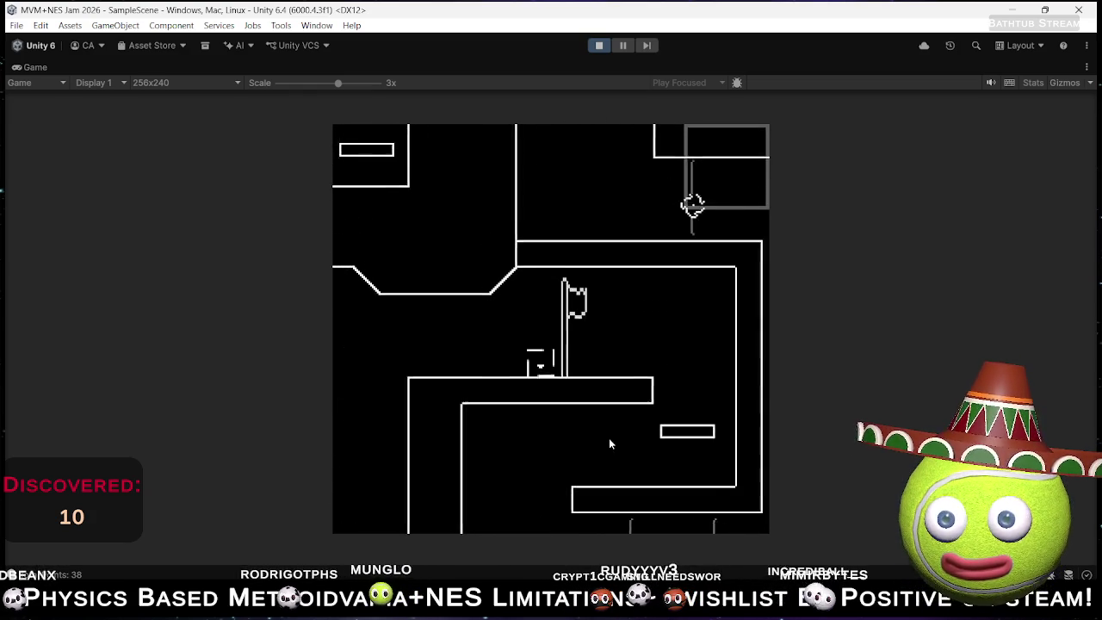
key("Left")
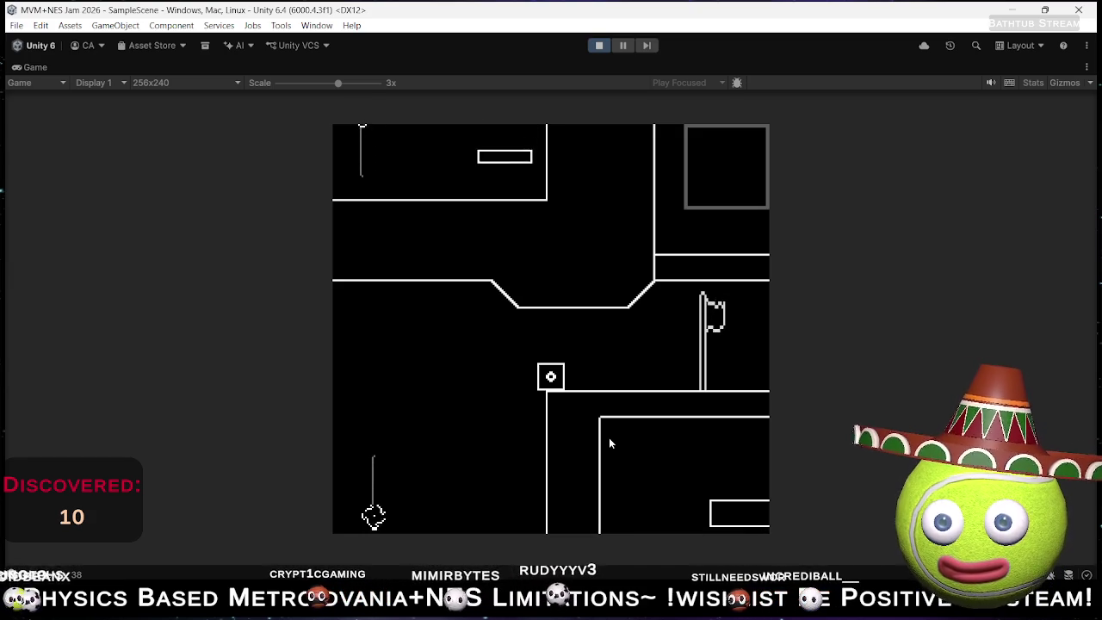
key("Right")
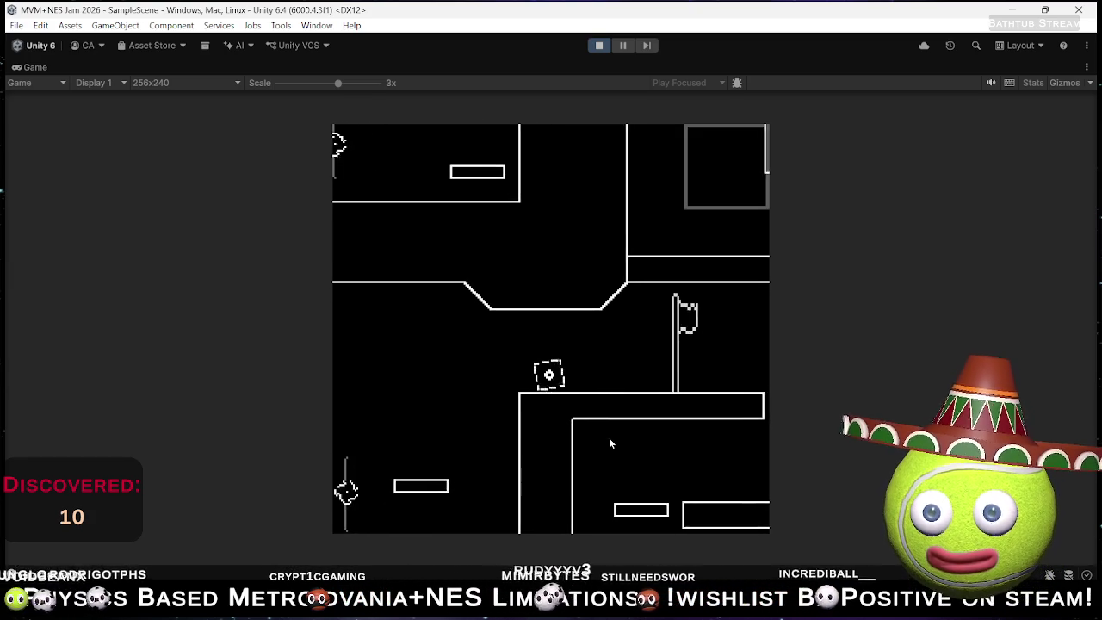
key("Left")
key("Left")
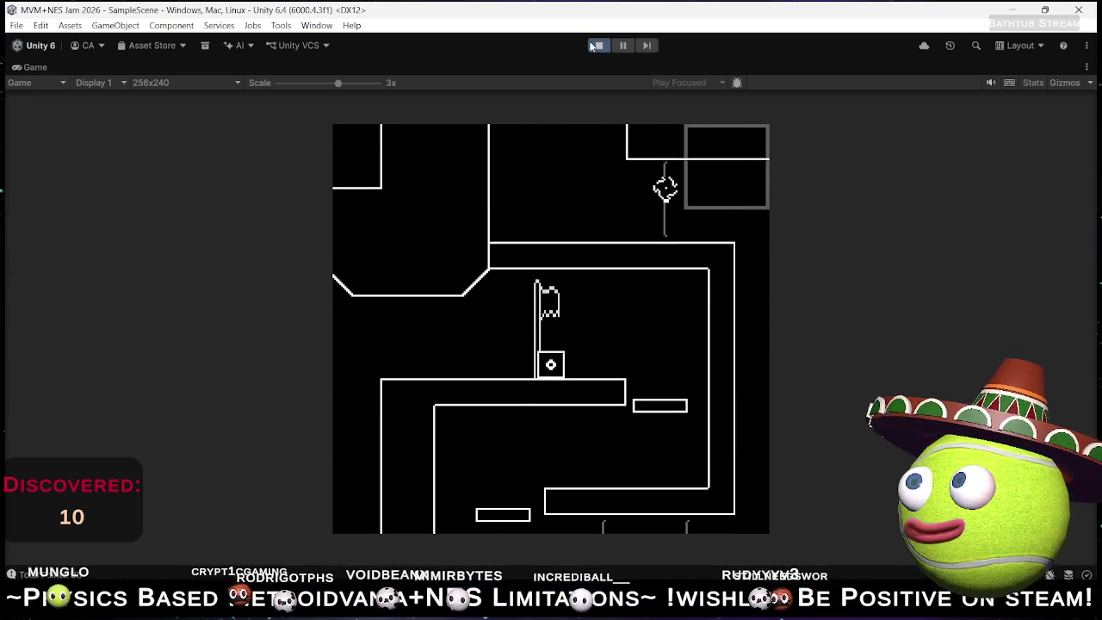
left_click(595, 45)
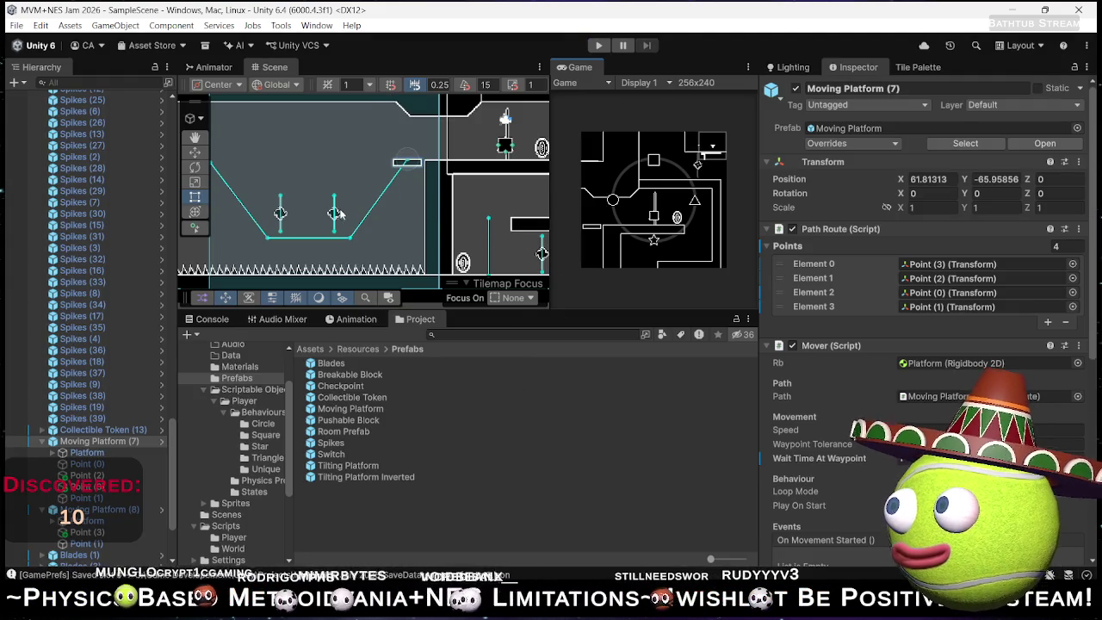
Delete Moving Platform (7)'s Point (2) and Point (3) and remove the Missing path entries.
left_click(435, 179)
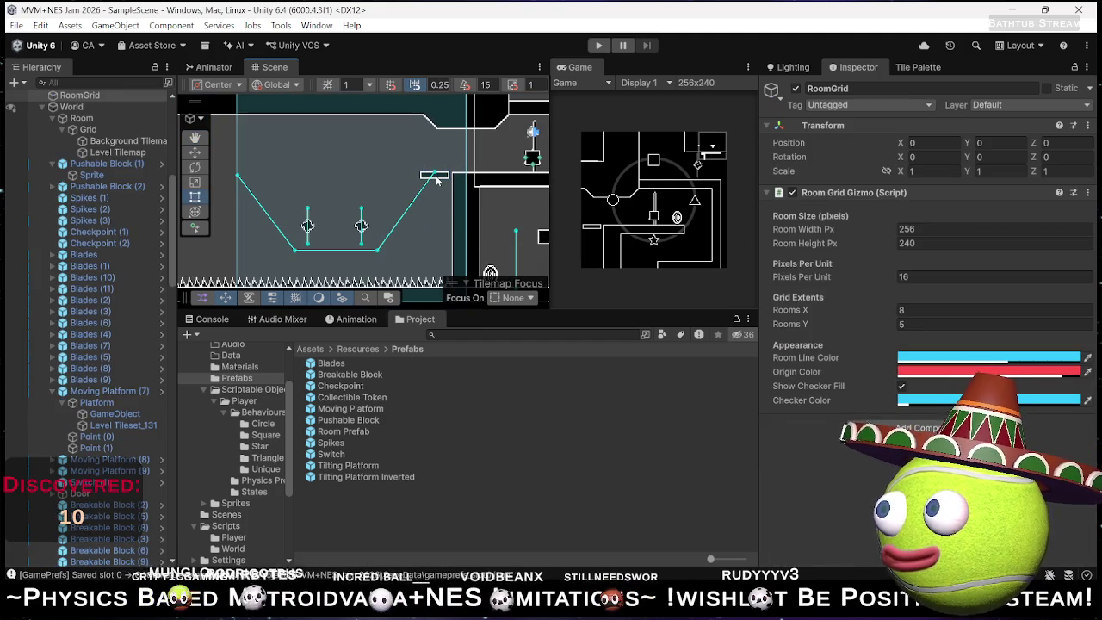
left_click(436, 179)
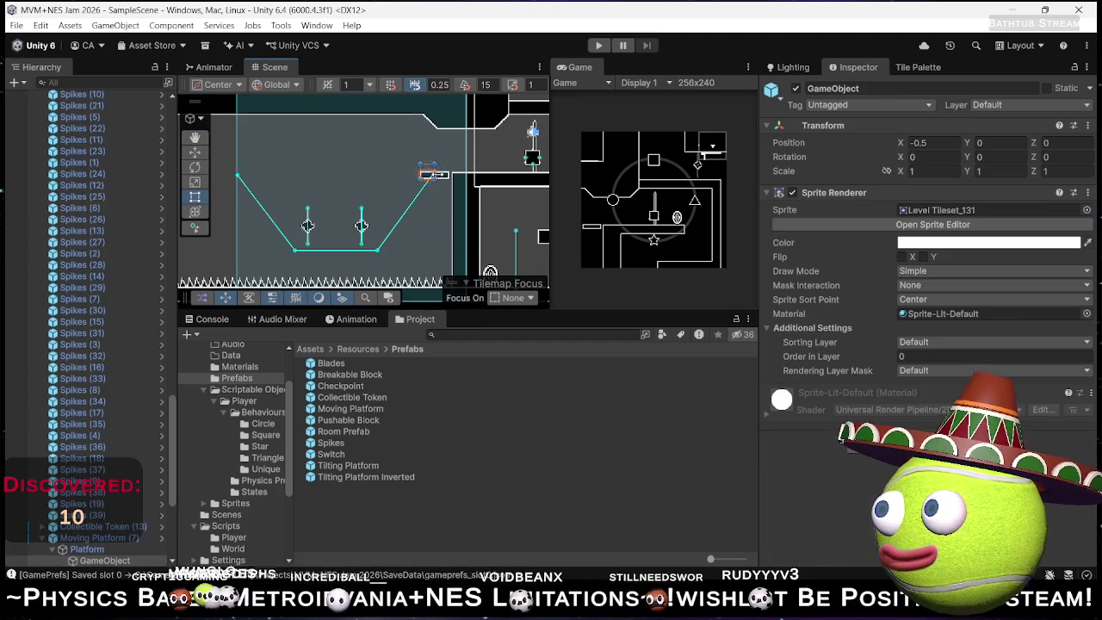
left_click(115, 540)
scroll(116, 546, "down", 7)
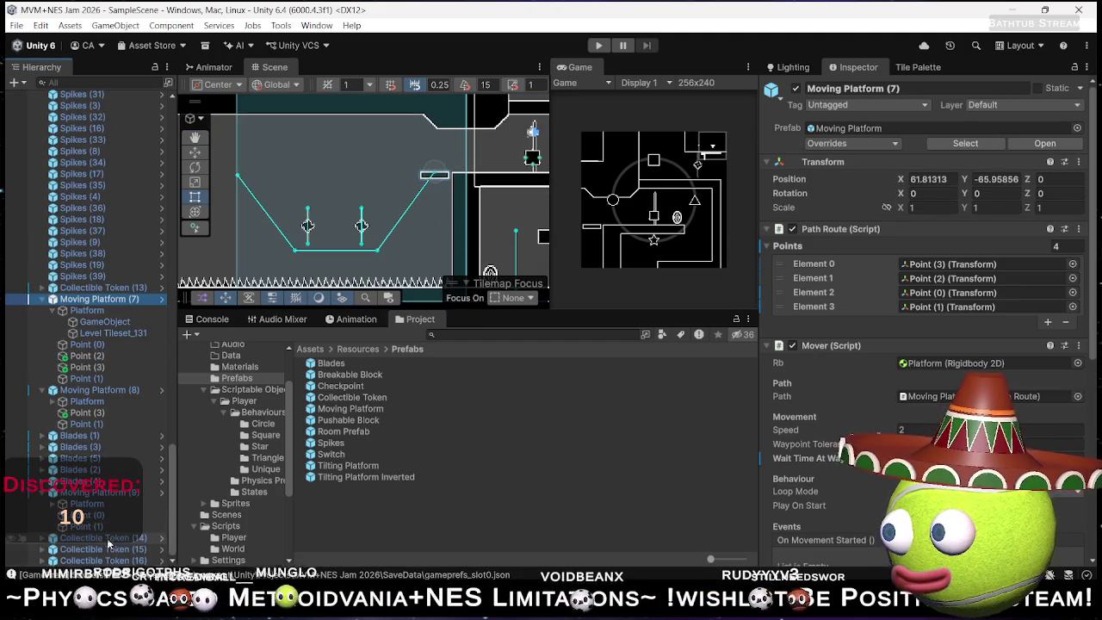
left_click(87, 355)
left_click(99, 368, "ctrl")
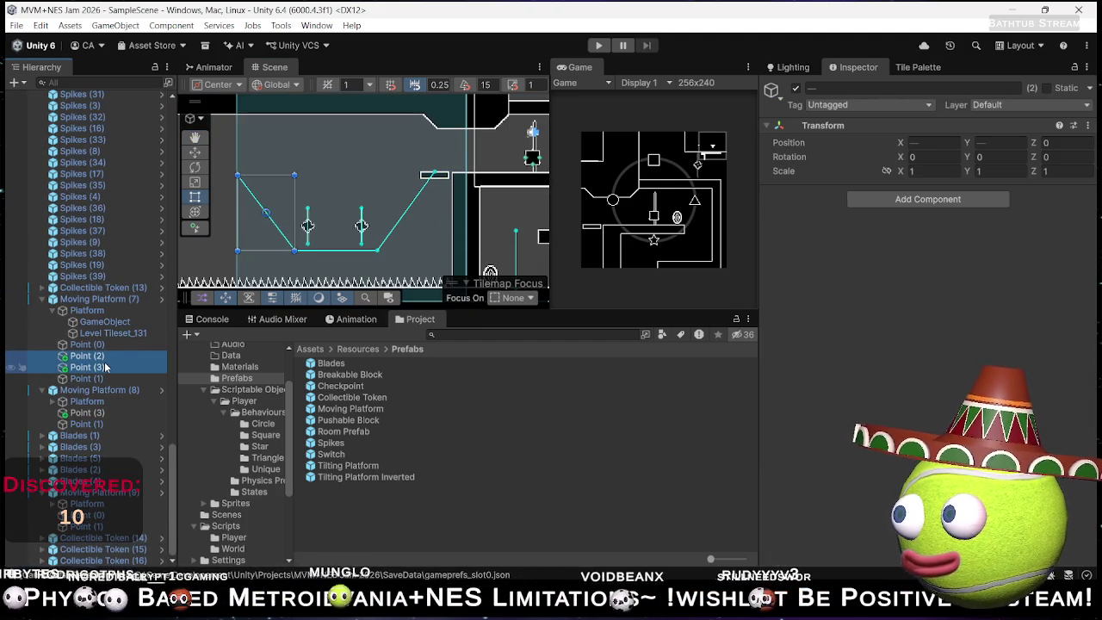
key("Delete")
left_click(103, 324)
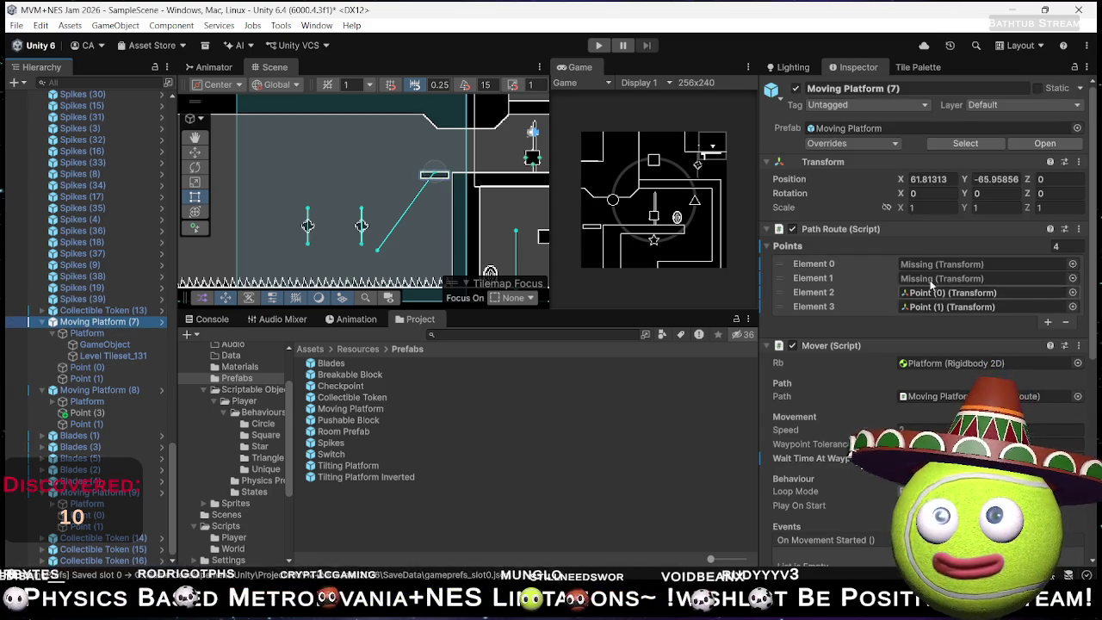
left_click(786, 266)
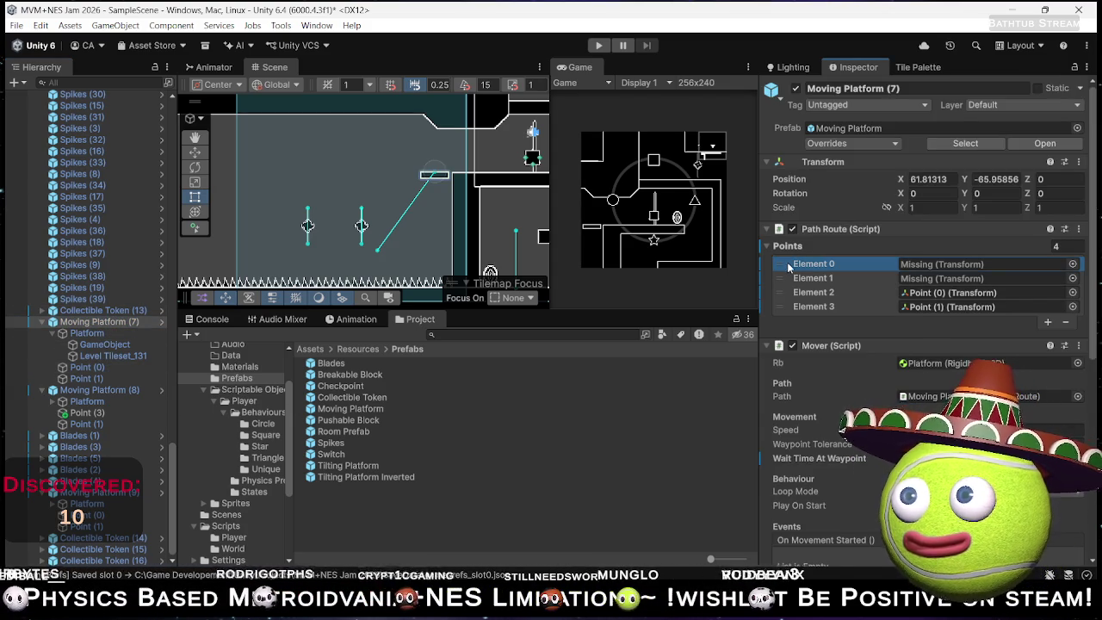
key("Delete")
key("Delete")
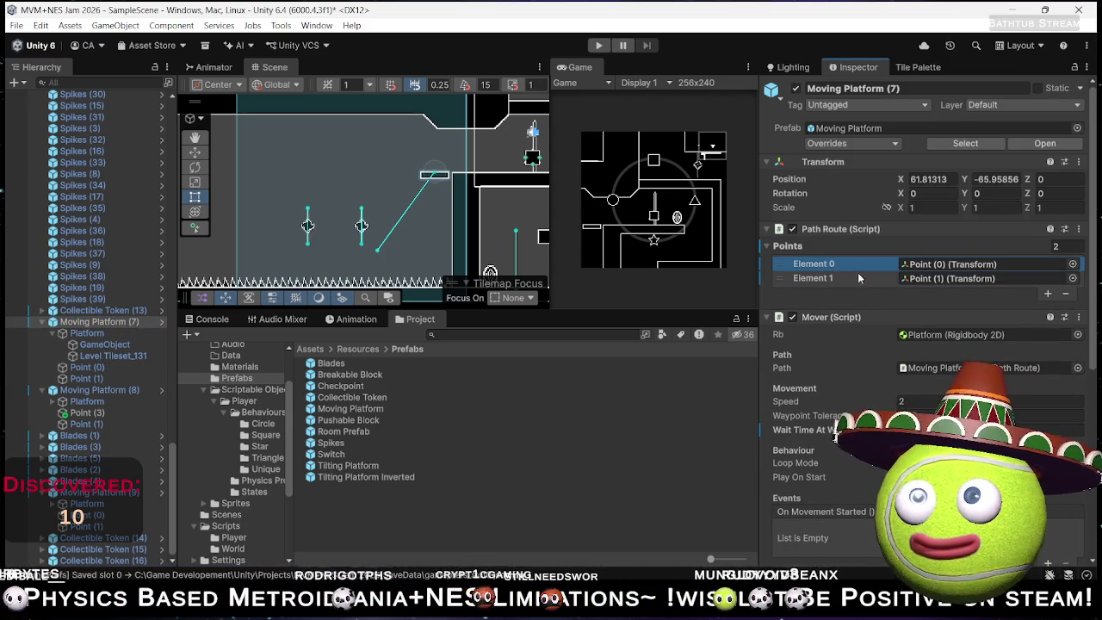
Move Point (0) to X 0 and duplicate the platform as Moving Platform (10).
left_click(947, 264)
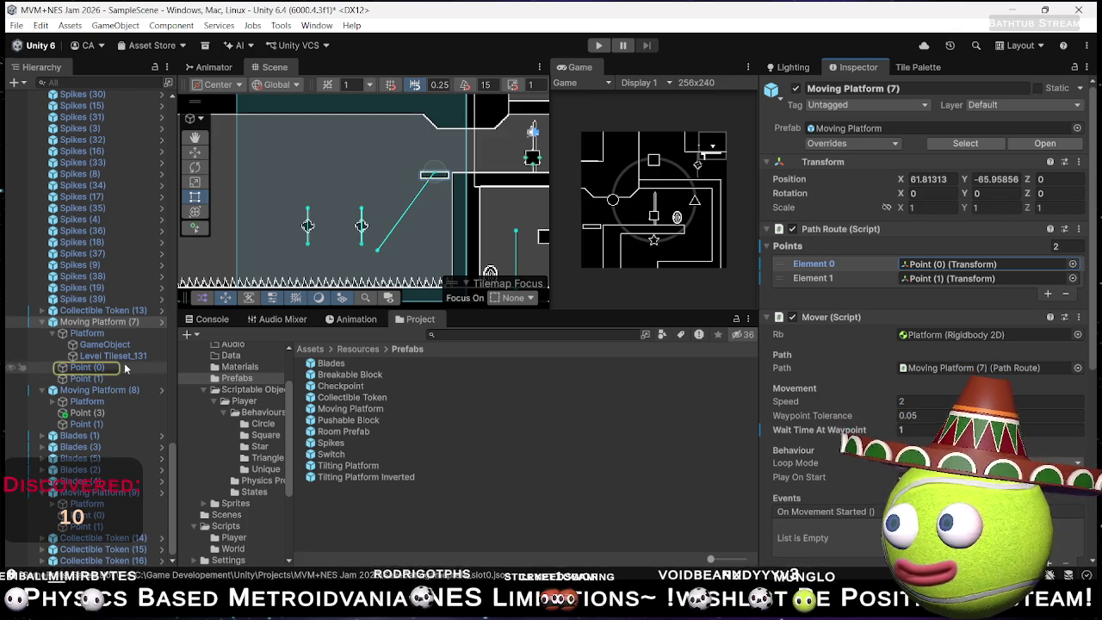
left_click(121, 365)
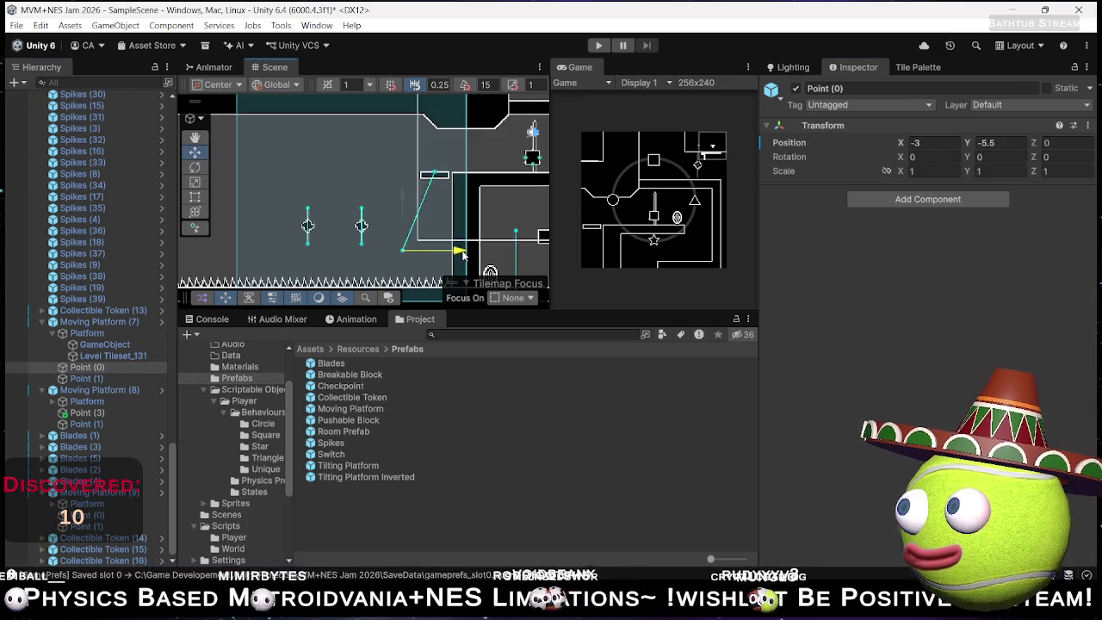
left_click_drag(459, 254, 488, 255)
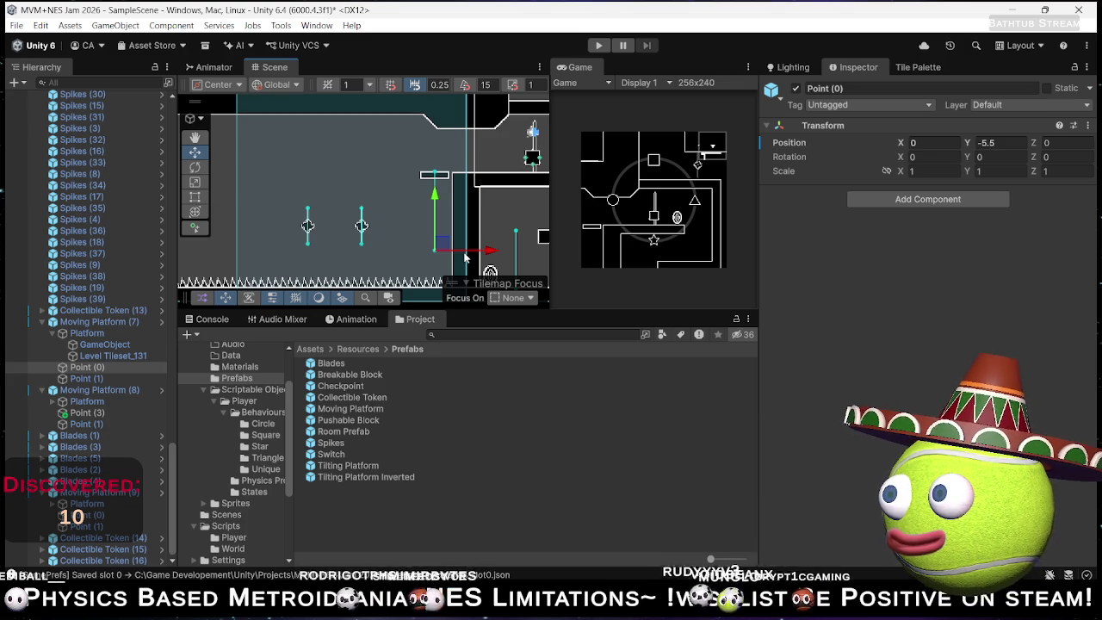
left_click(108, 322)
key("ctrl+d")
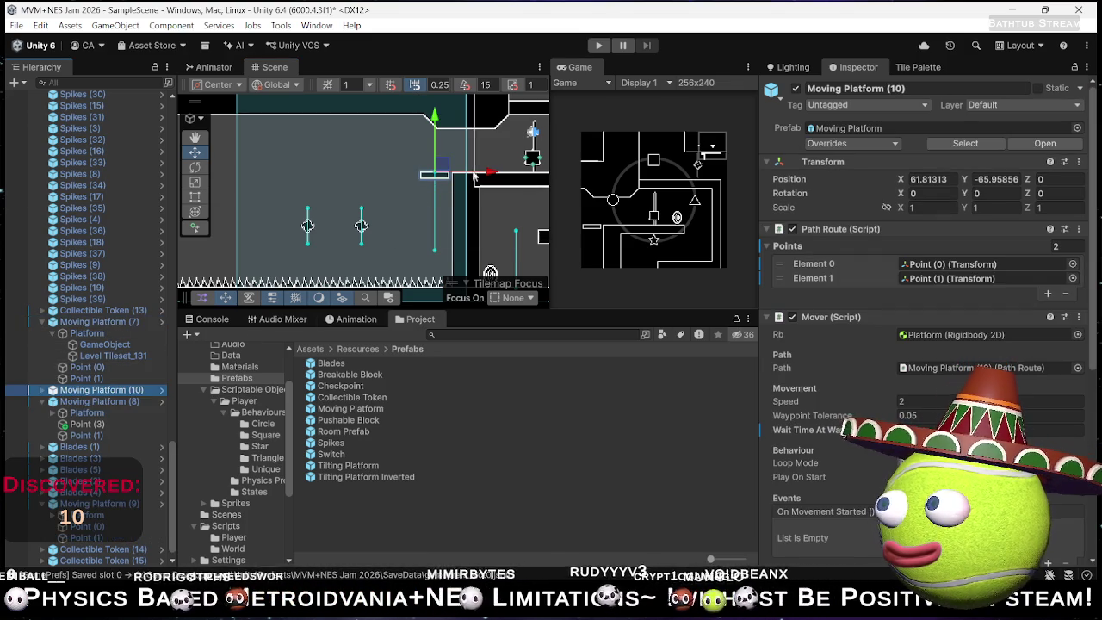
Move the copy (10) left with its path points reversed, then duplicate it as (11) further left.
left_click_drag(479, 173, 459, 175)
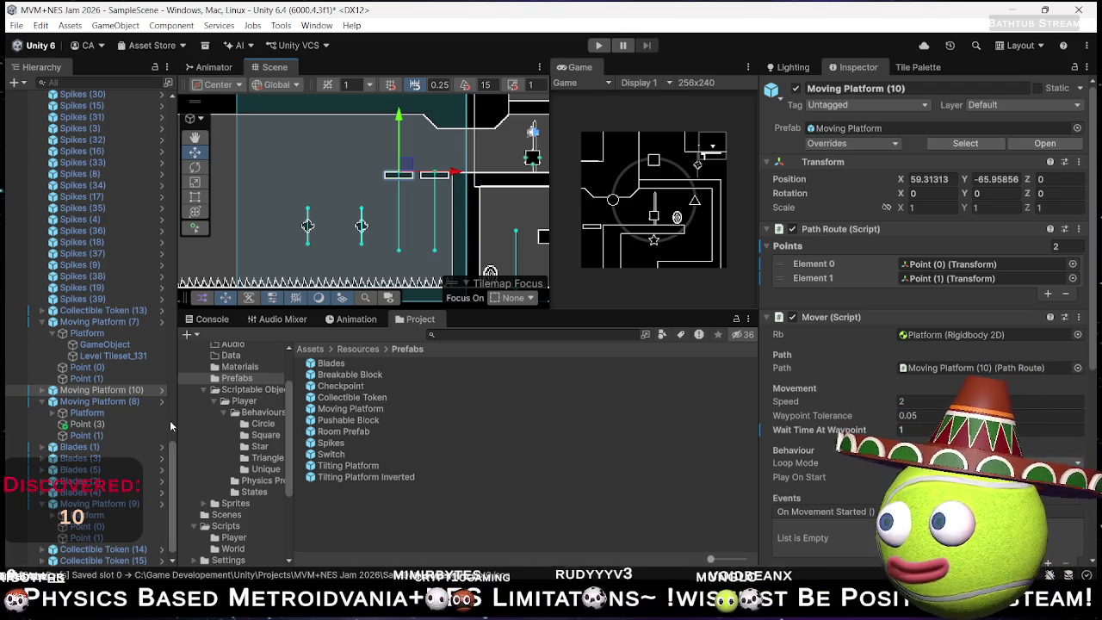
left_click_drag(780, 278, 781, 265)
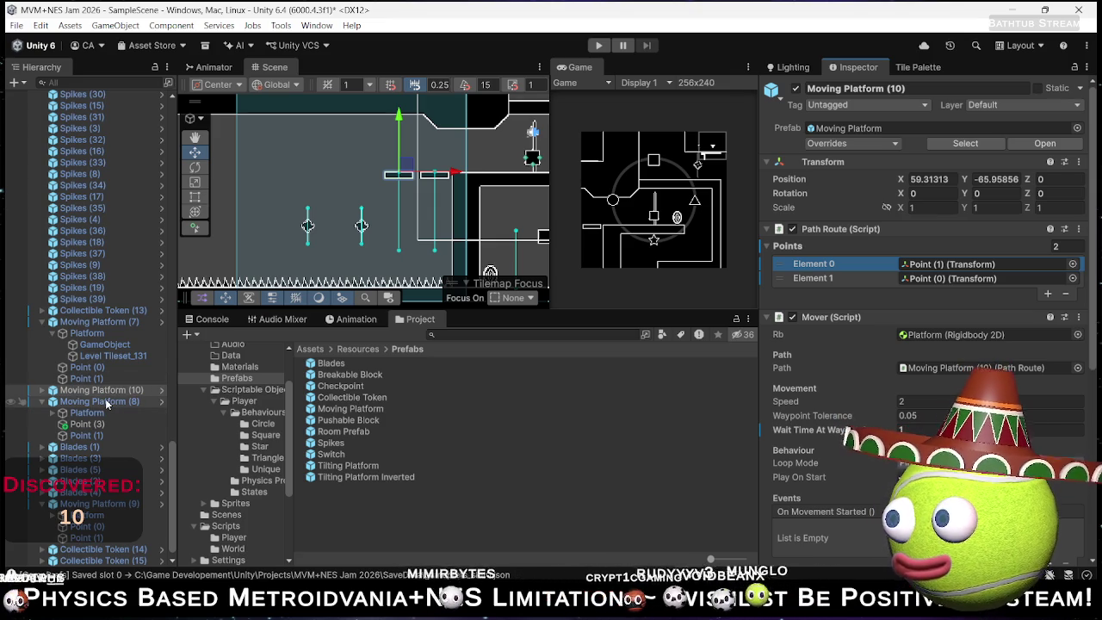
left_click(53, 392)
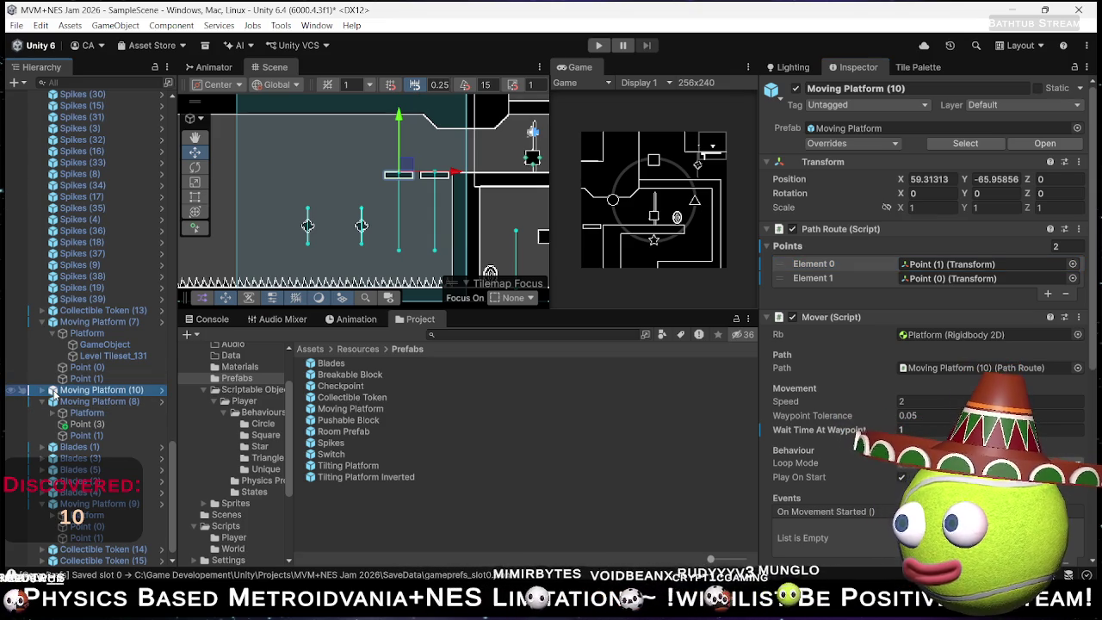
key("ctrl+d")
left_click_drag(454, 174, 336, 184)
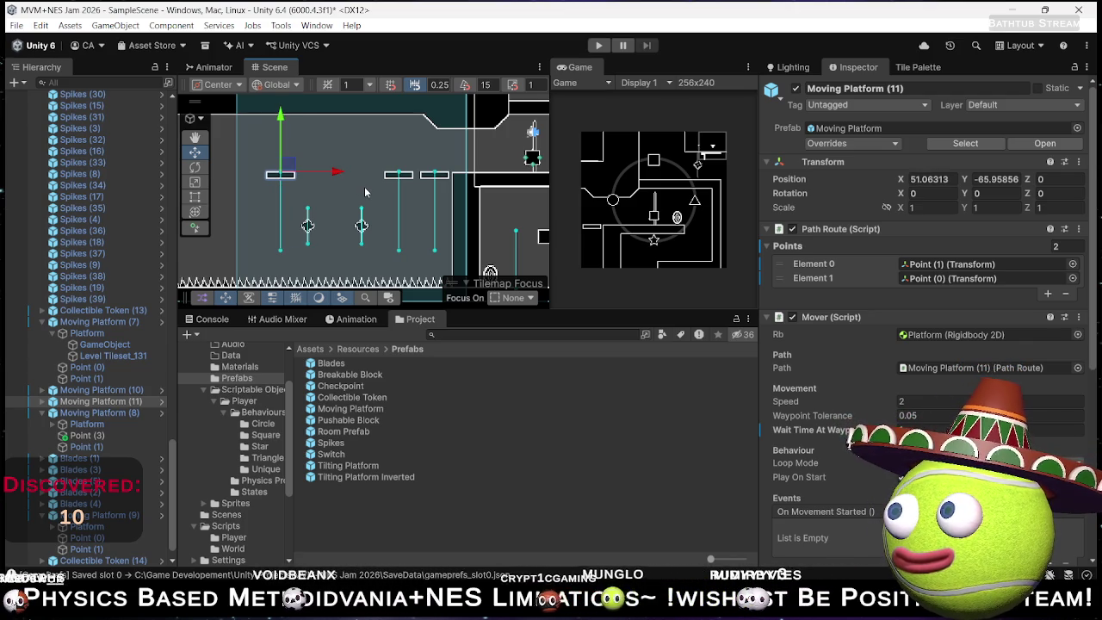
Add Moving Platform (12) further left at X 48.06313 with Point (0) back first.
key("ctrl+d")
mouse_move(336, 172)
left_mouse_down()
mouse_move(293, 173)
mouse_move(420, 186)
left_mouse_up()
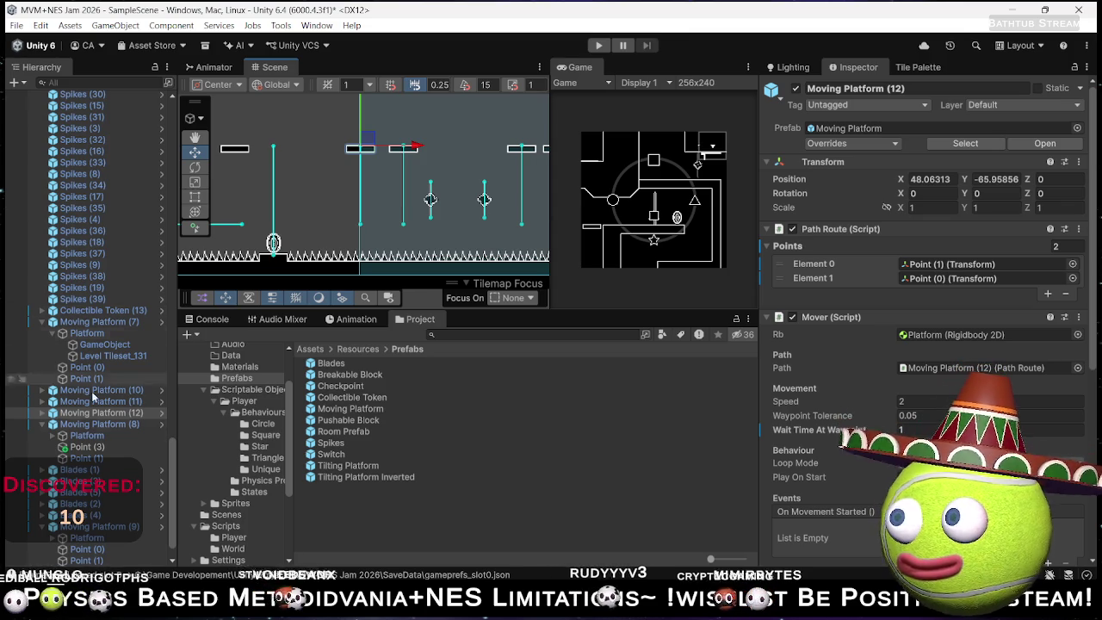
left_click_drag(782, 278, 784, 265)
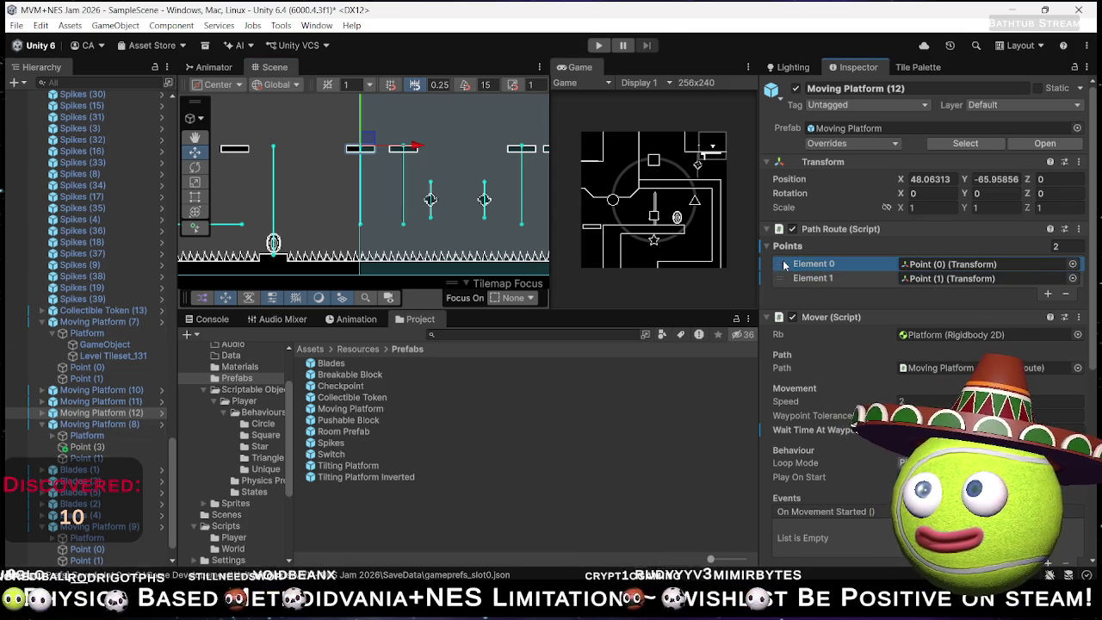
left_click_drag(456, 213, 364, 203)
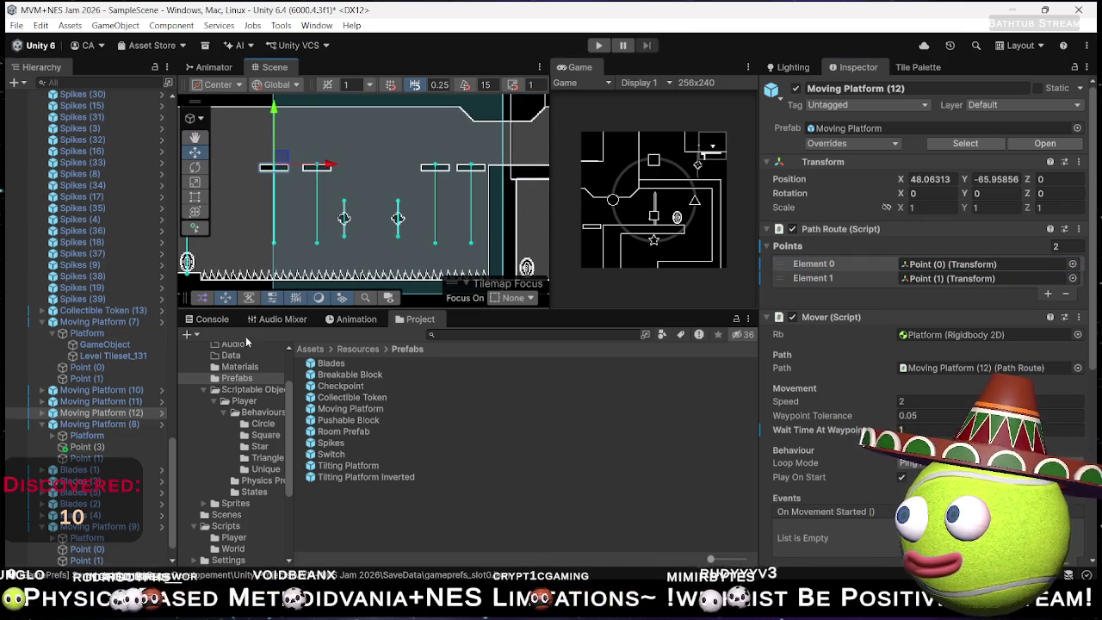
Duplicate Moving Platform (10) as (13) and drag its Point (1) to -8.25, -5.5.
left_click(101, 390)
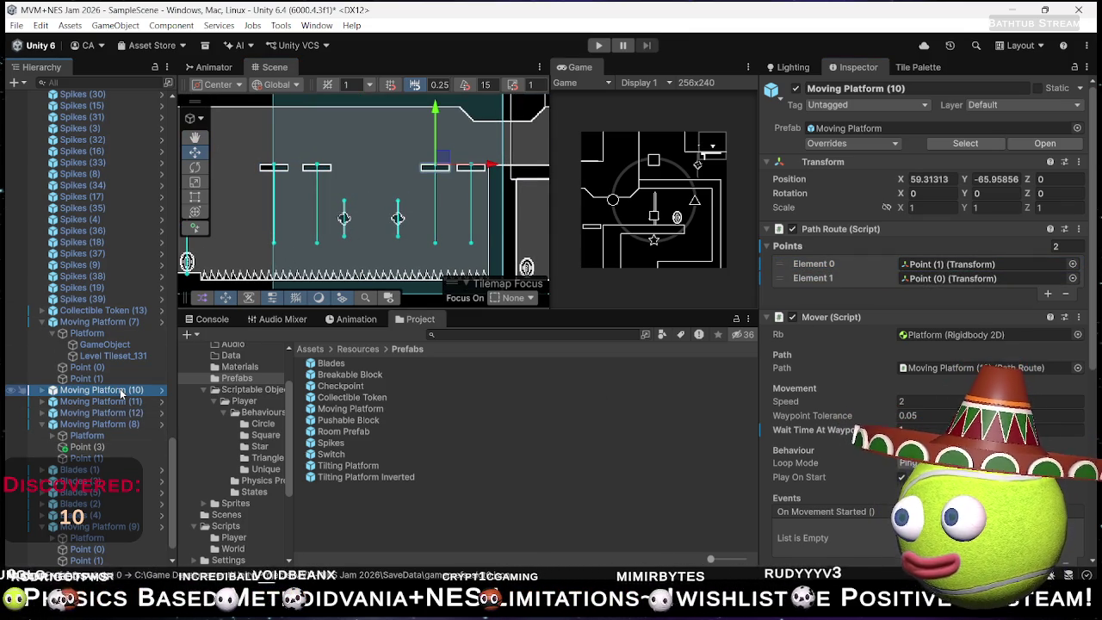
key("ctrl+d")
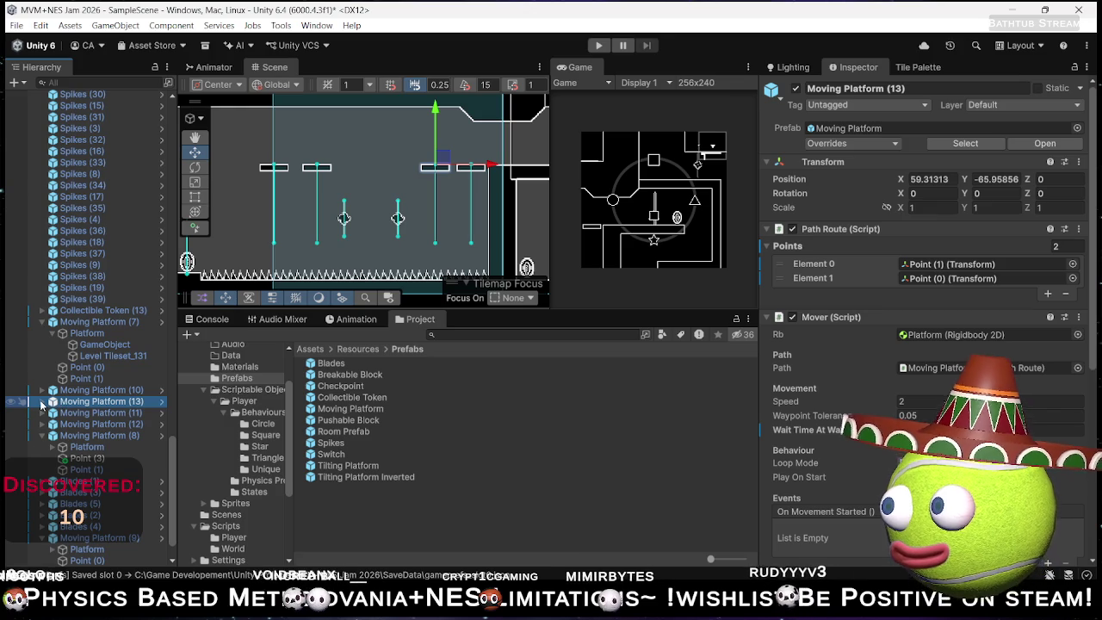
left_click(42, 401)
left_click(94, 424)
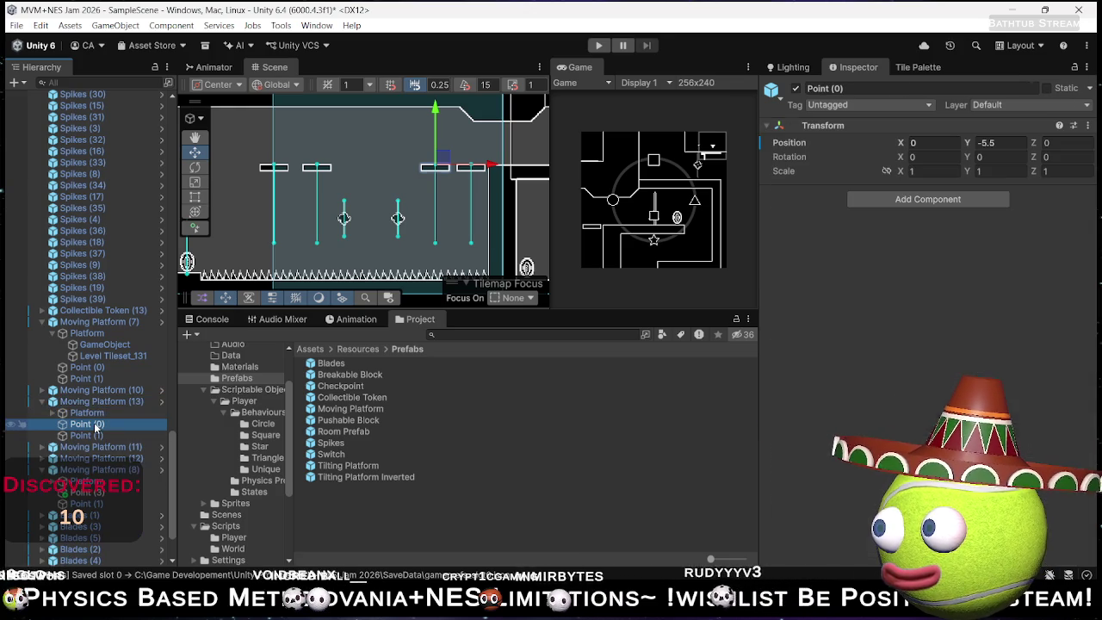
left_click(97, 435)
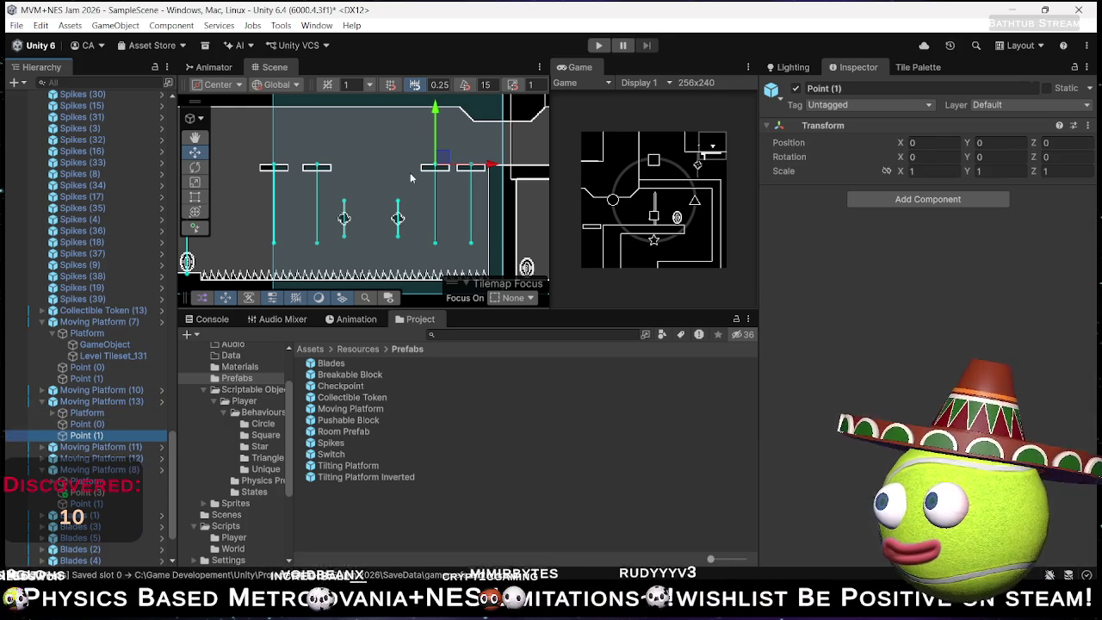
left_click_drag(445, 160, 326, 240)
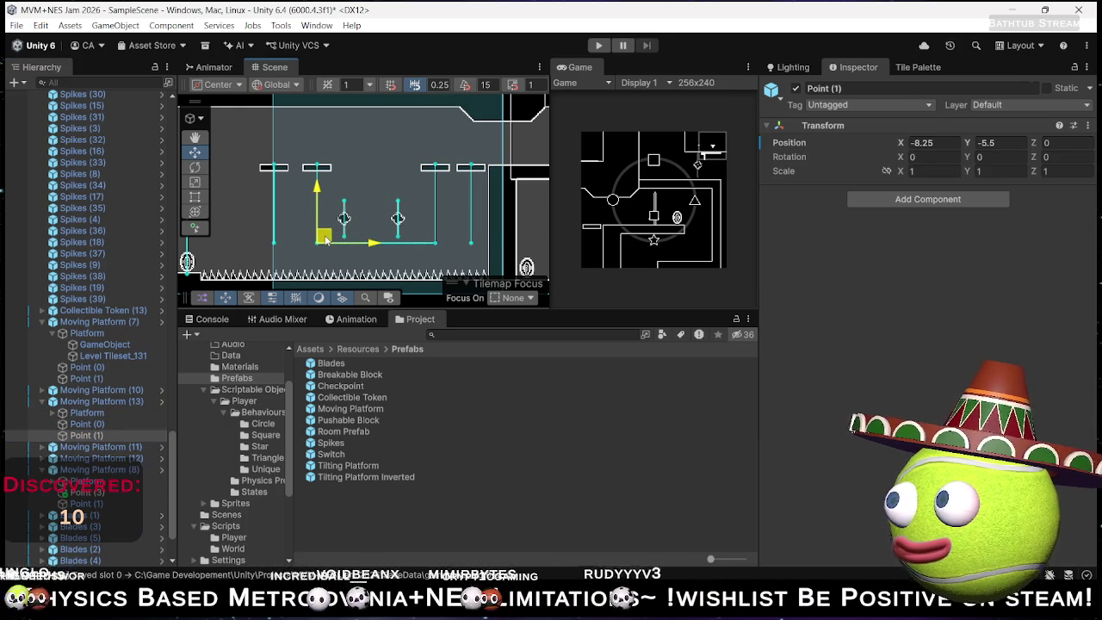
scroll(326, 240, "up", 5)
left_click_drag(359, 276, 213, 276)
scroll(361, 245, "down", 5)
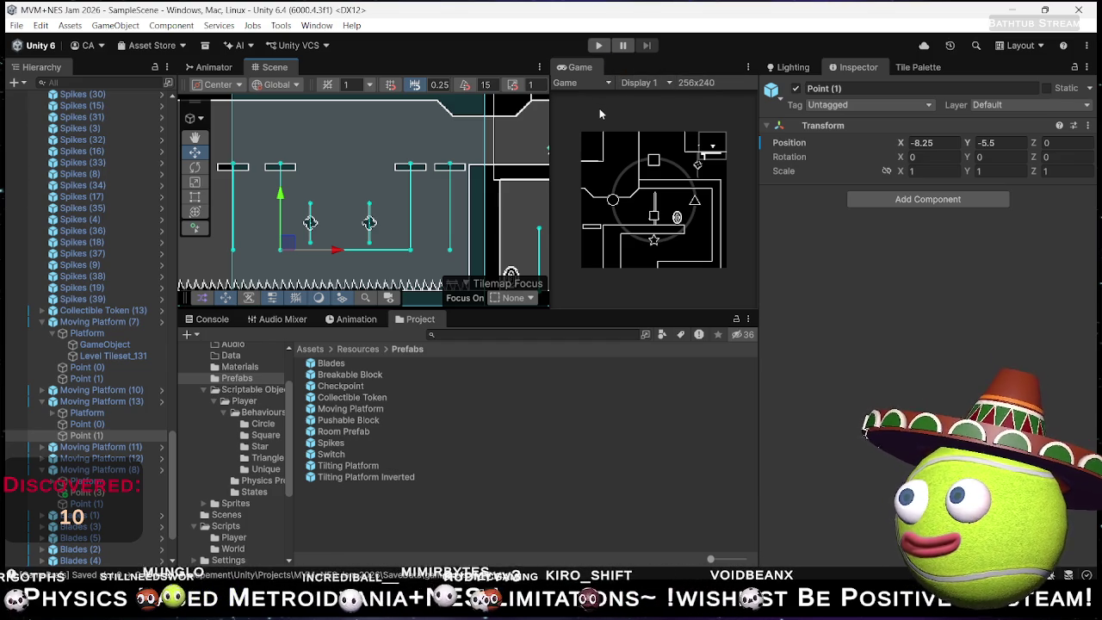
Play-test the row of moving platforms, then stop Play mode.
left_click(598, 45)
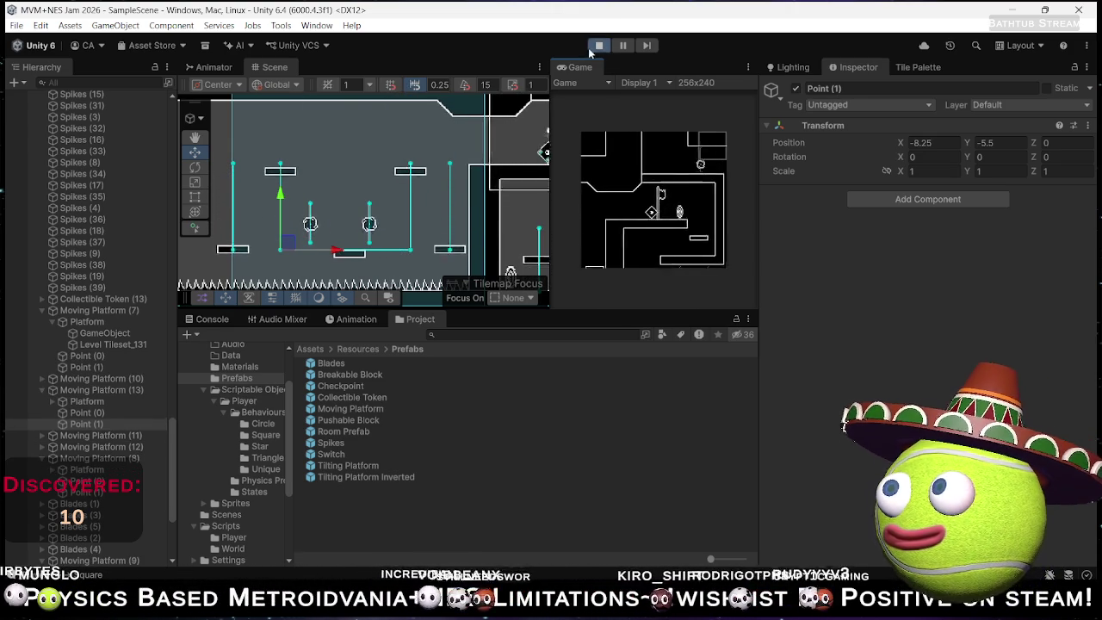
left_click(598, 45)
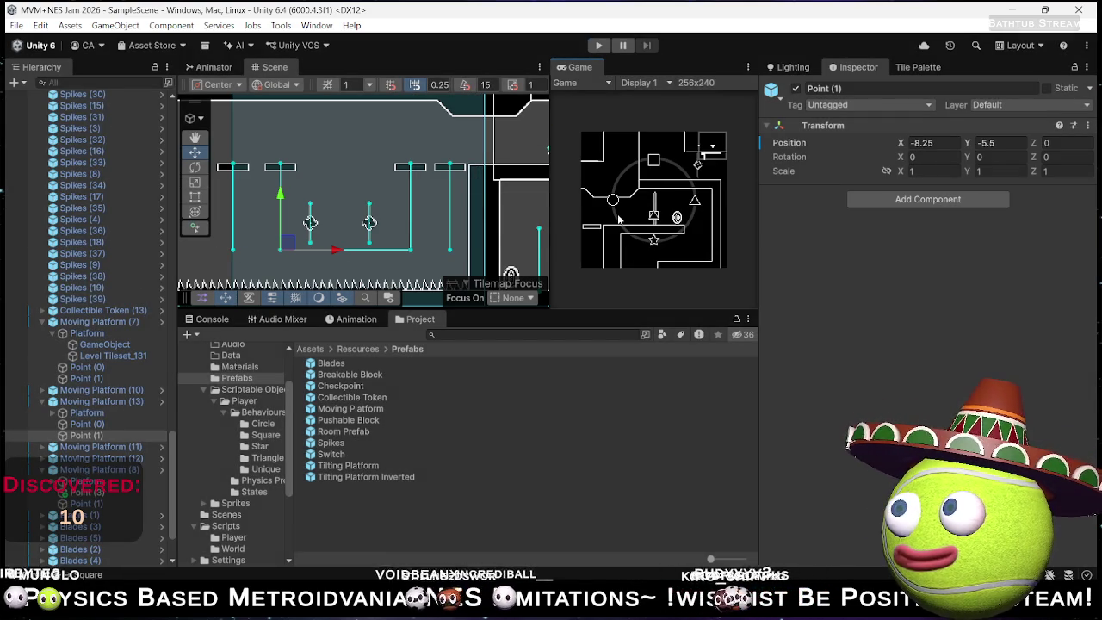
Select Blades (1) in the pit and nudge it up one snap step.
left_click(371, 207)
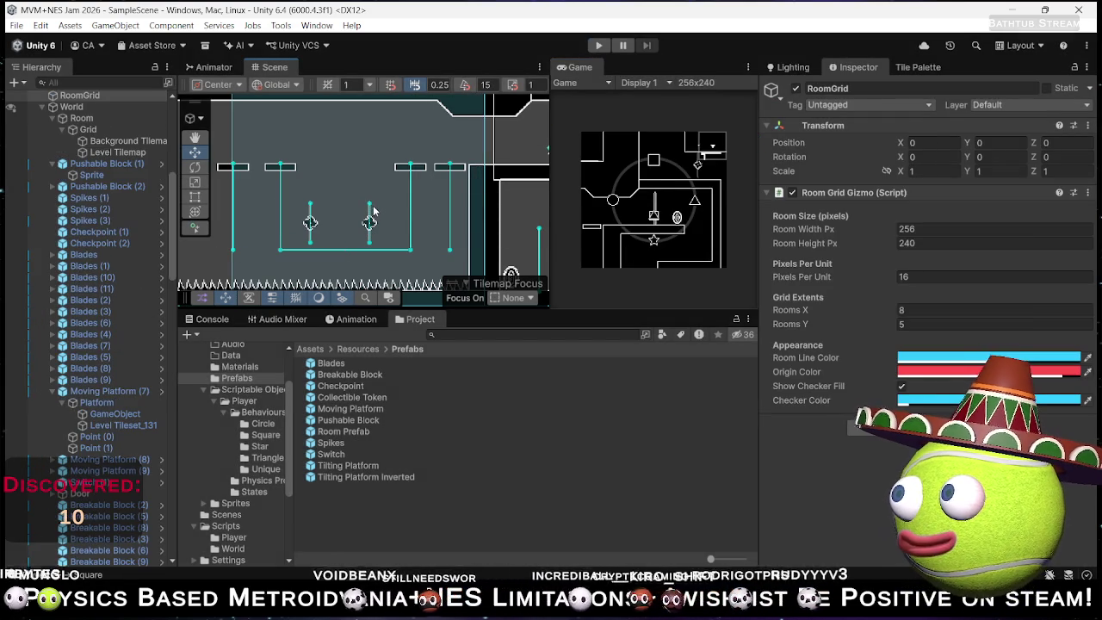
left_click(370, 226)
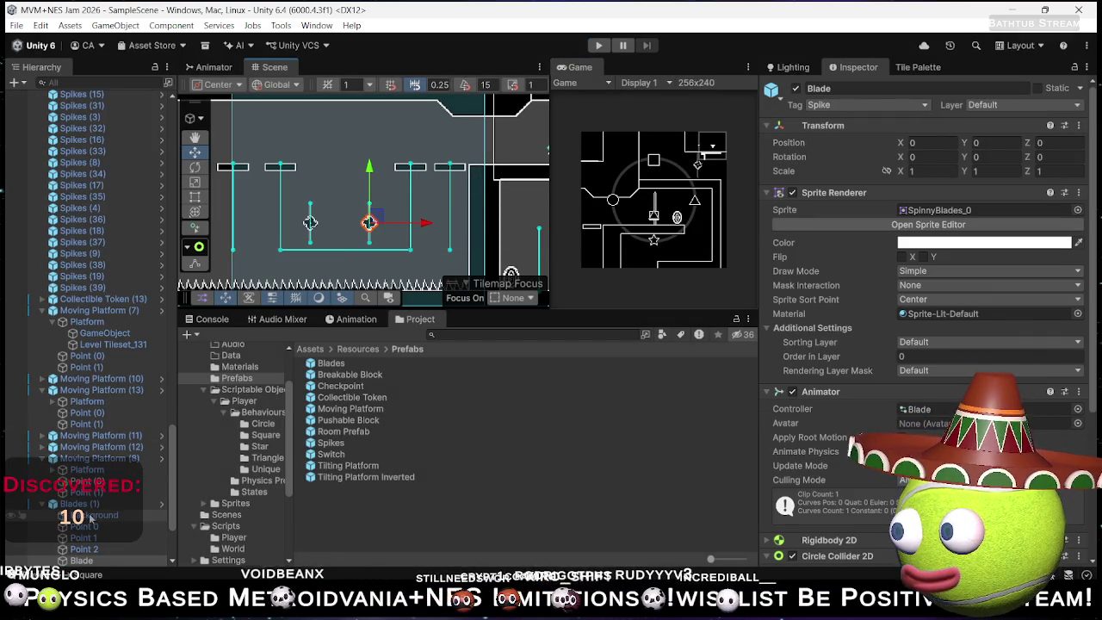
left_click(104, 504)
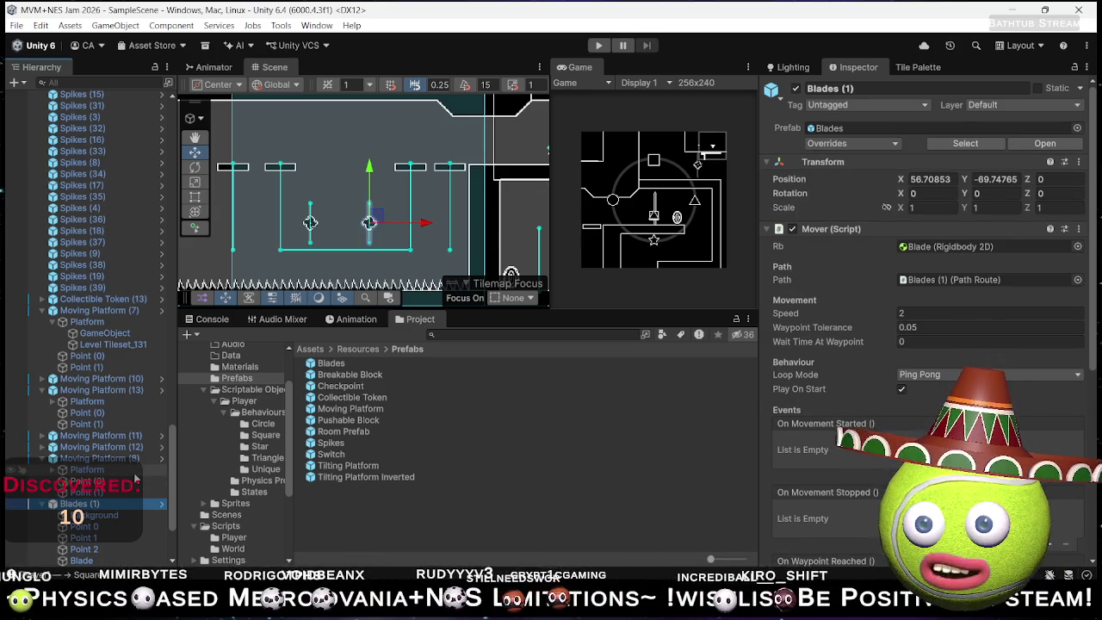
left_click_drag(376, 220, 376, 213)
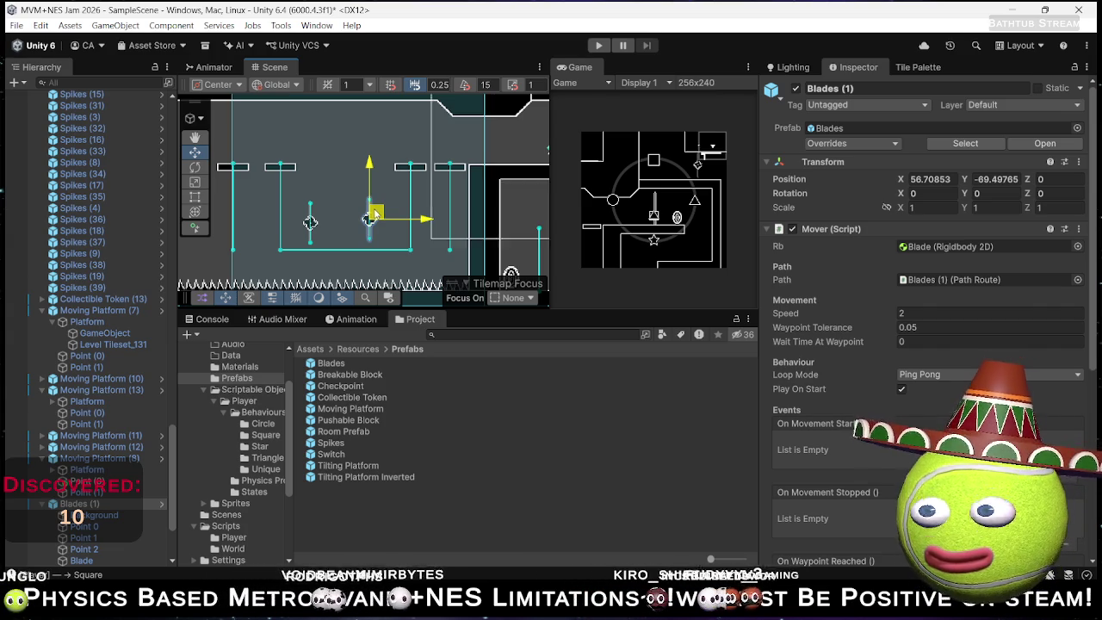
Delete the duplicate Blades (2) and raise the remaining Blades (1) slightly.
left_click(310, 223)
left_click(312, 223)
left_click(328, 191)
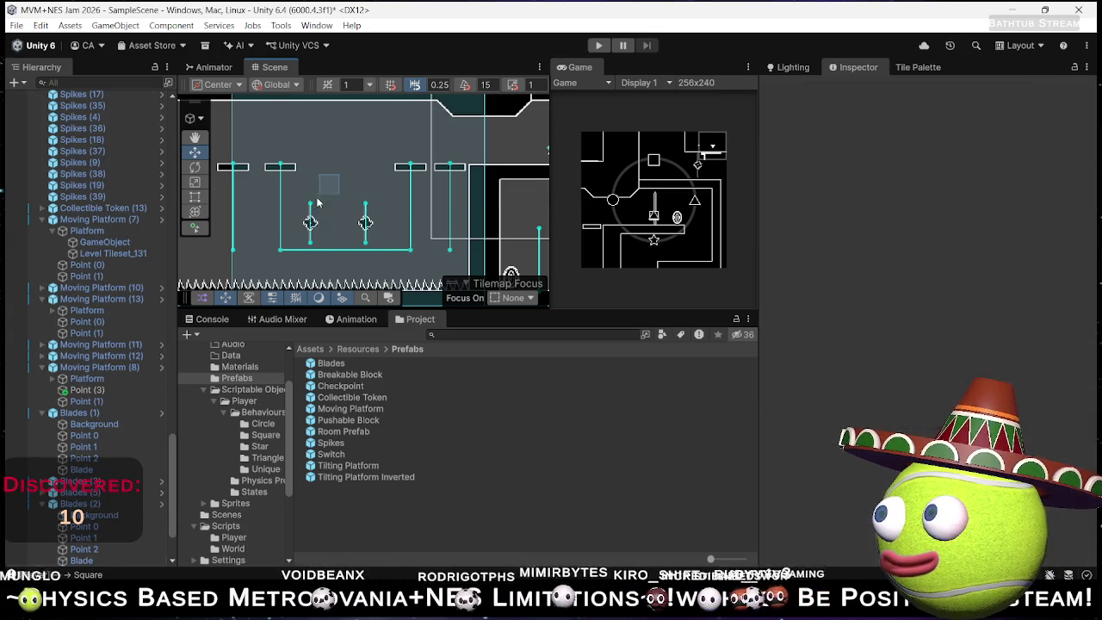
key("Delete")
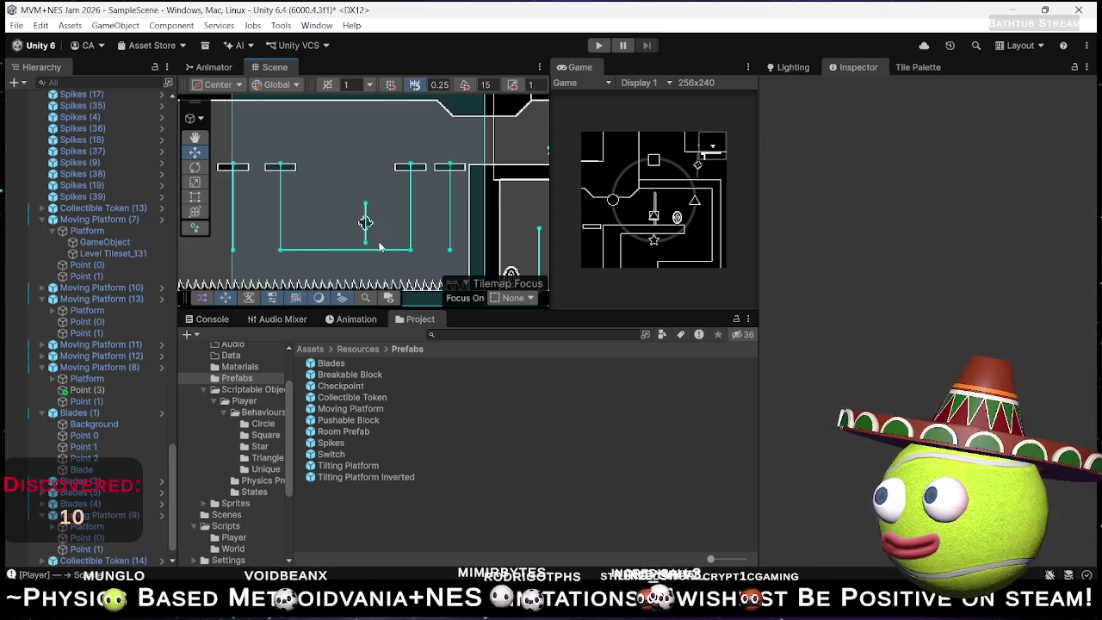
left_click(366, 222)
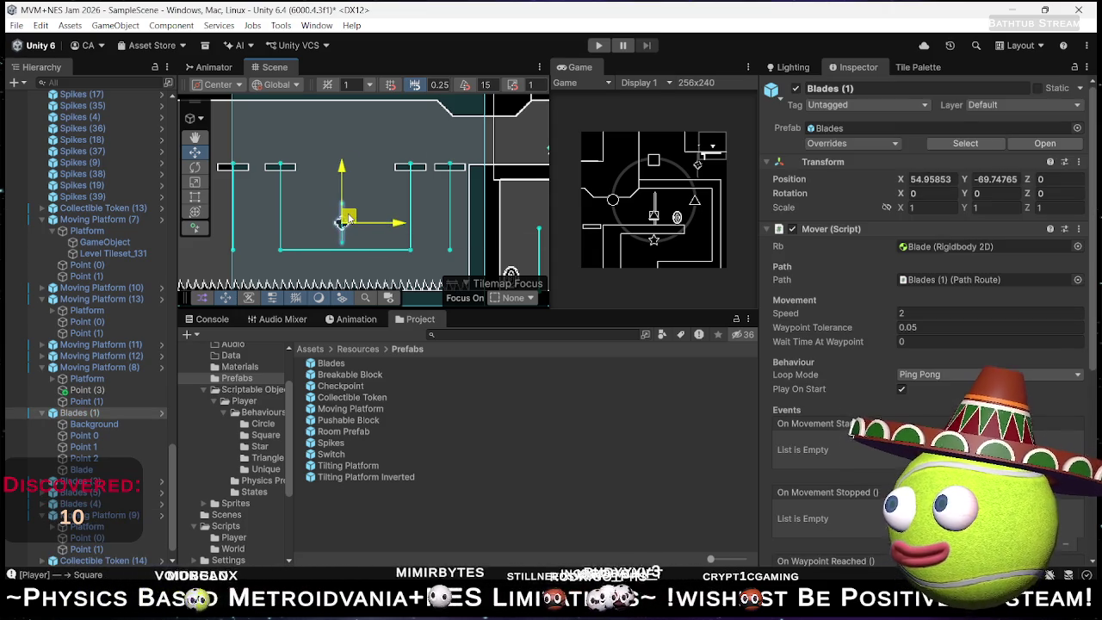
left_click_drag(352, 223, 352, 220)
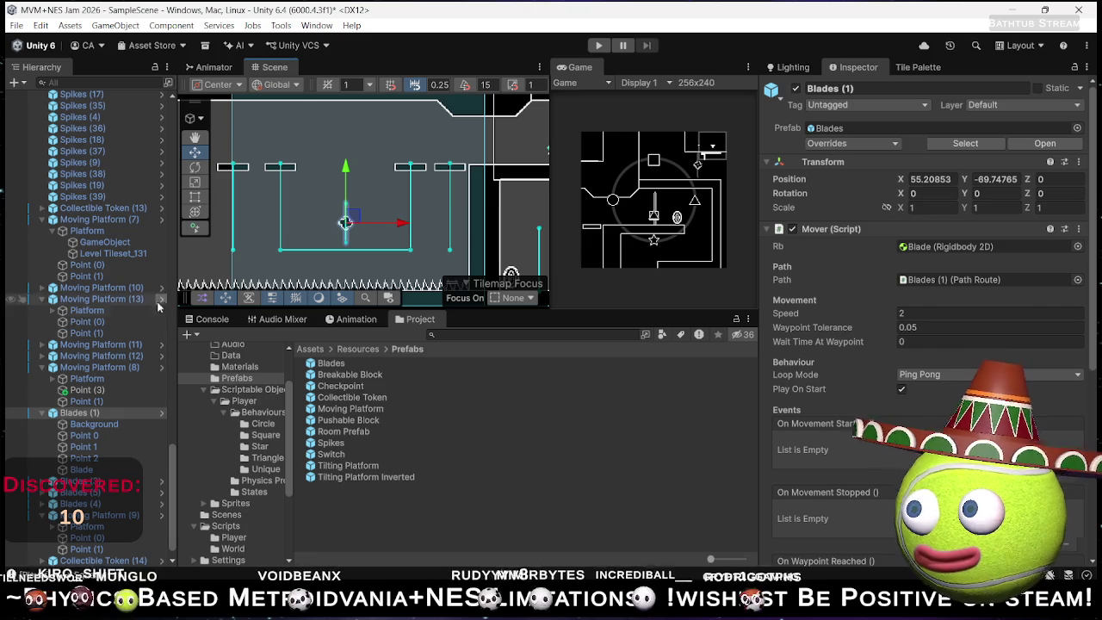
left_click(285, 168)
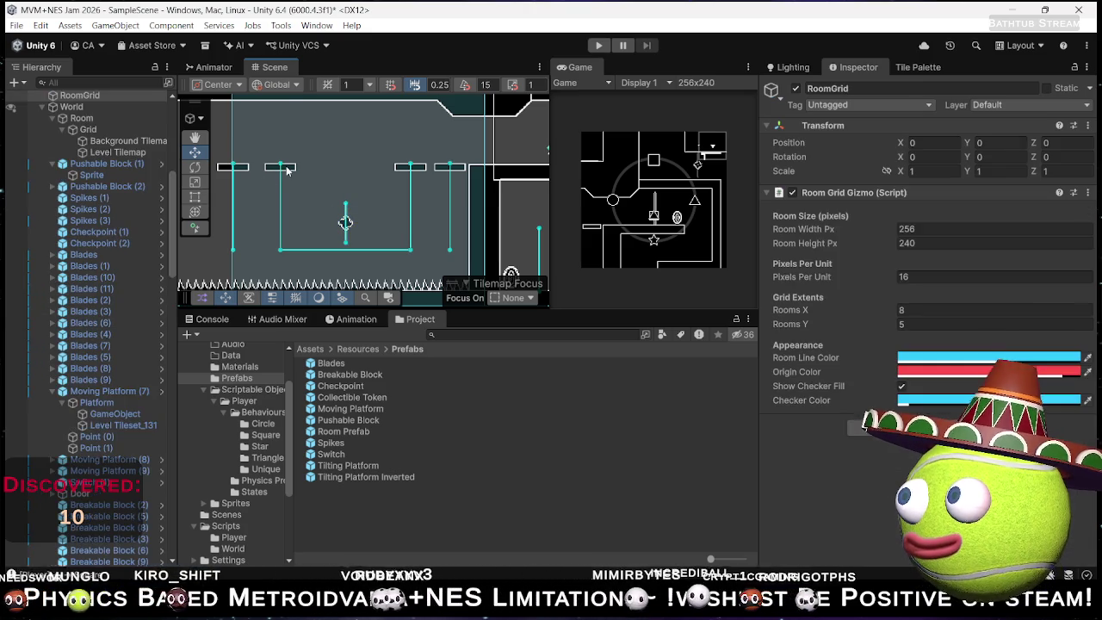
Lower Moving Platform (13)'s Platform child to the floor at Y -5.5.
left_click(287, 168)
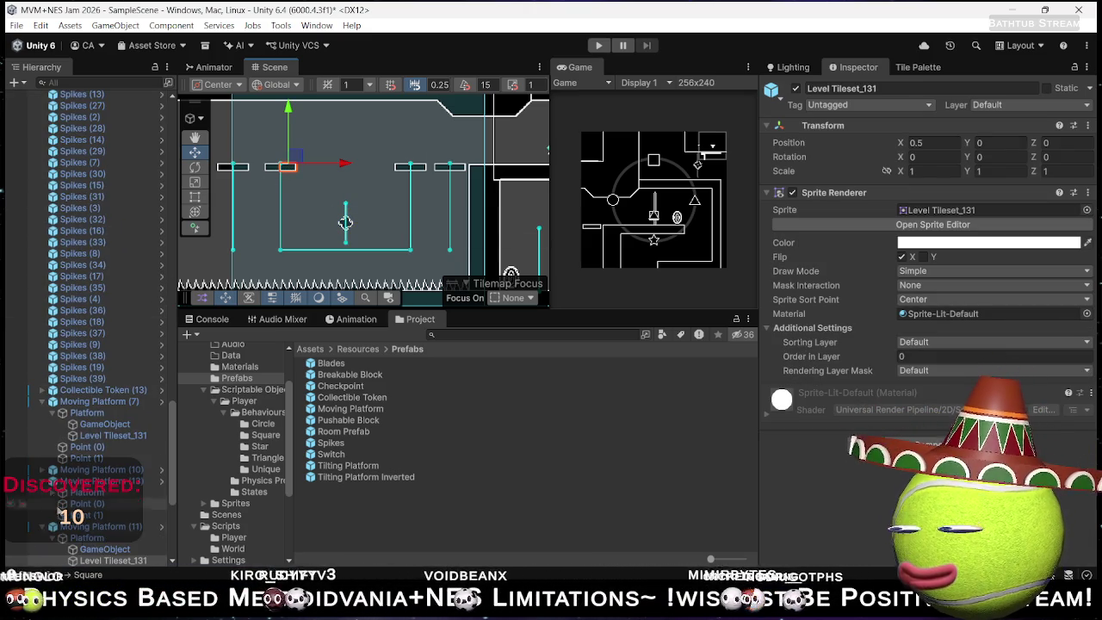
left_click(106, 528)
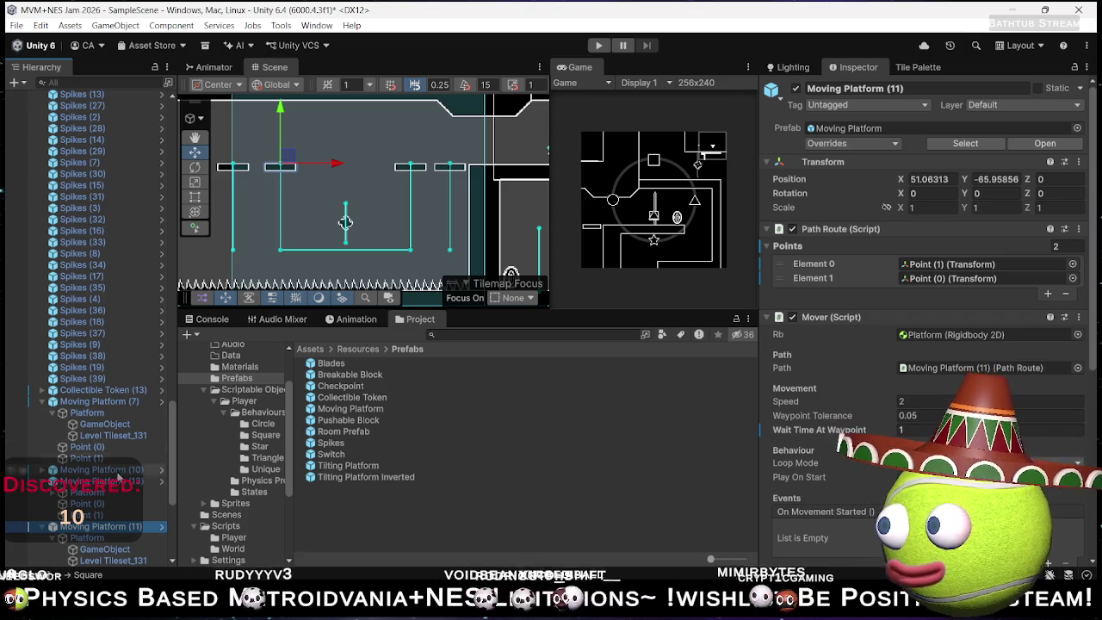
left_click(99, 480)
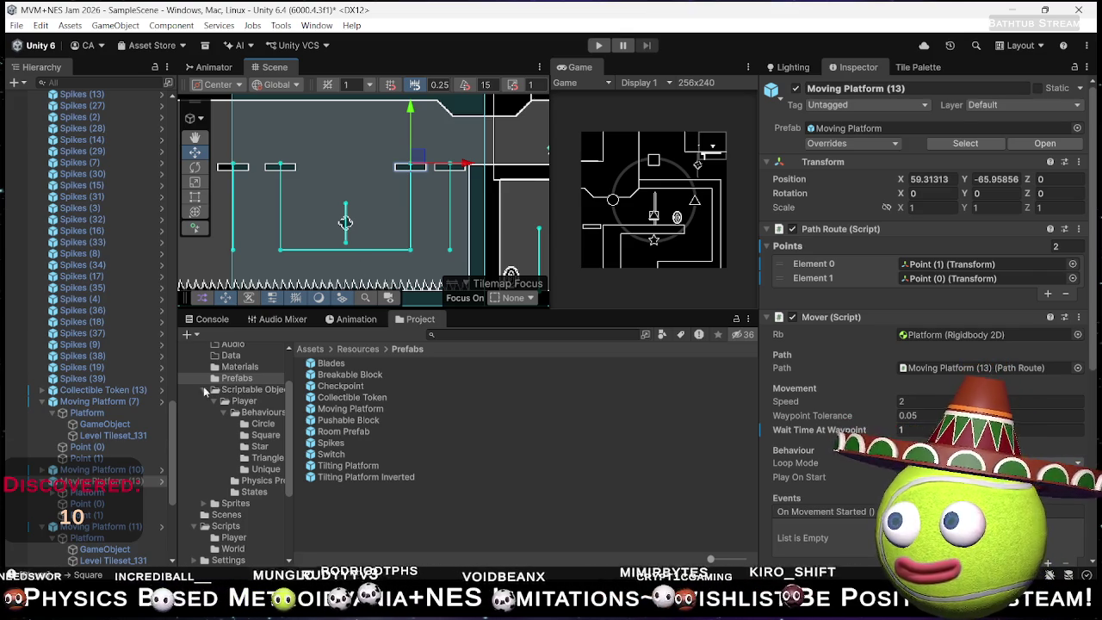
left_click(96, 503)
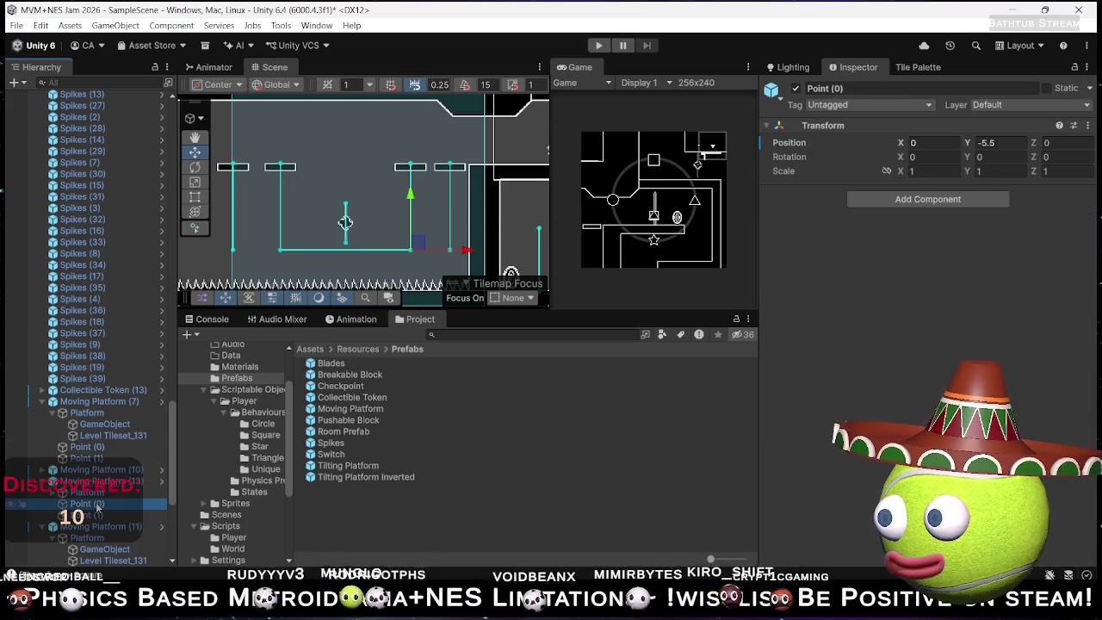
left_click(96, 481)
left_click(87, 491)
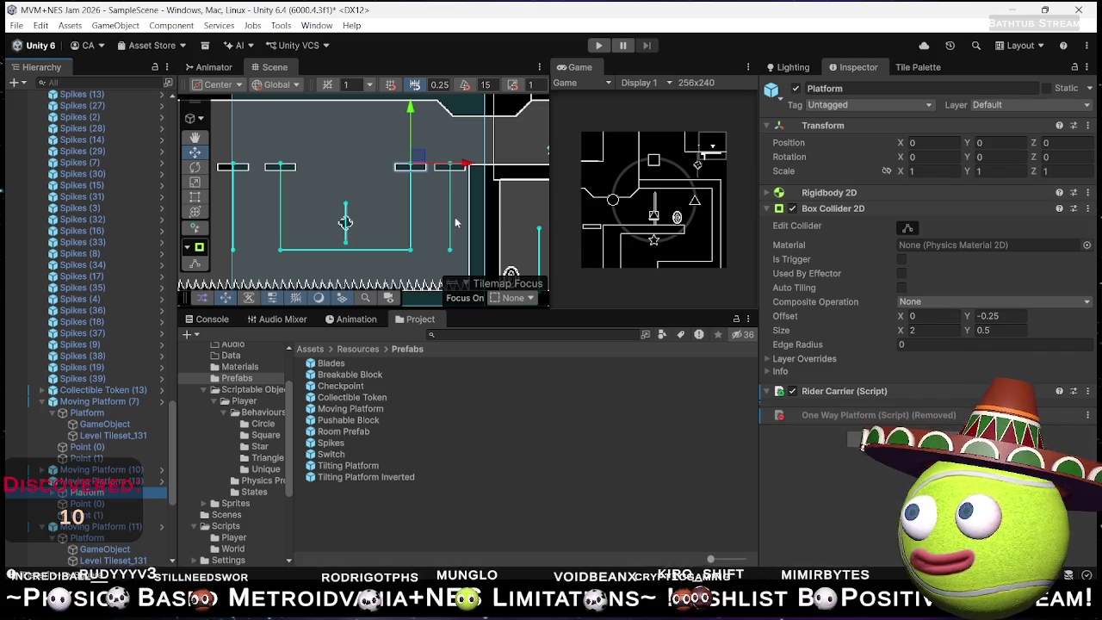
left_click_drag(423, 136, 419, 197)
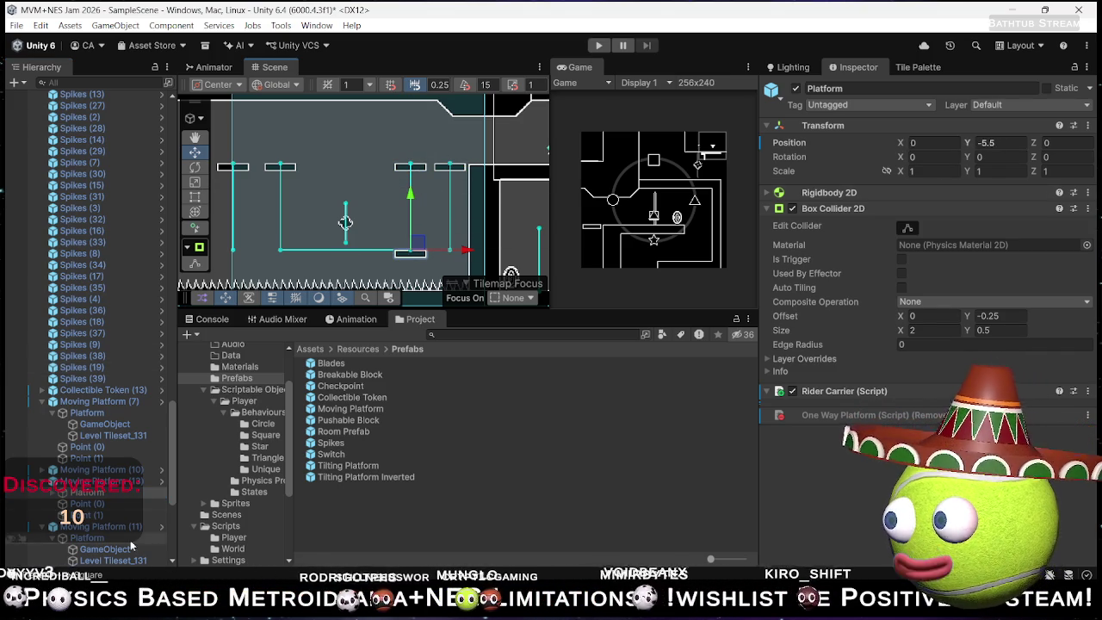
Shift Point (0) left to X -2 and Point (1) right to X -6.25, both at Y -5.5.
left_click(101, 504)
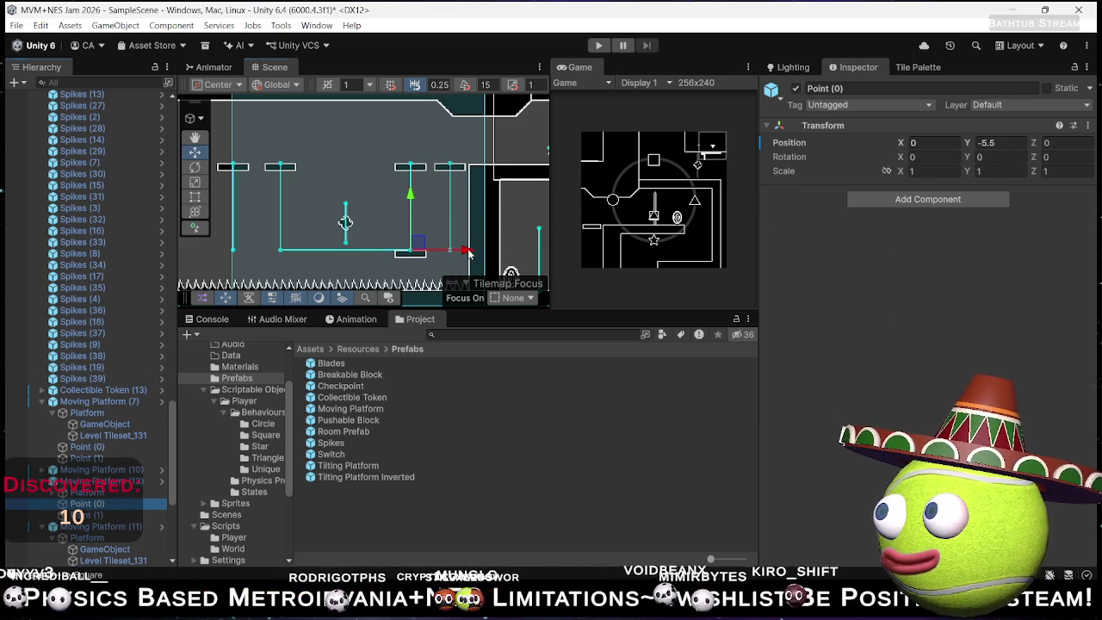
left_click_drag(447, 253, 438, 255)
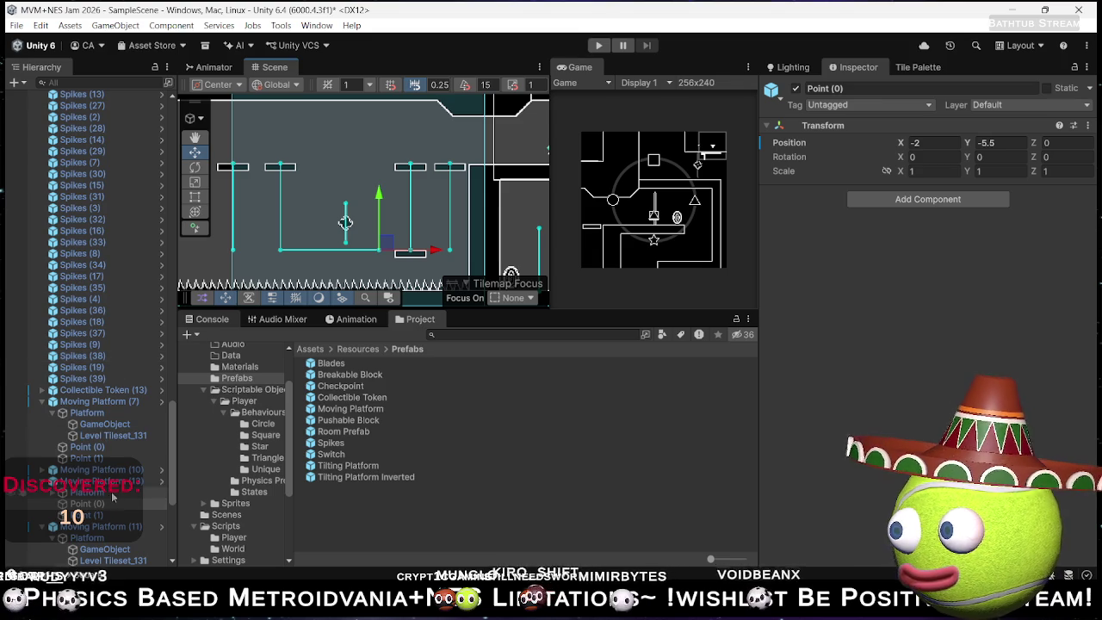
left_click(281, 249)
left_click_drag(335, 250, 367, 251)
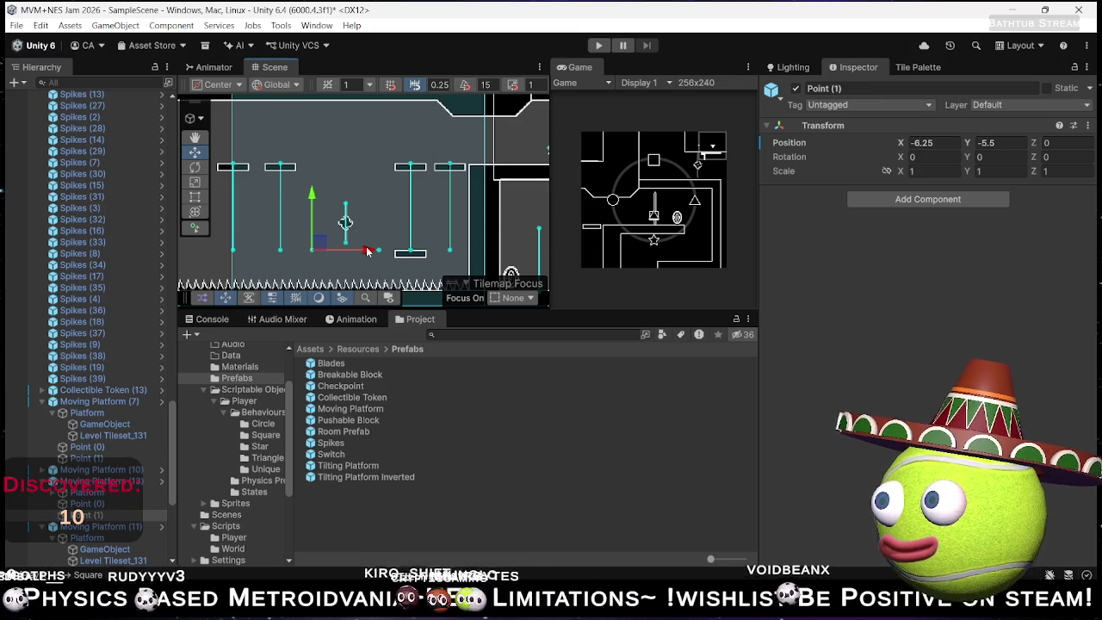
left_click(599, 46)
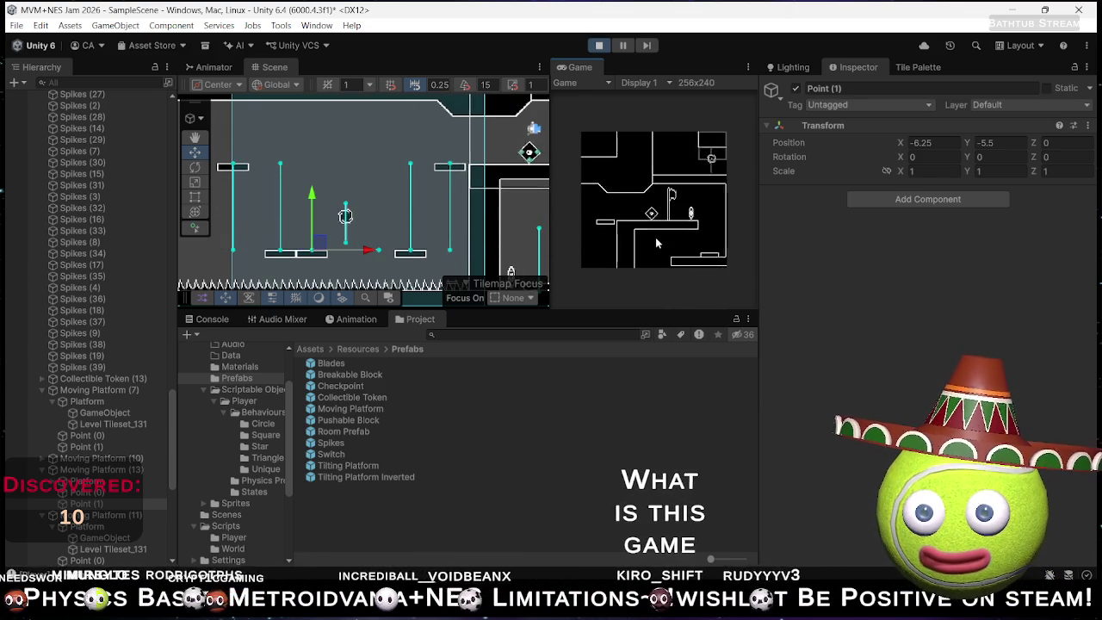
left_click(597, 45)
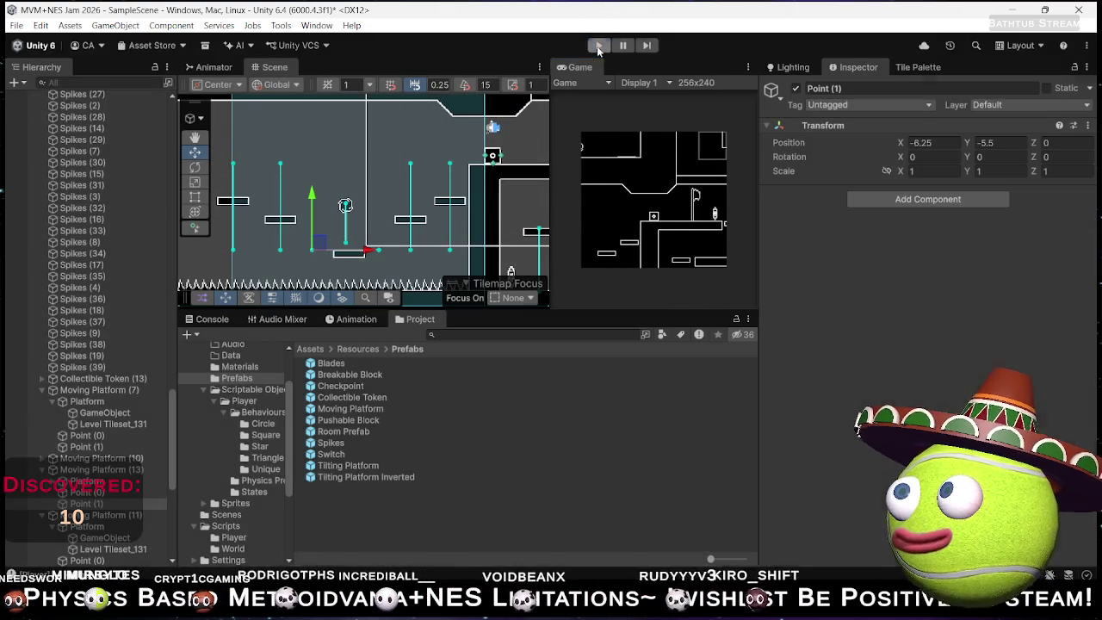
scroll(397, 258, "up", 1)
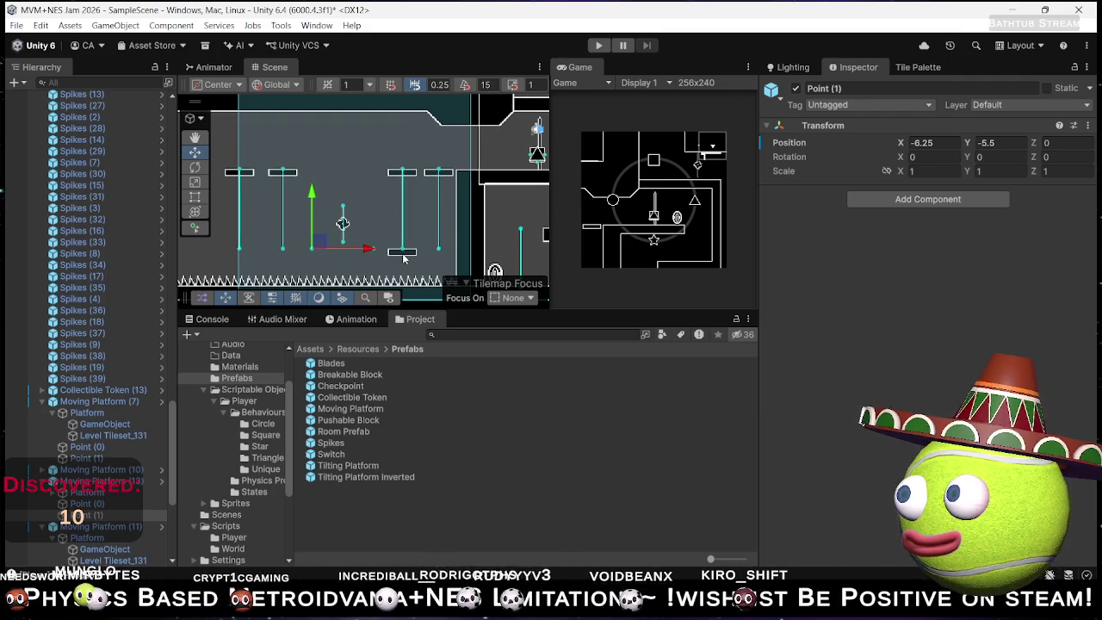
Snap Moving Platform (13)'s Platform to X -2, Y -5.5 and set its Scale X to 1.5.
left_click(401, 255)
left_click(401, 254)
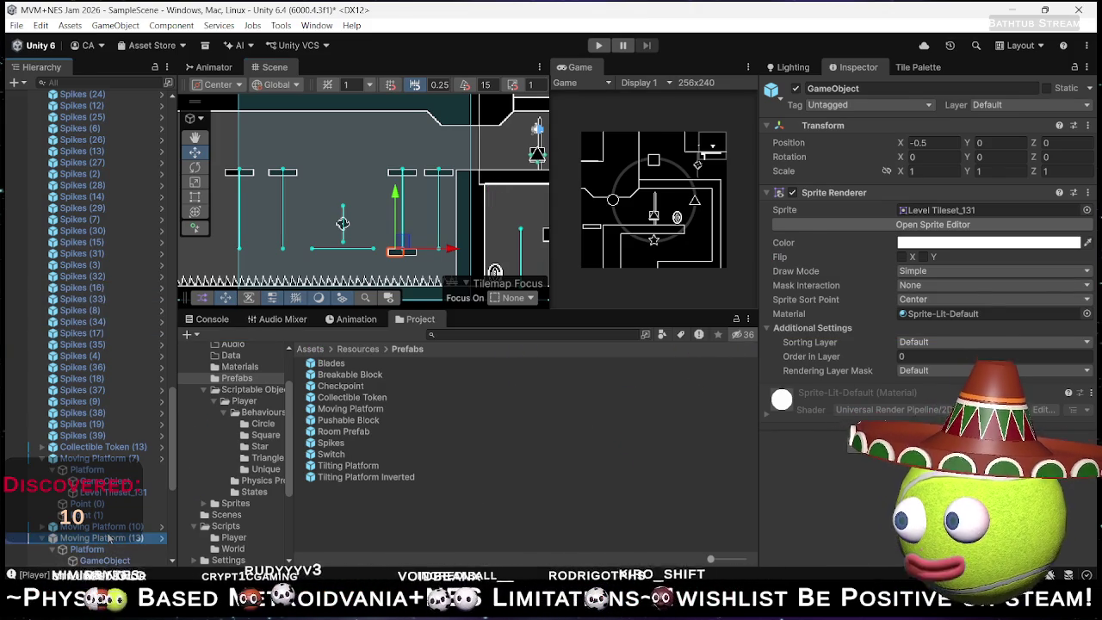
left_click(109, 537)
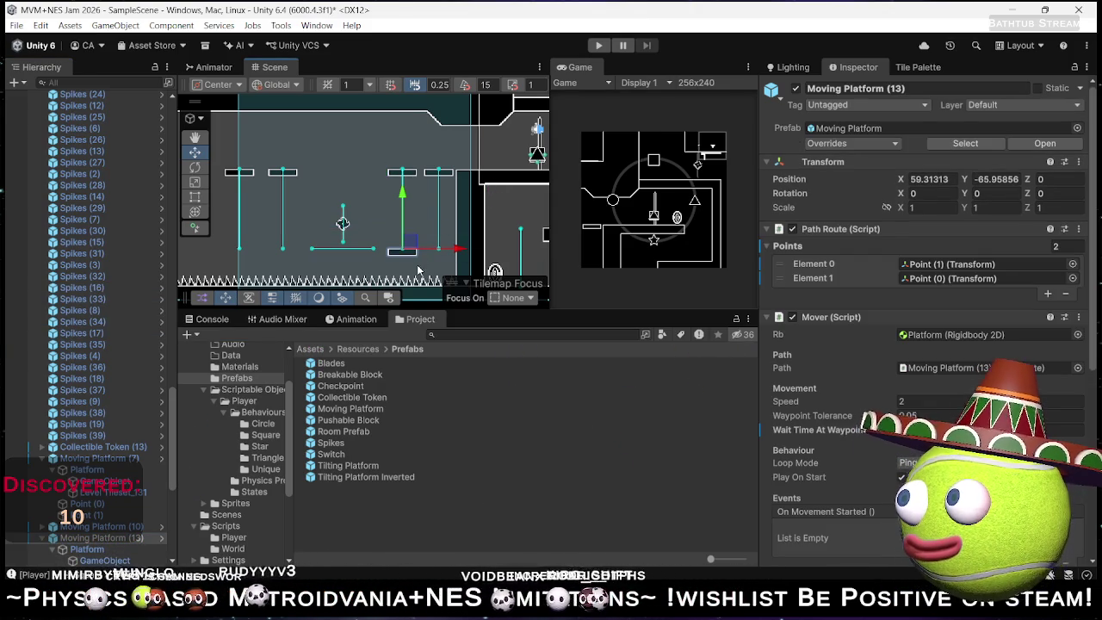
left_click(95, 549)
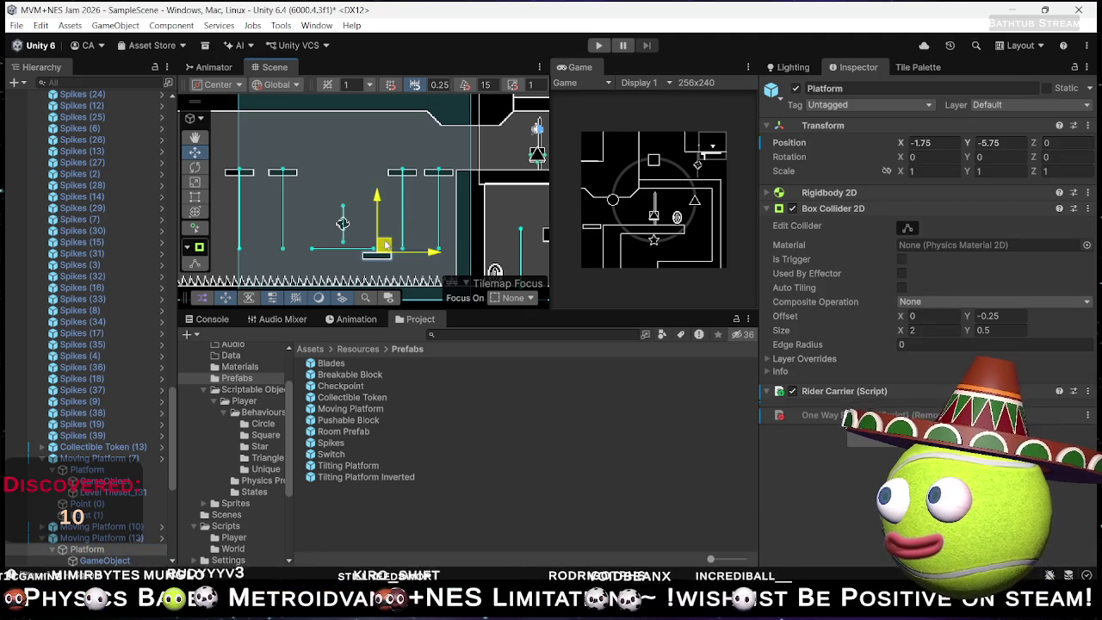
left_click_drag(384, 246, 380, 241)
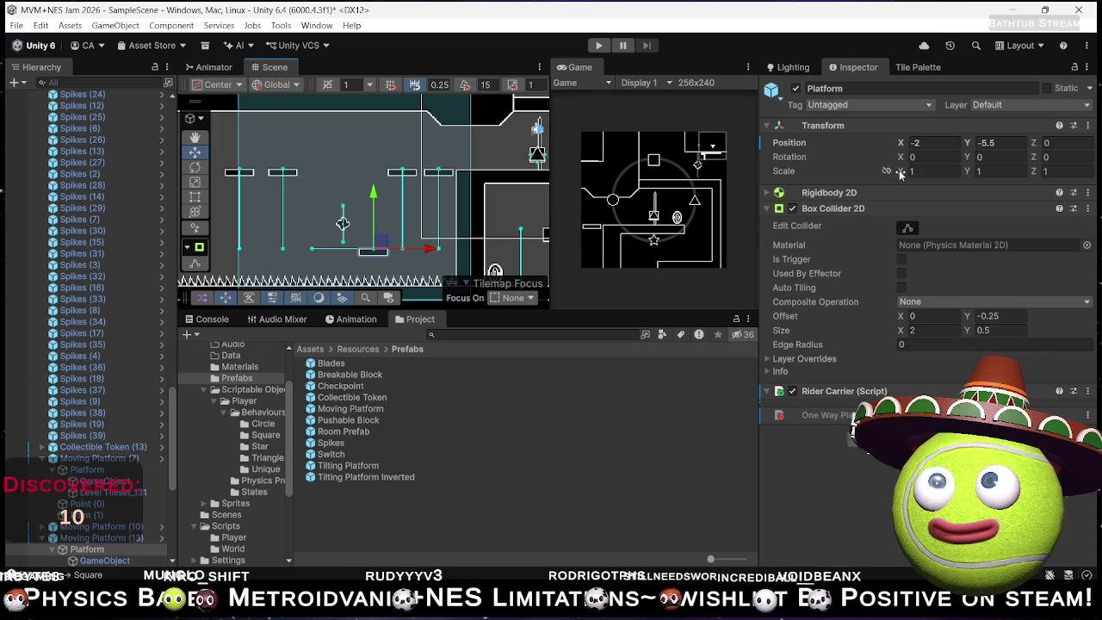
left_click_drag(899, 171, 917, 173)
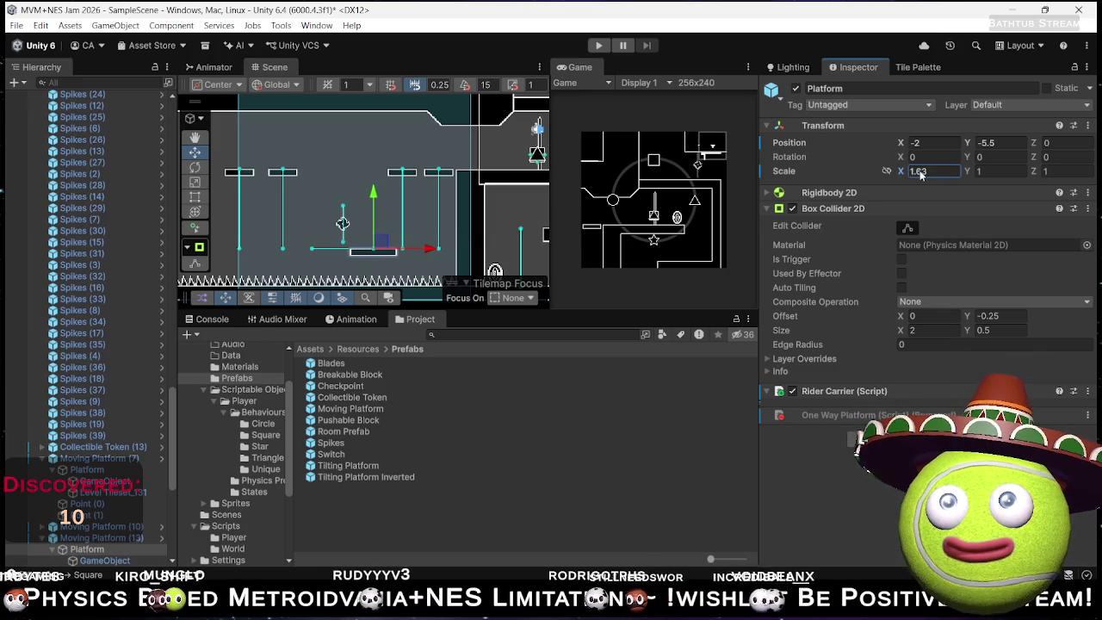
type("1.5")
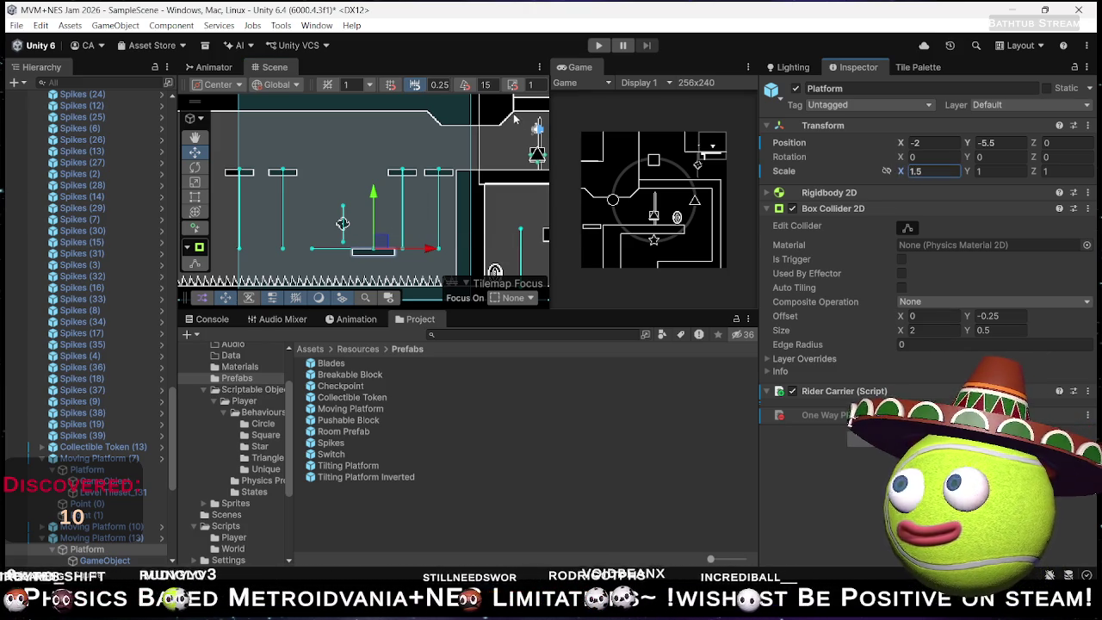
Play-test the widened platform, then open RiderCarrier.cs in Rider via Edit Script.
left_click(595, 44)
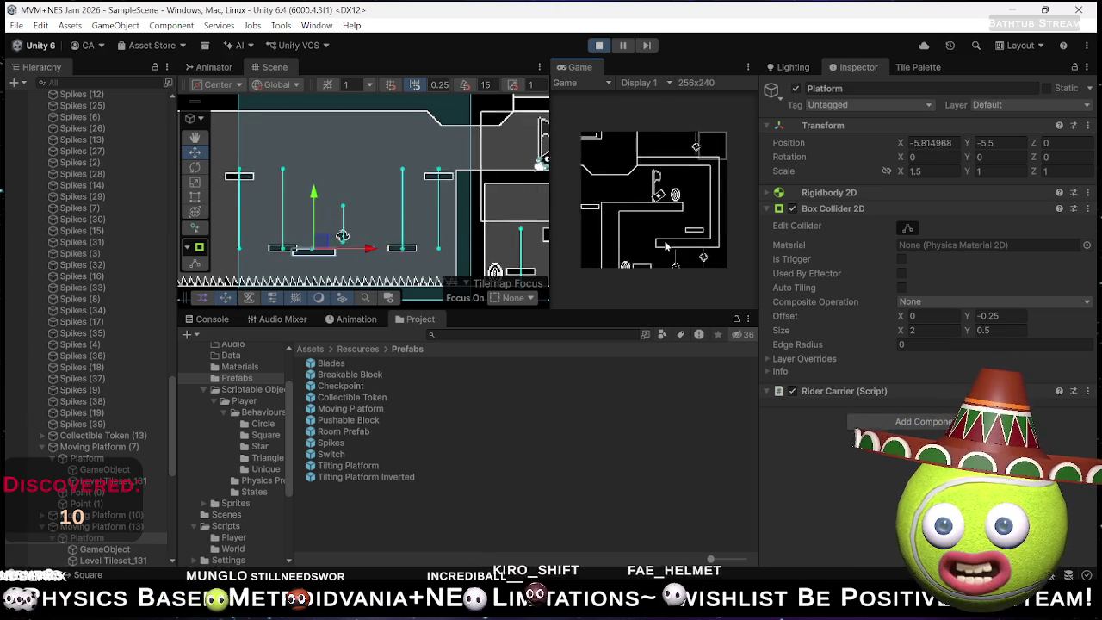
key("ctrl+p")
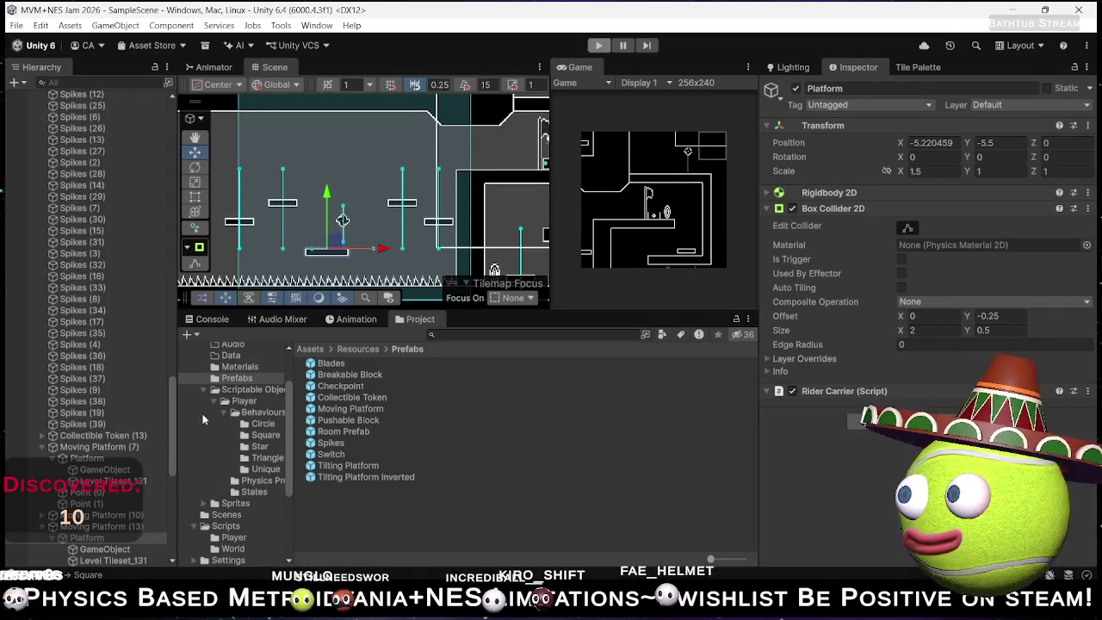
scroll(133, 478, "down", 5)
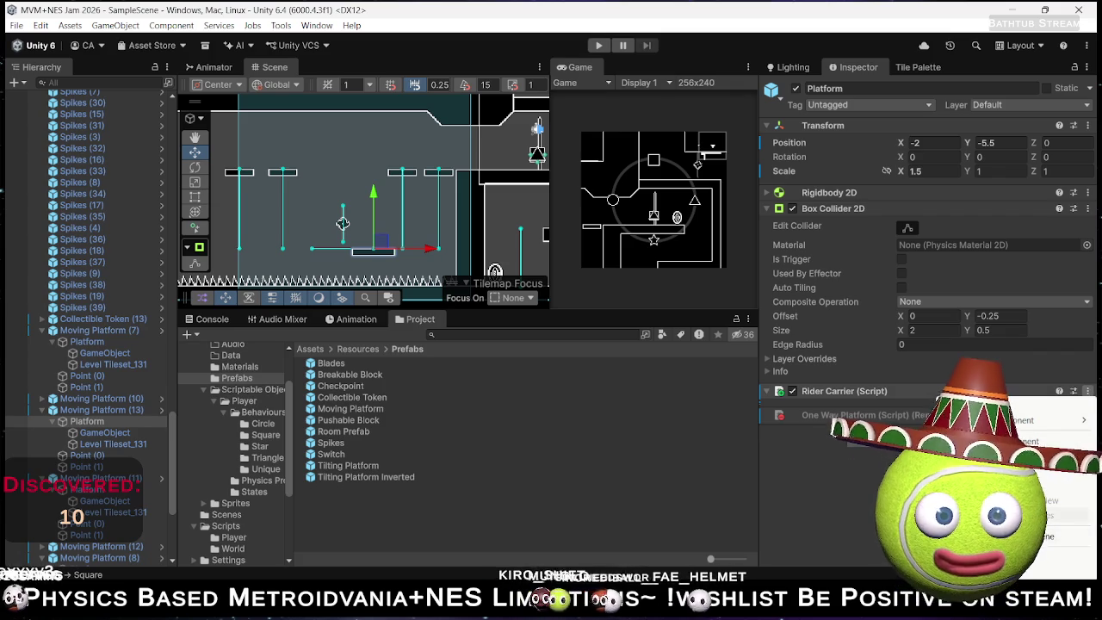
left_click(1033, 542)
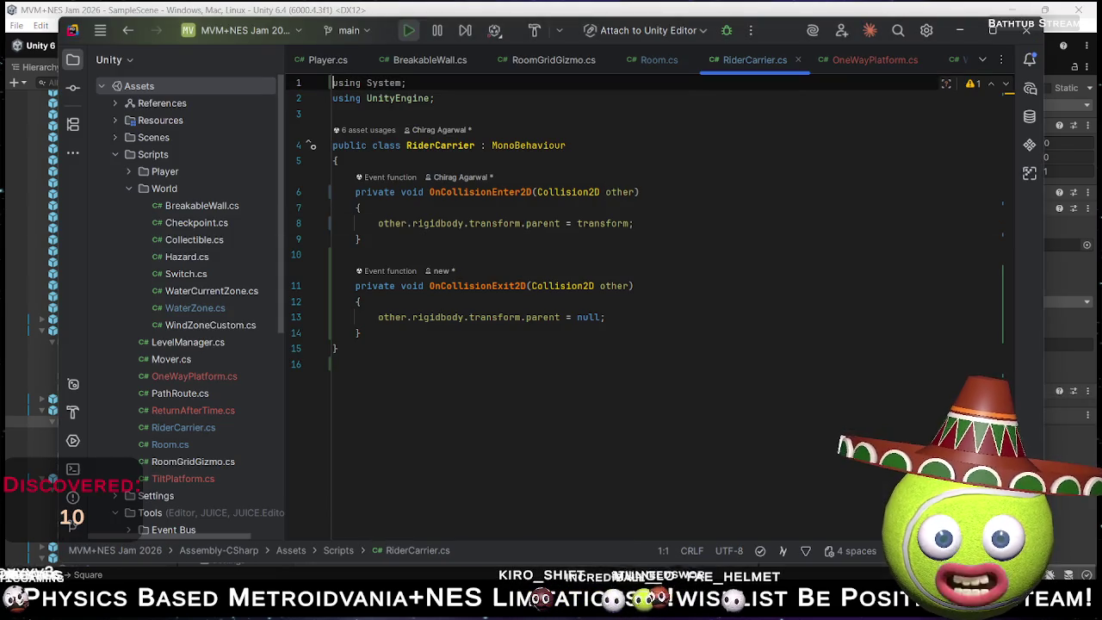
Inspect line 8 of RiderCarrier.cs in Rider, then return to the Unity editor.
left_click(661, 221)
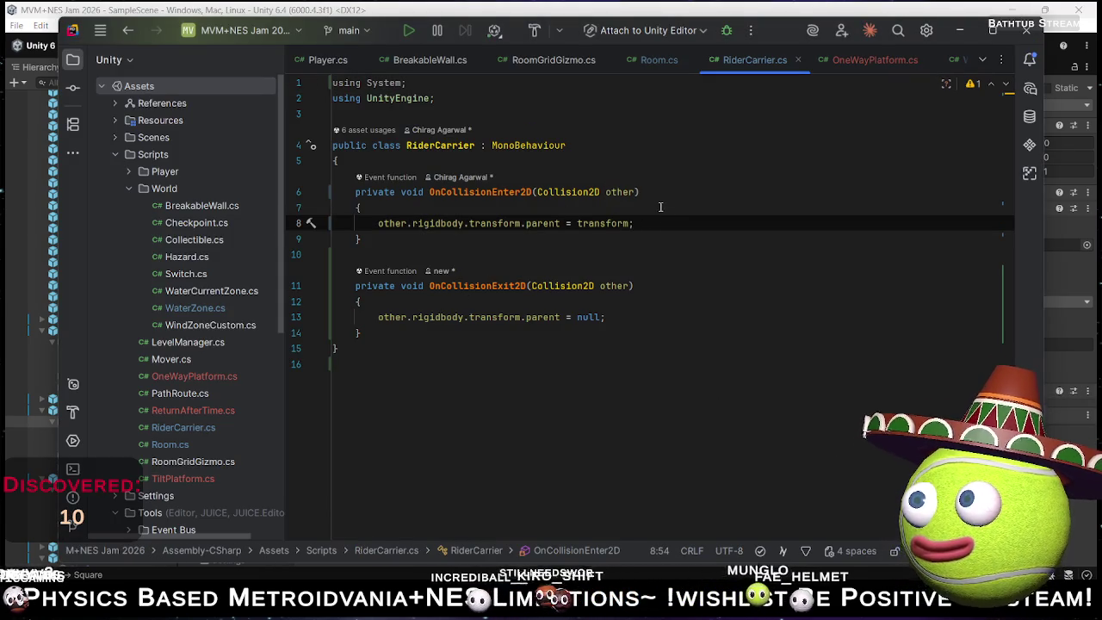
left_click(957, 28)
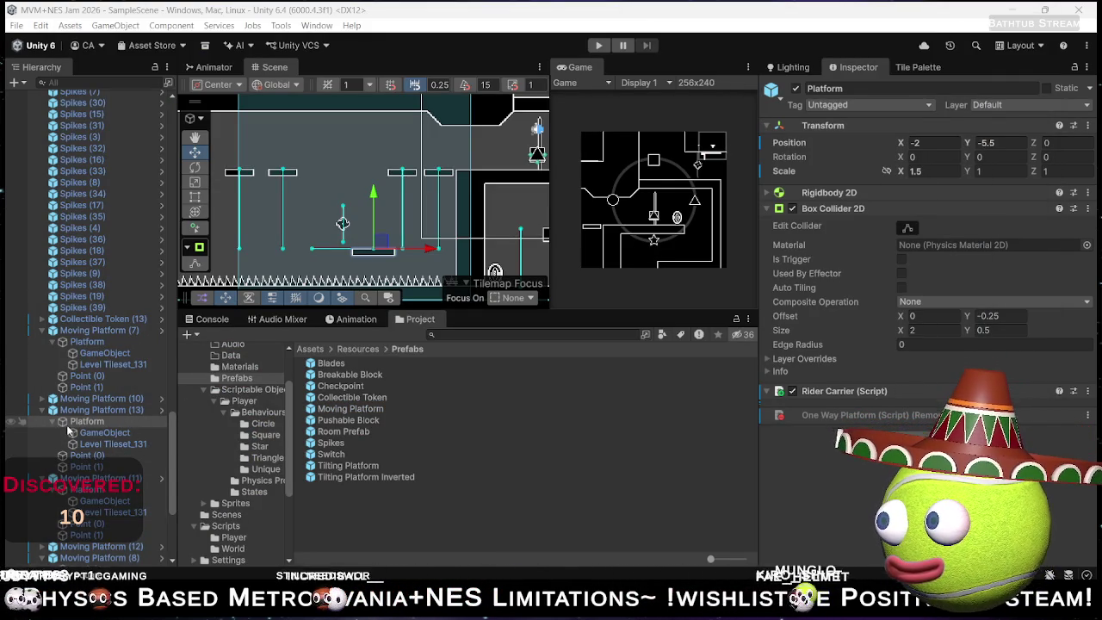
Set the right end tile Level Tileset_131's Position X to 1.
left_click(103, 434)
left_click(105, 443)
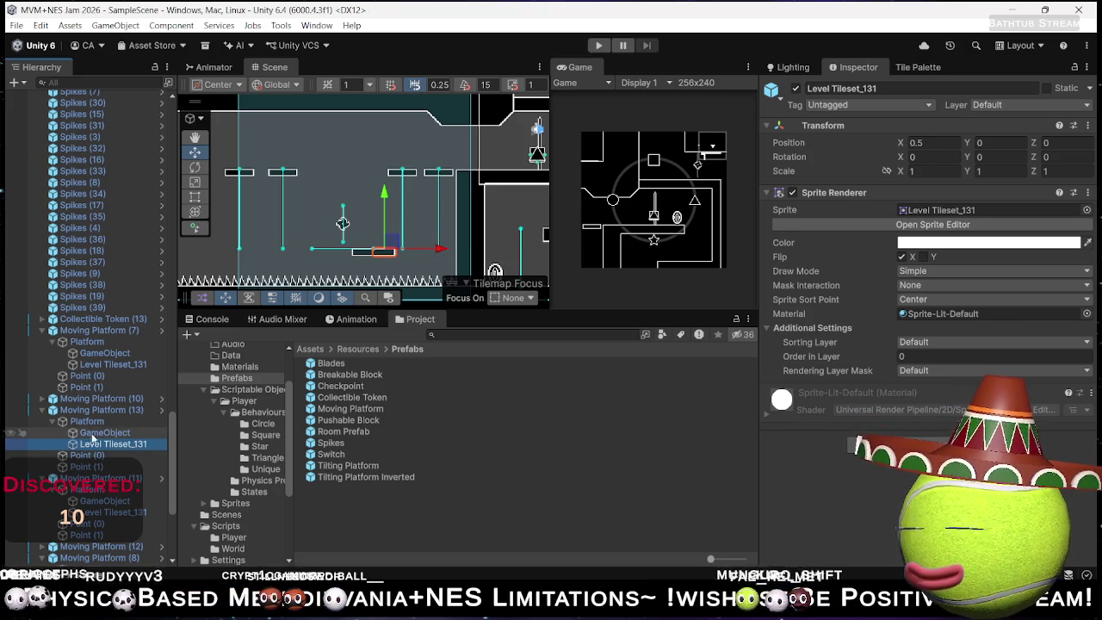
left_click(86, 421)
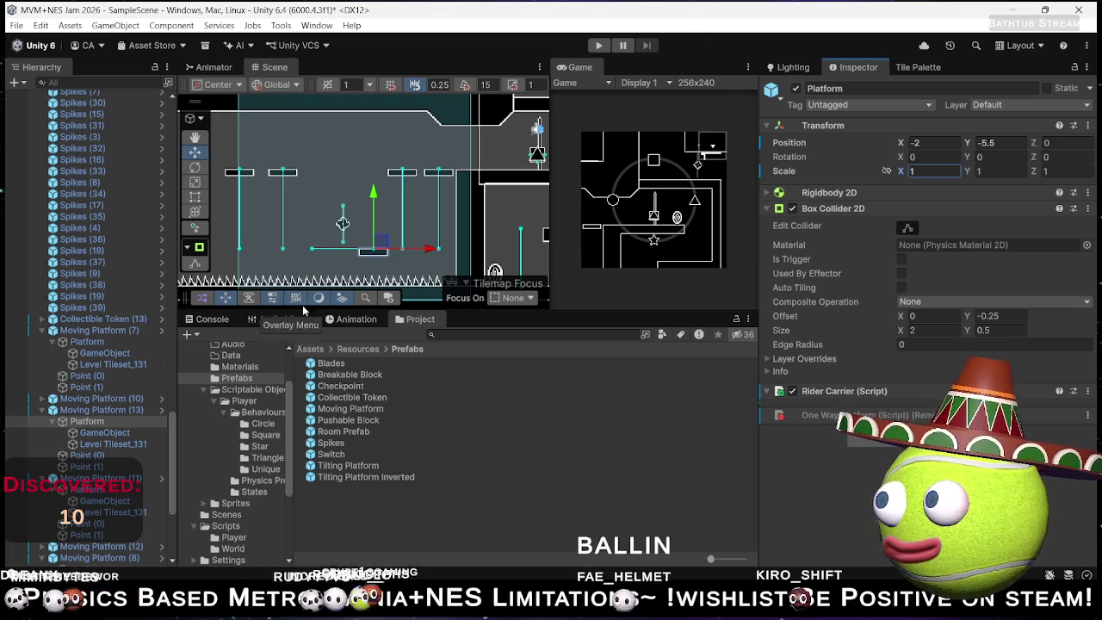
left_click(105, 435)
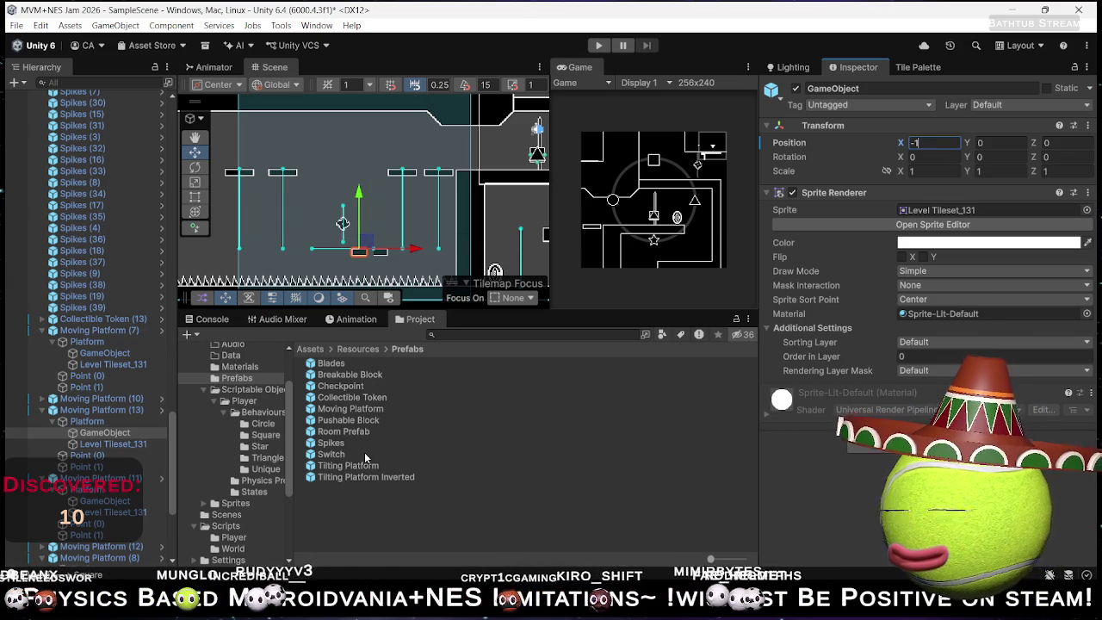
left_click(112, 443)
left_click(936, 142)
type("1")
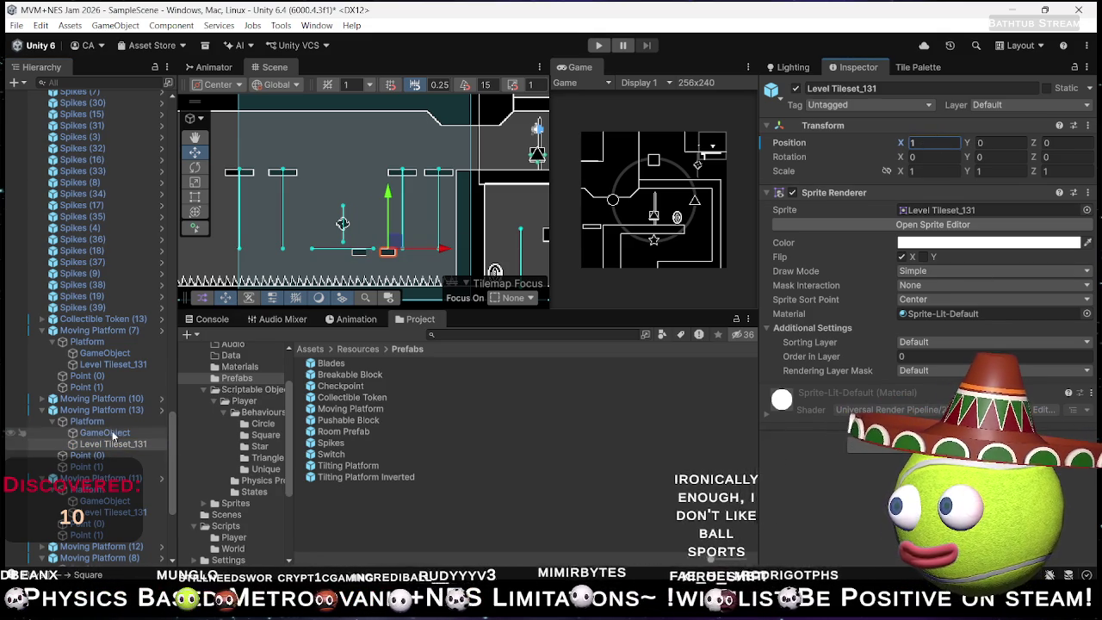
Duplicate the left tile GameObject and drag the copy toward the platform's centre.
left_click(104, 432)
key("ctrl+d")
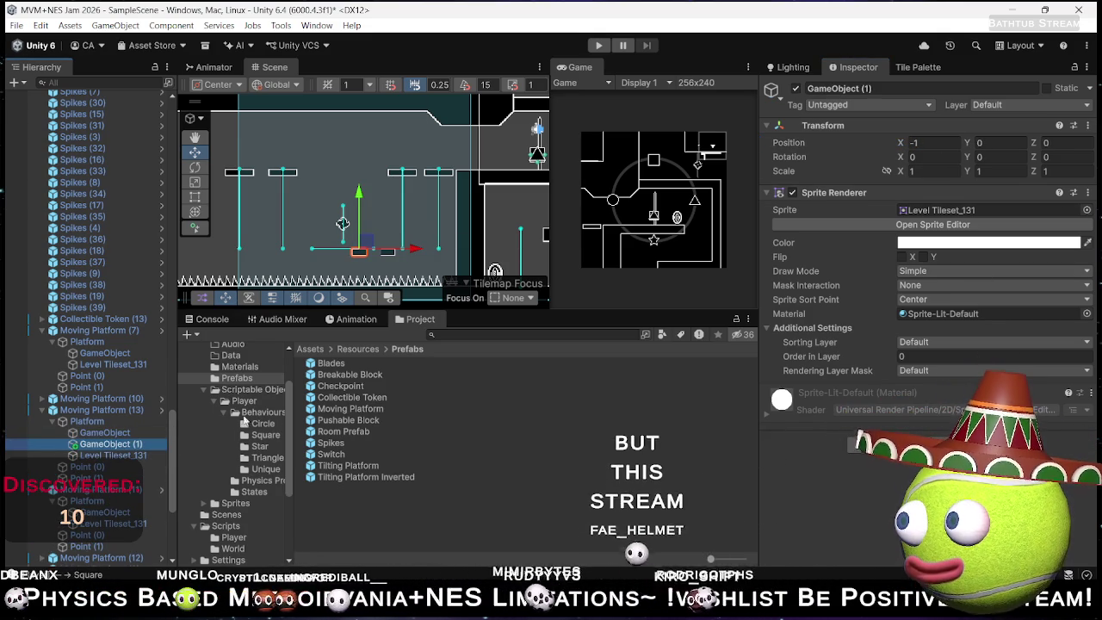
left_click_drag(417, 251, 435, 250)
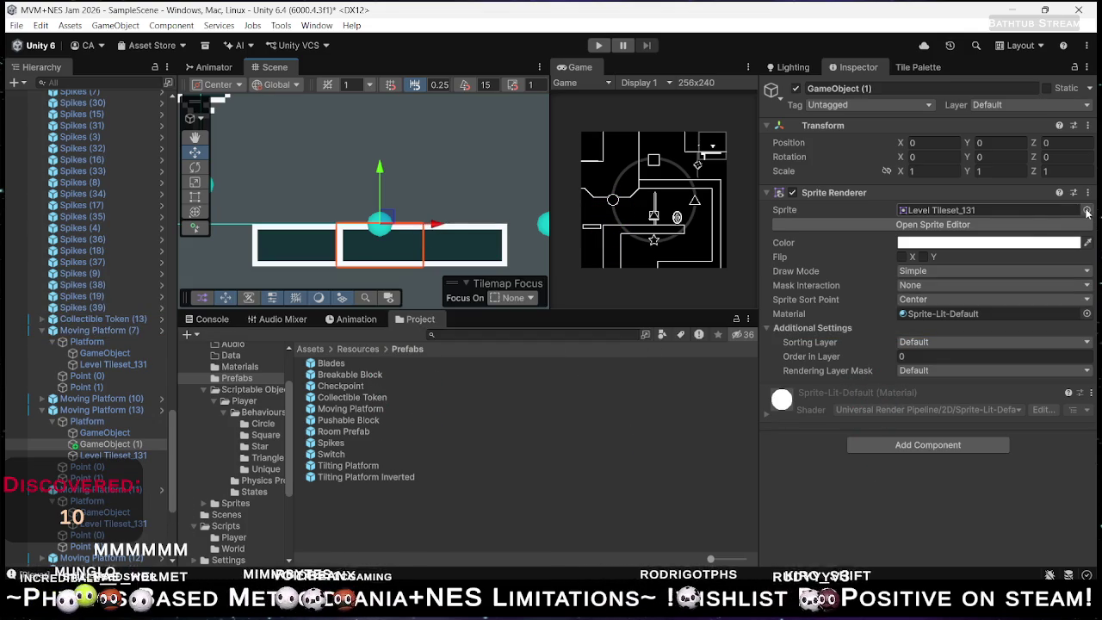
Browse sprites for the middle tile GameObject (1) and assign Level Tileset_65.
left_click(1086, 213)
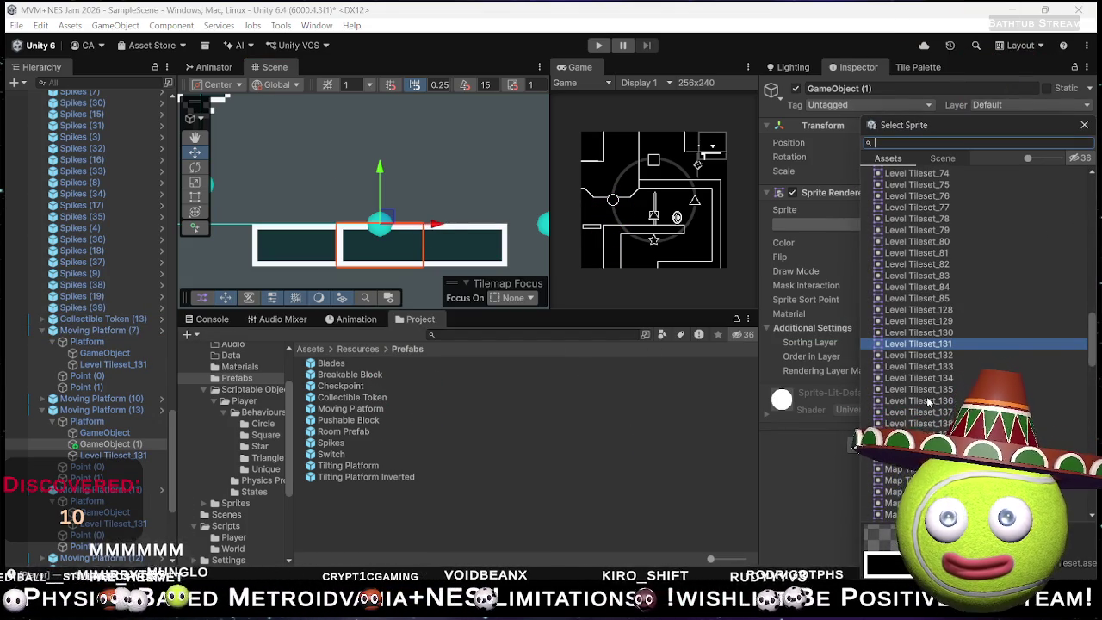
key("Down")
key("Down")
key("Down")
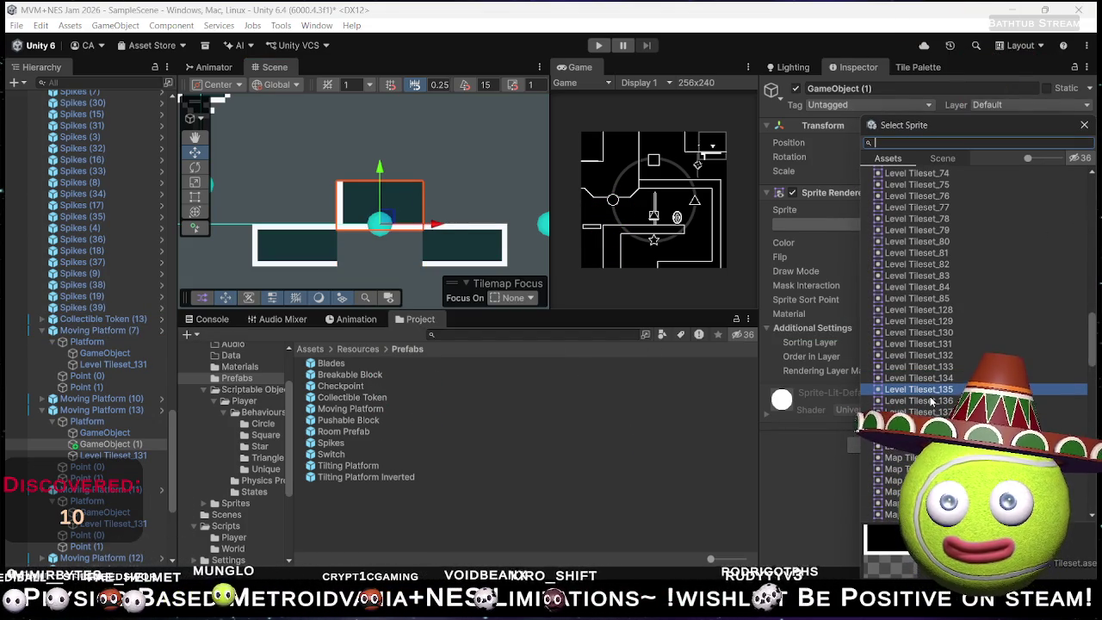
key("Down")
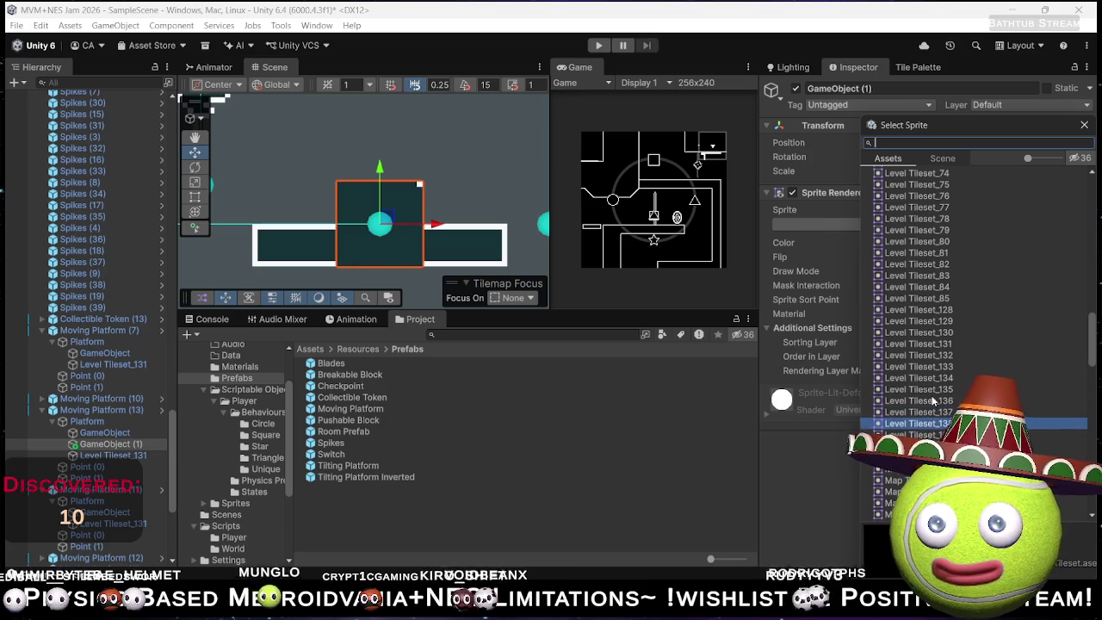
key("Up")
key("Up")
key("Up")
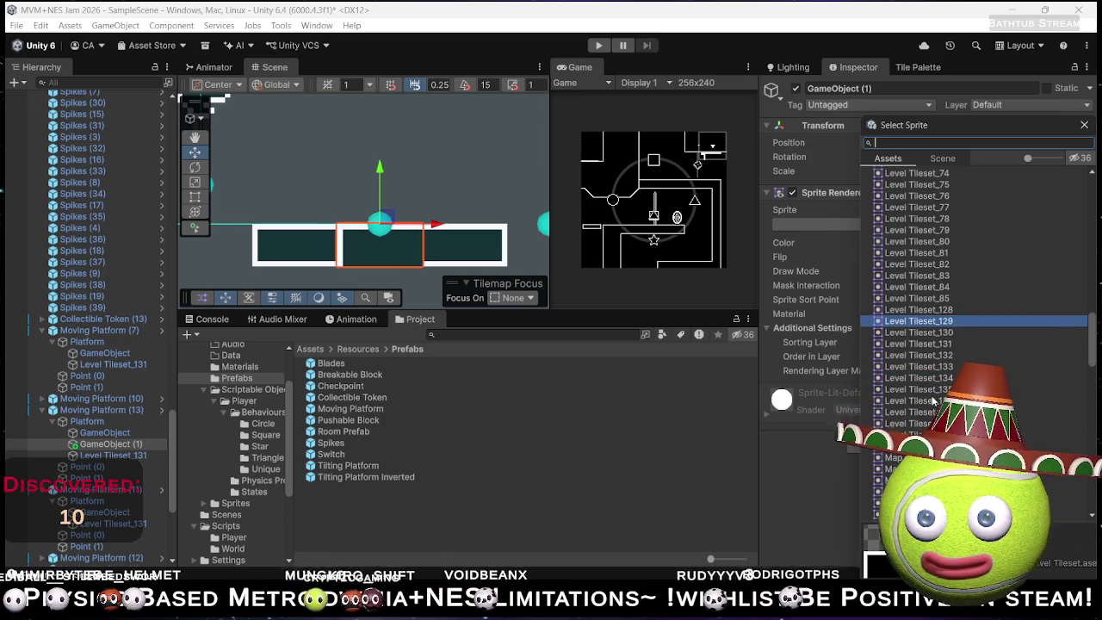
key("Up")
key("Up")
key("Up")
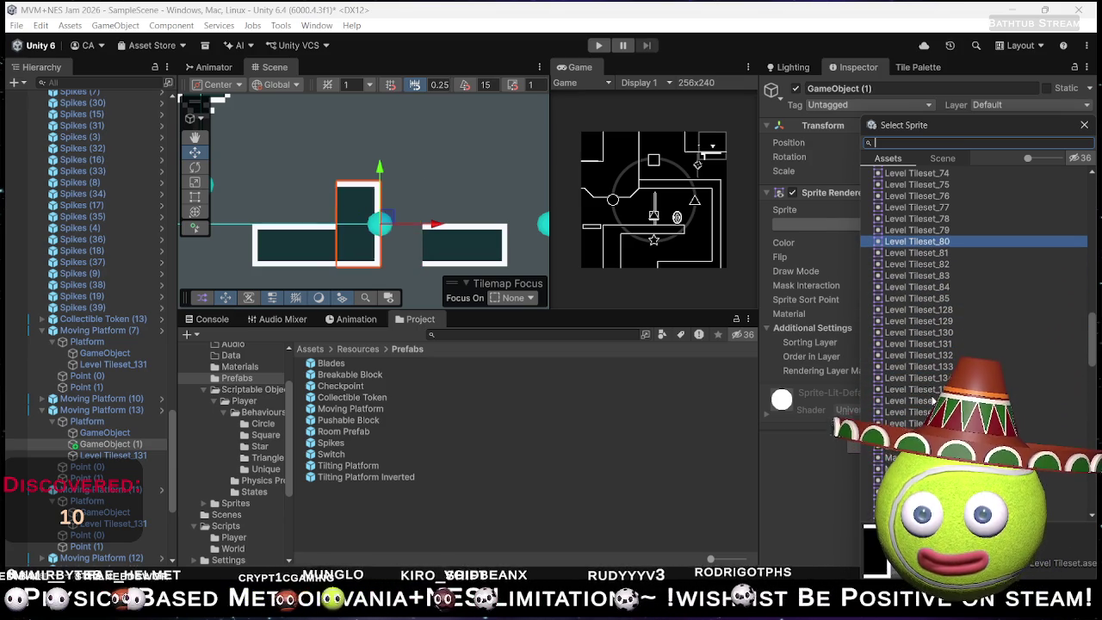
key("Up")
key("Up")
key("Up")
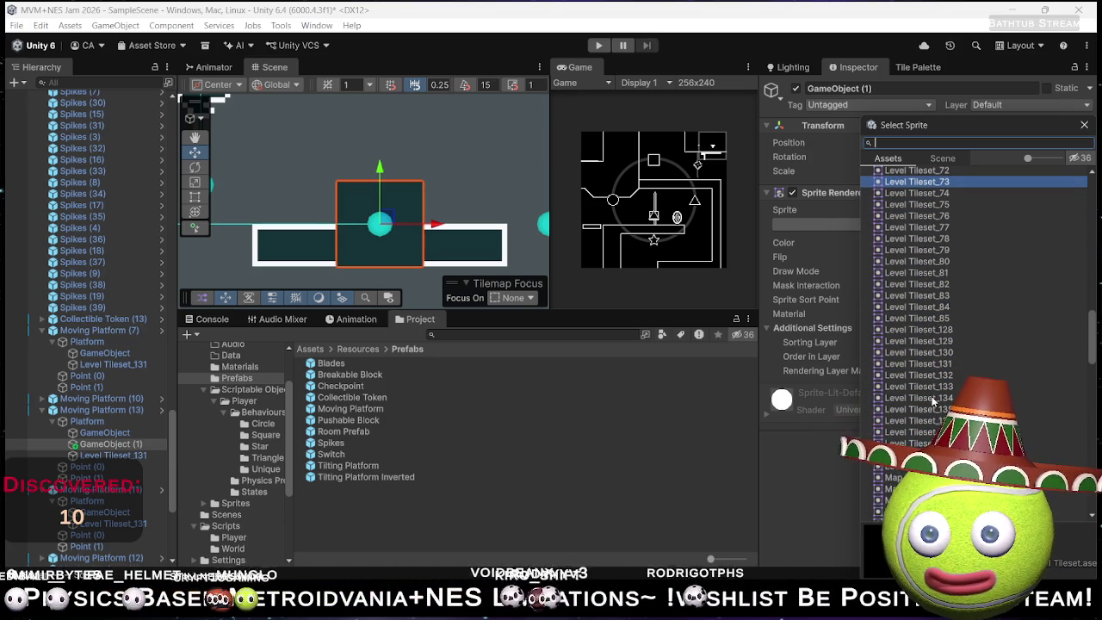
key("Up")
key("Up")
key("Up")
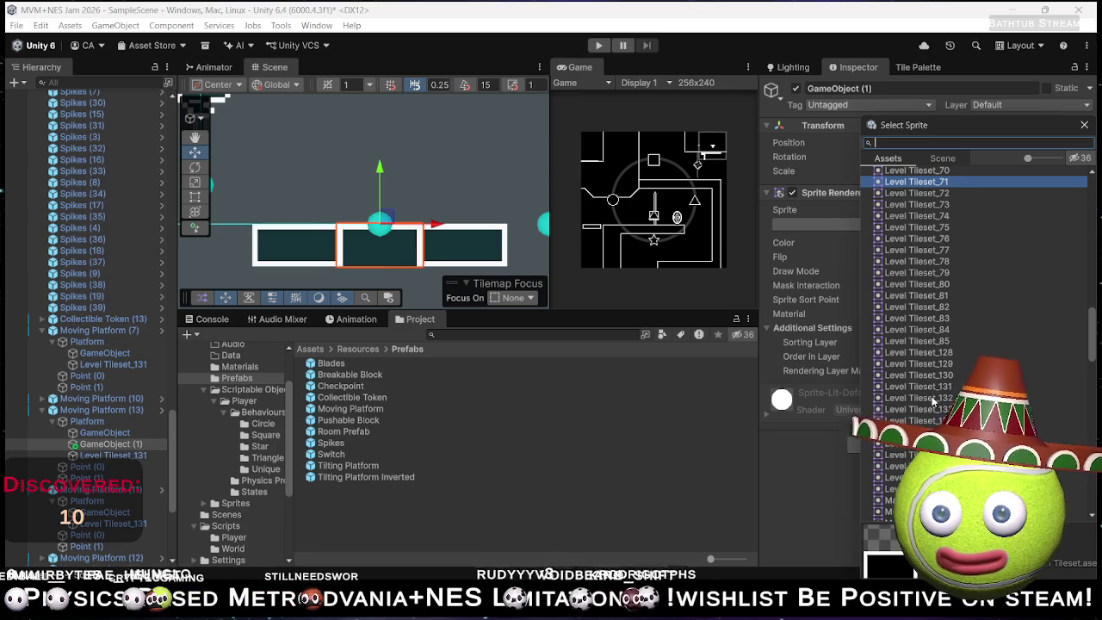
key("Down")
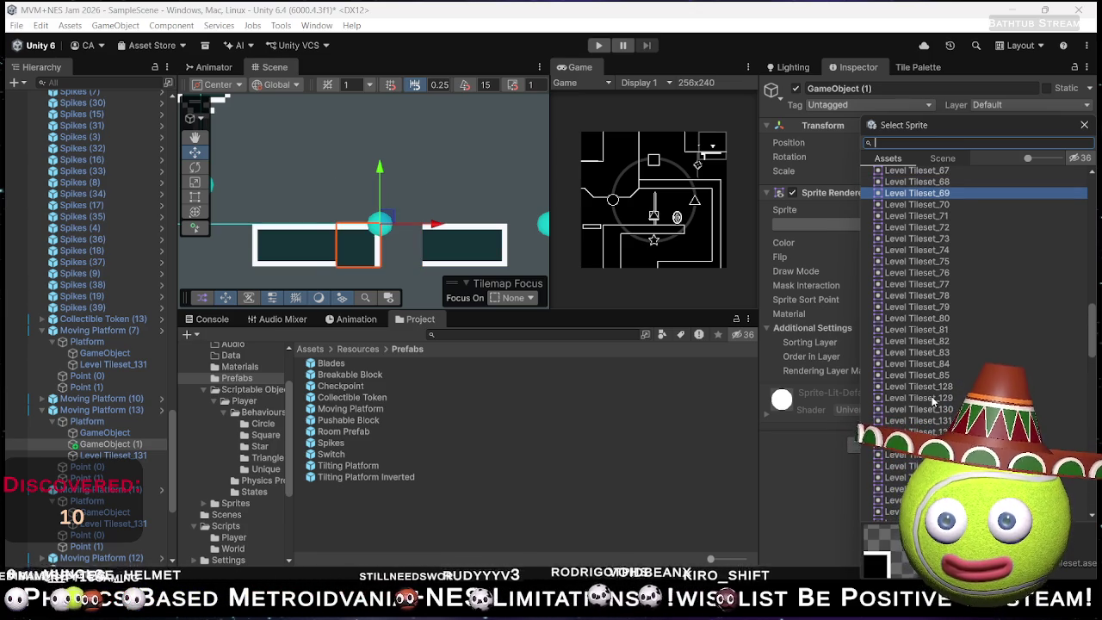
key("Up")
key("Up")
key("Up")
key("Down")
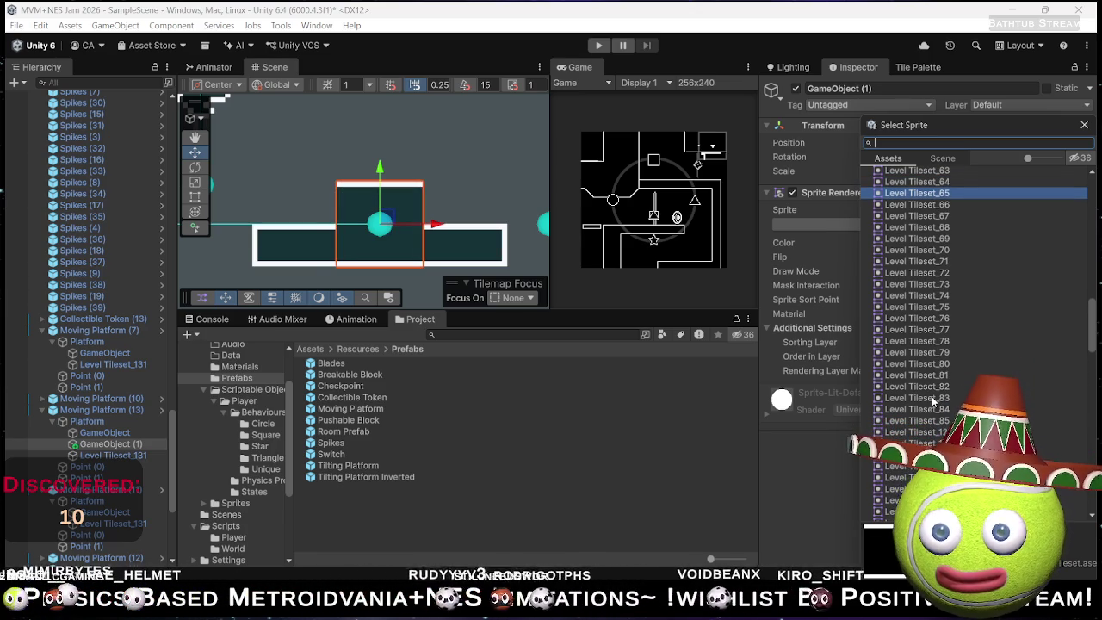
key("Return")
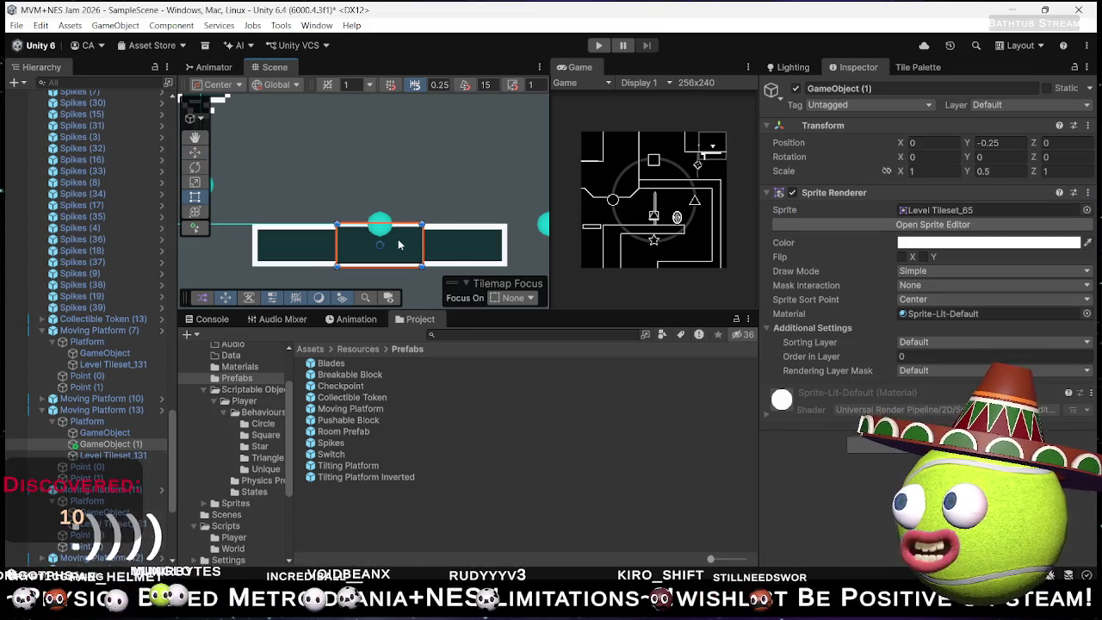
left_click(430, 164)
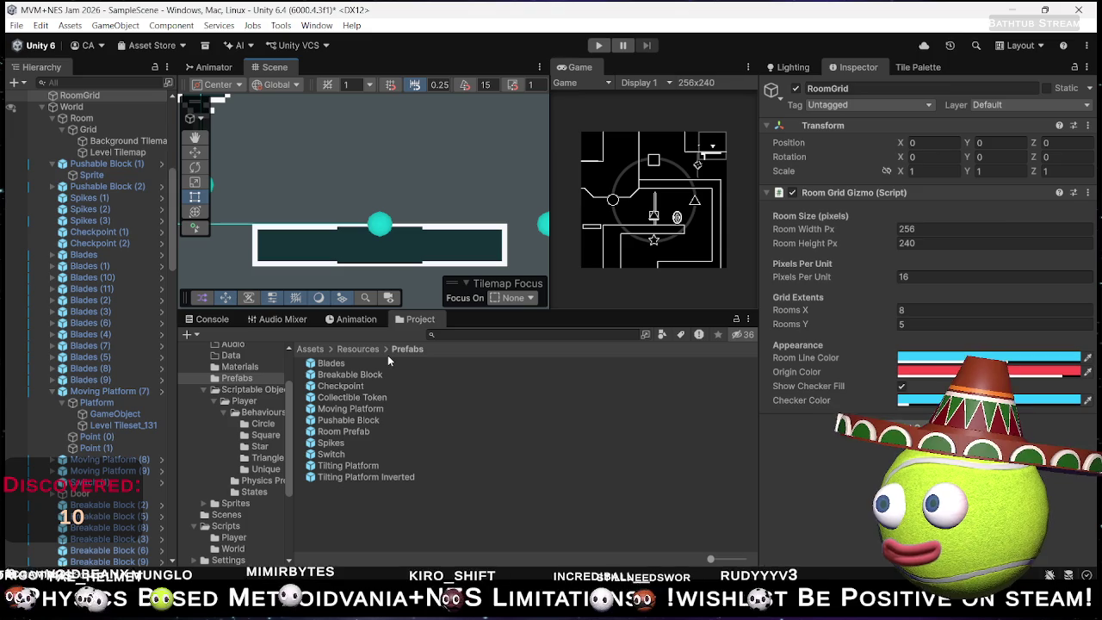
Zoom out, frame the Platform and check its Box Collider 2D Size within the level.
scroll(420, 199, "down", 3)
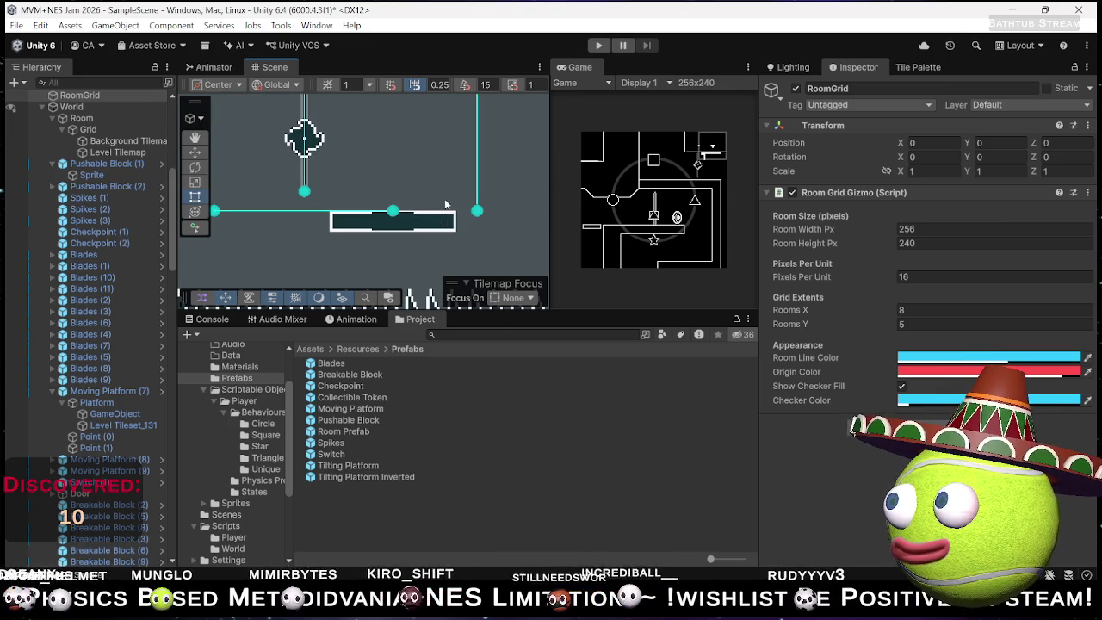
left_click(96, 402)
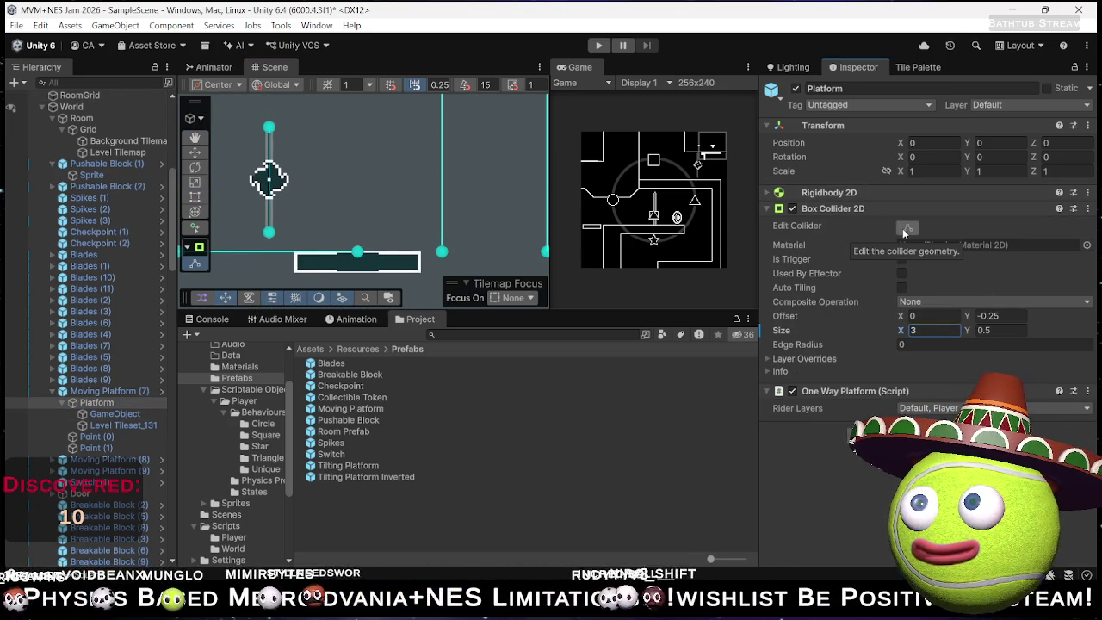
key("f")
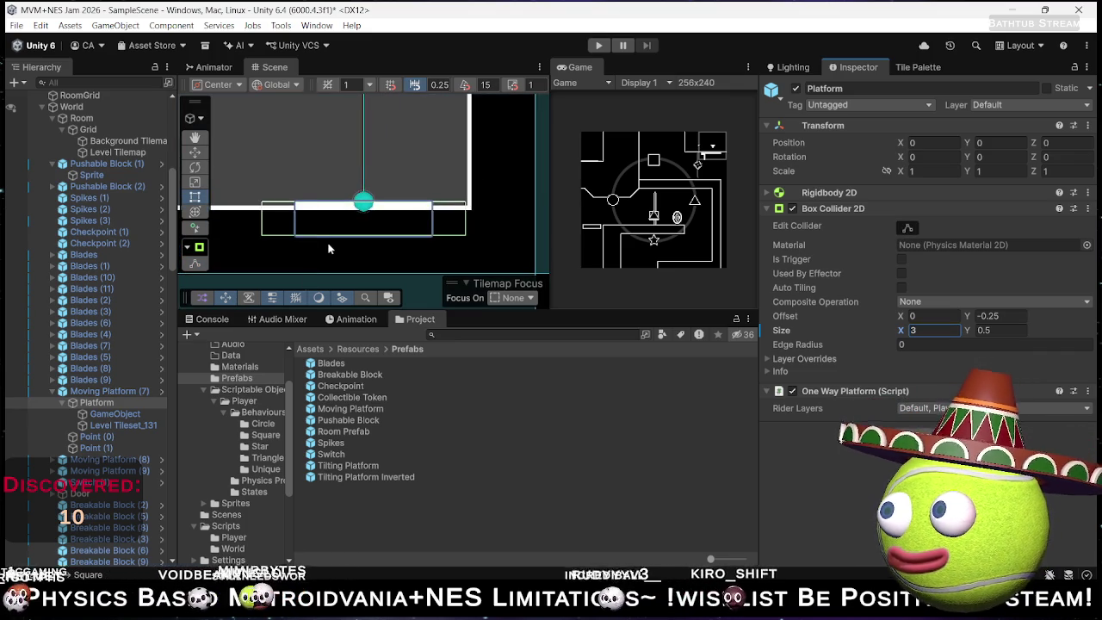
scroll(328, 249, "down", 5)
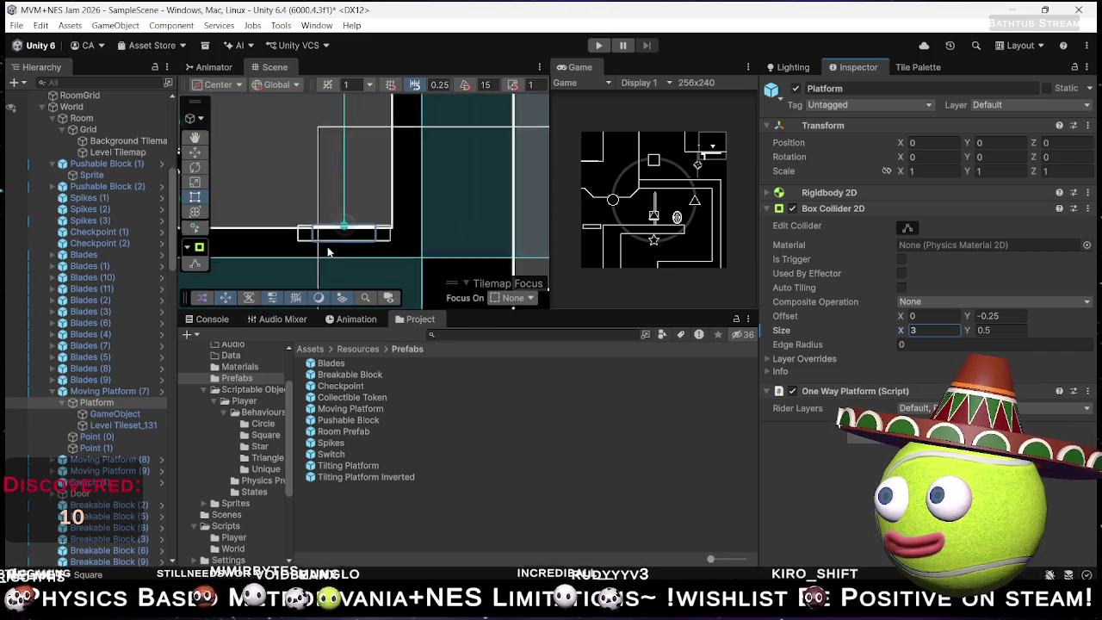
left_click(331, 259)
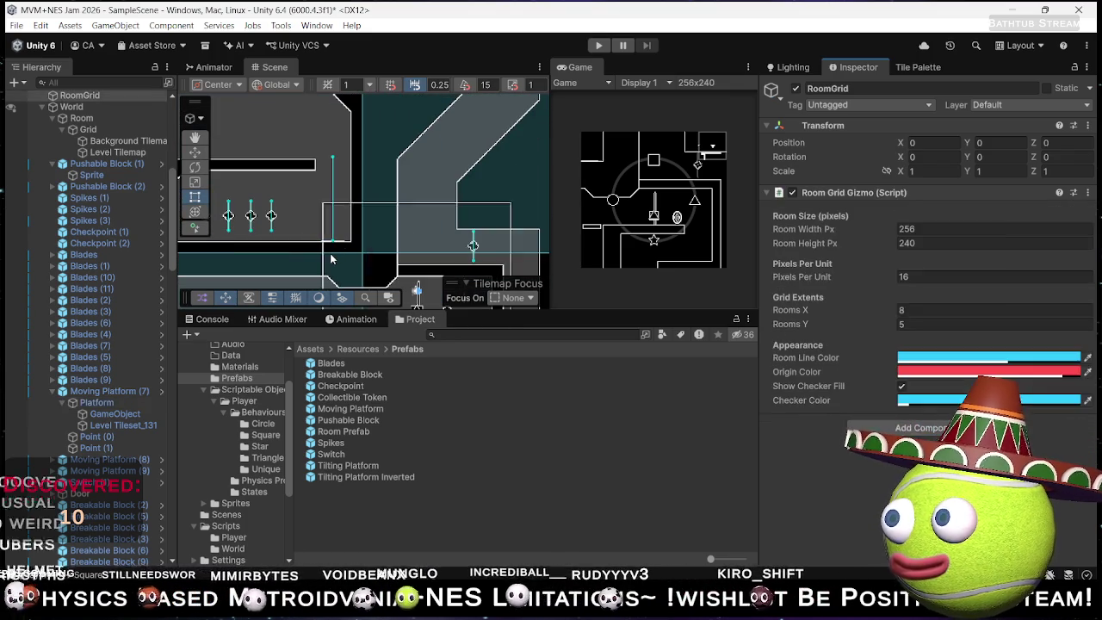
Select and frame the platform's new middle tile, GameObject (1).
left_click(330, 258)
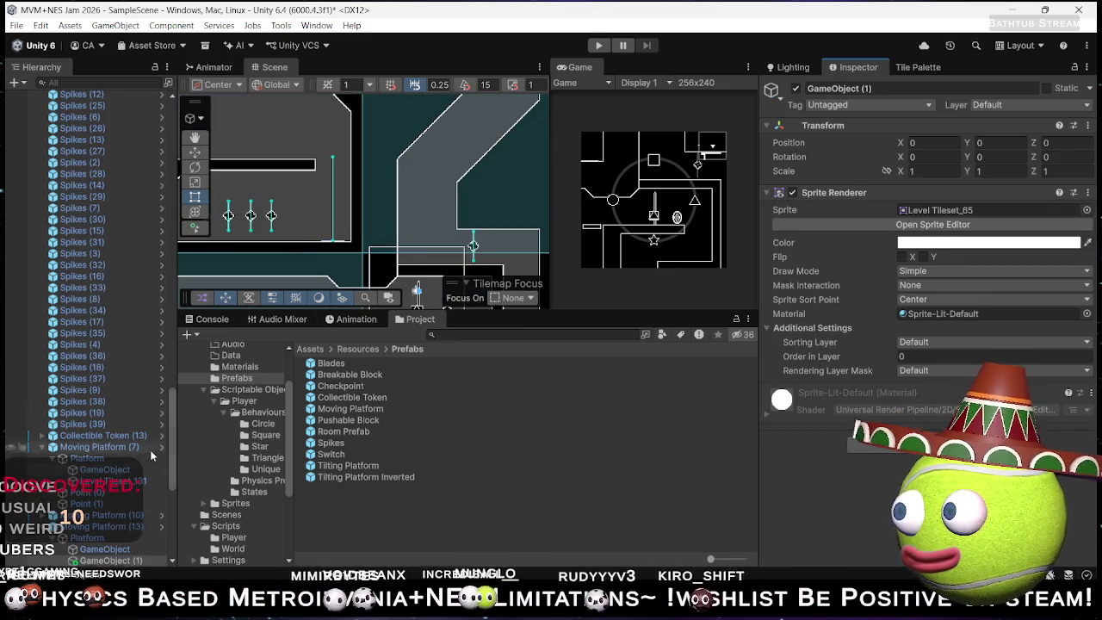
scroll(112, 310, "down", 5)
left_click(115, 316)
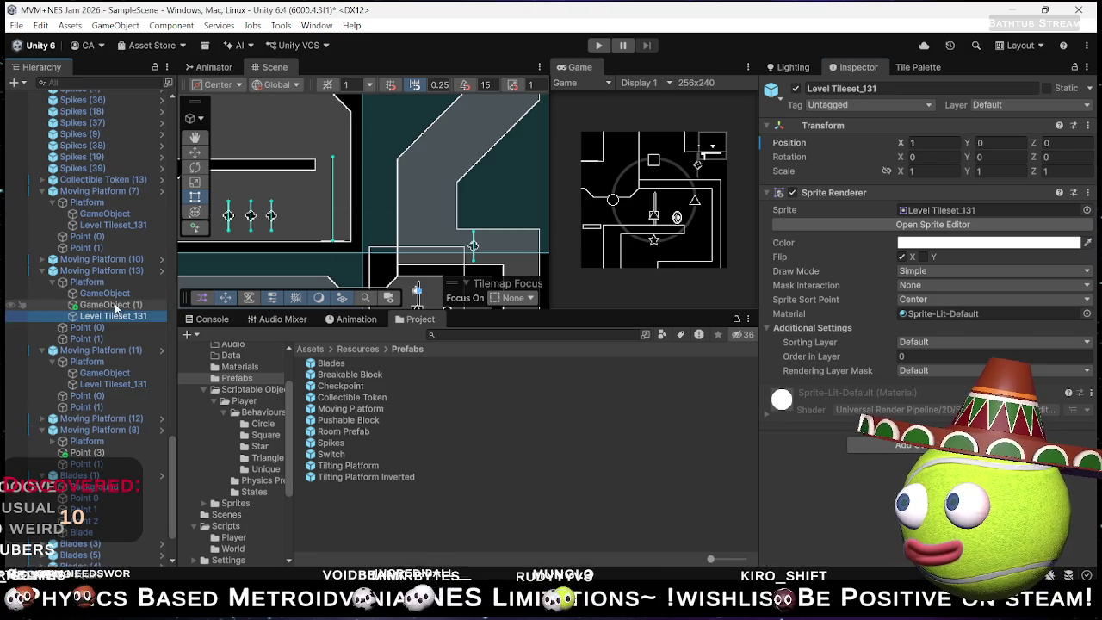
left_click(110, 305)
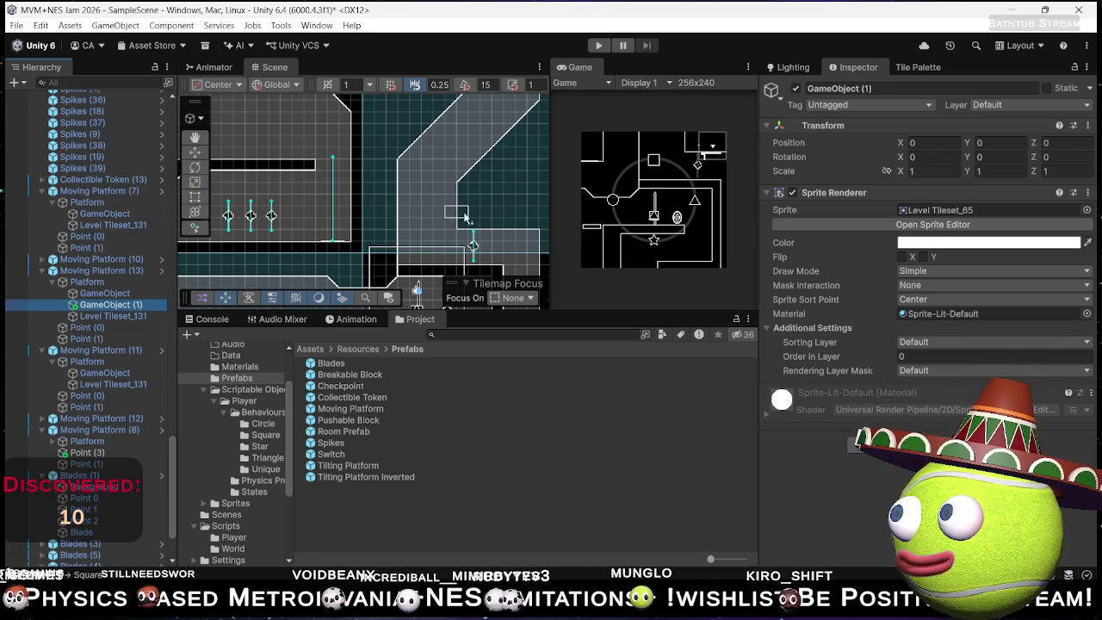
key("f")
scroll(428, 233, "down", 3)
scroll(428, 233, "down", 5)
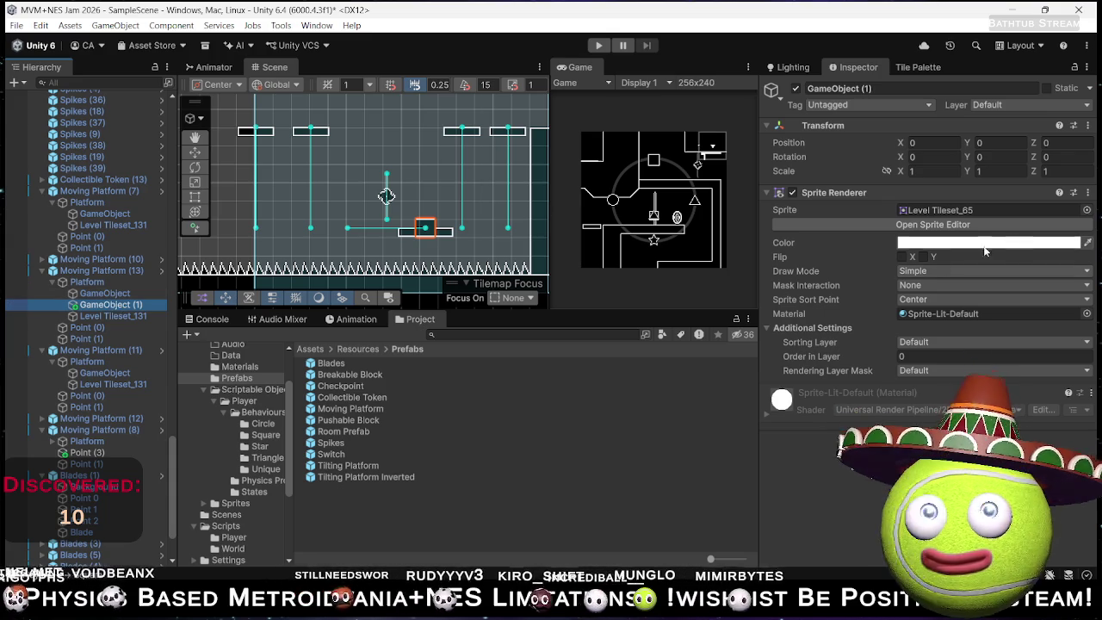
Confirm the tile keeps the Level Tileset_65 sprite, then undo twice back to Platform.
left_click(1086, 210)
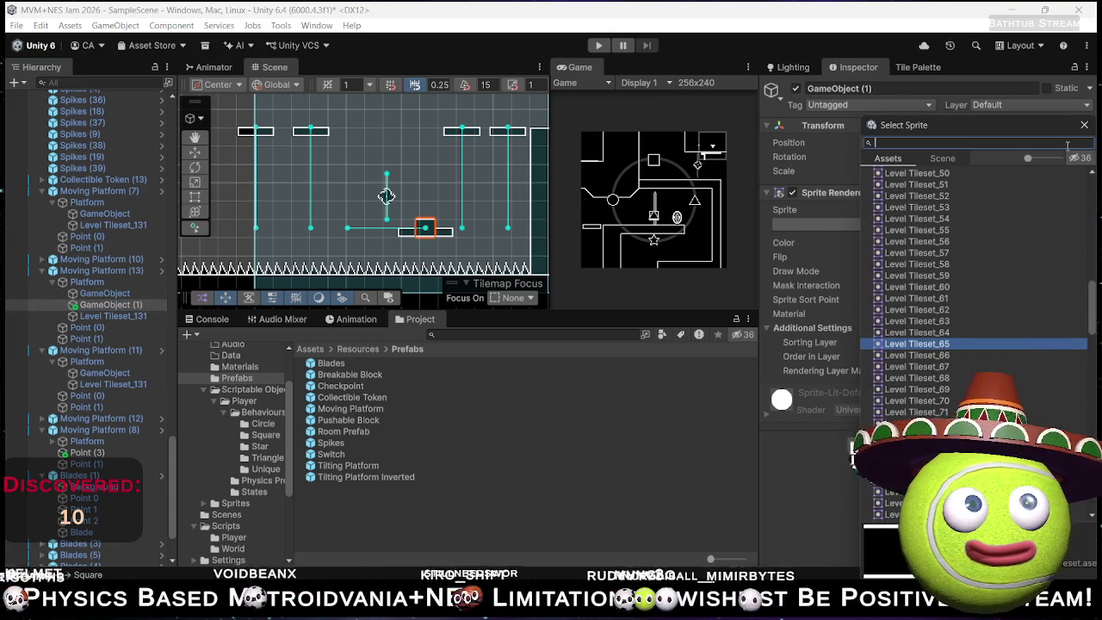
left_click(1084, 125)
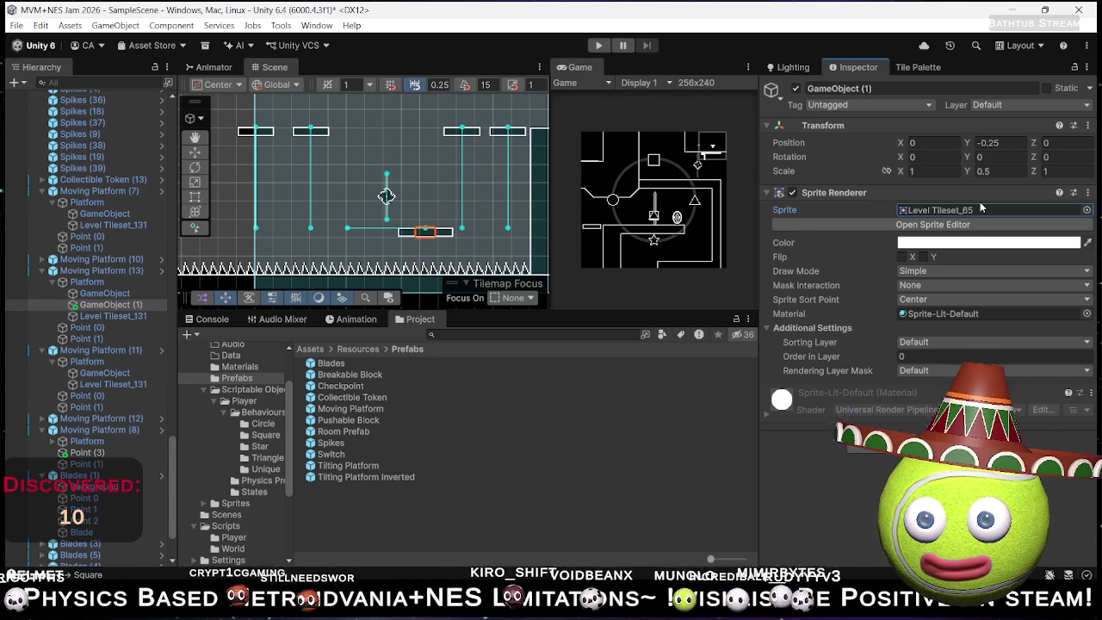
key("ctrl+z")
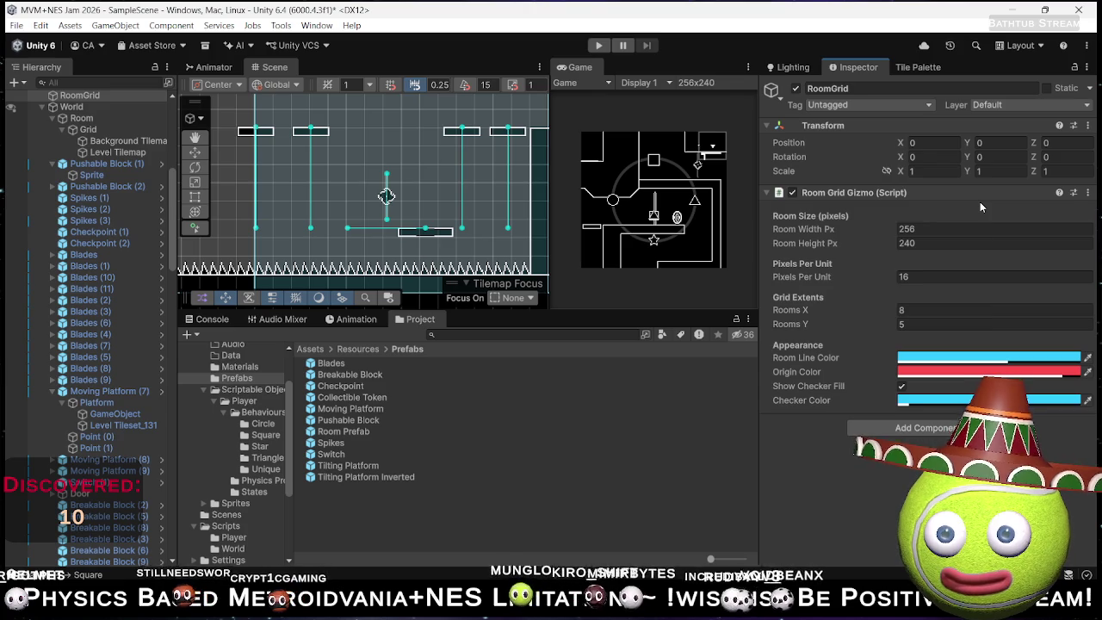
key("ctrl+z")
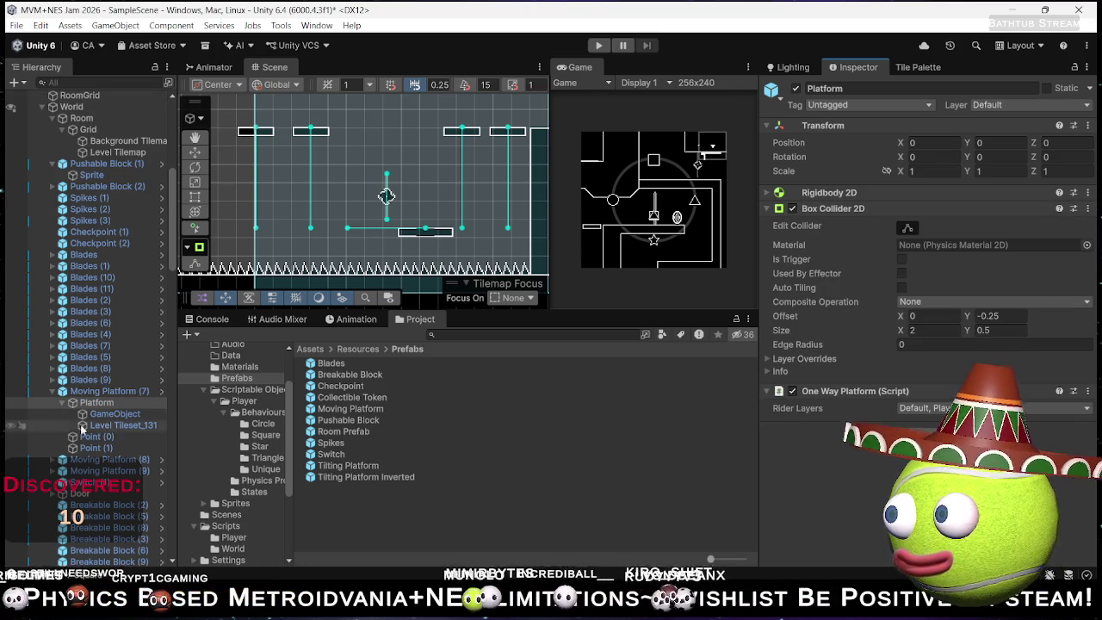
Compare the paths of Moving Platform (8) and (9) and select a platform tile.
left_click(107, 460)
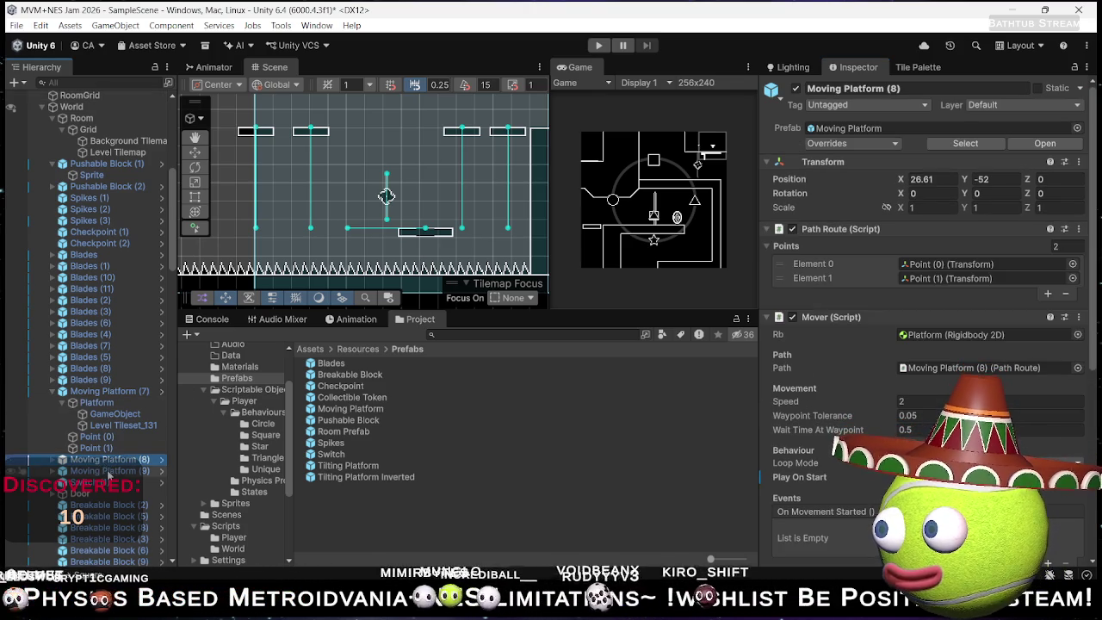
left_click(105, 471)
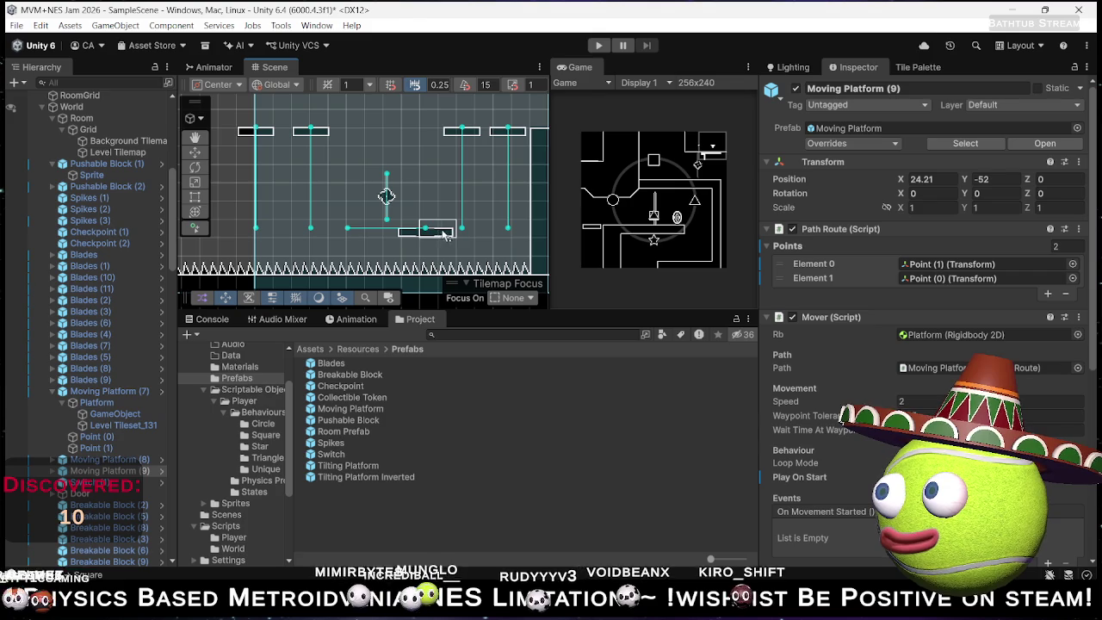
key("w")
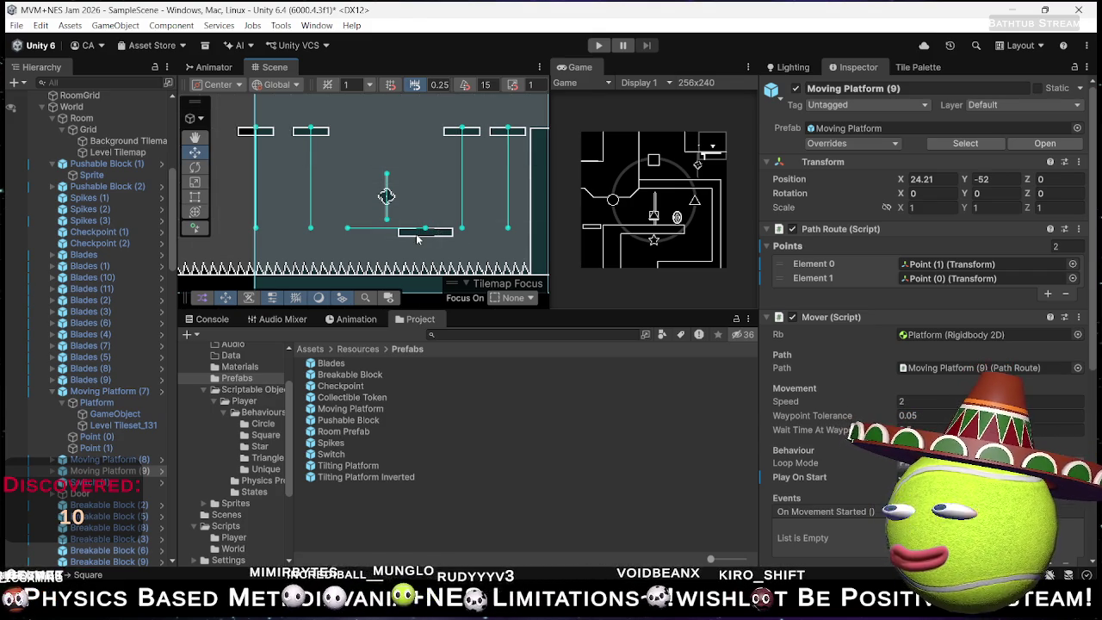
left_click(431, 231)
left_click(431, 231)
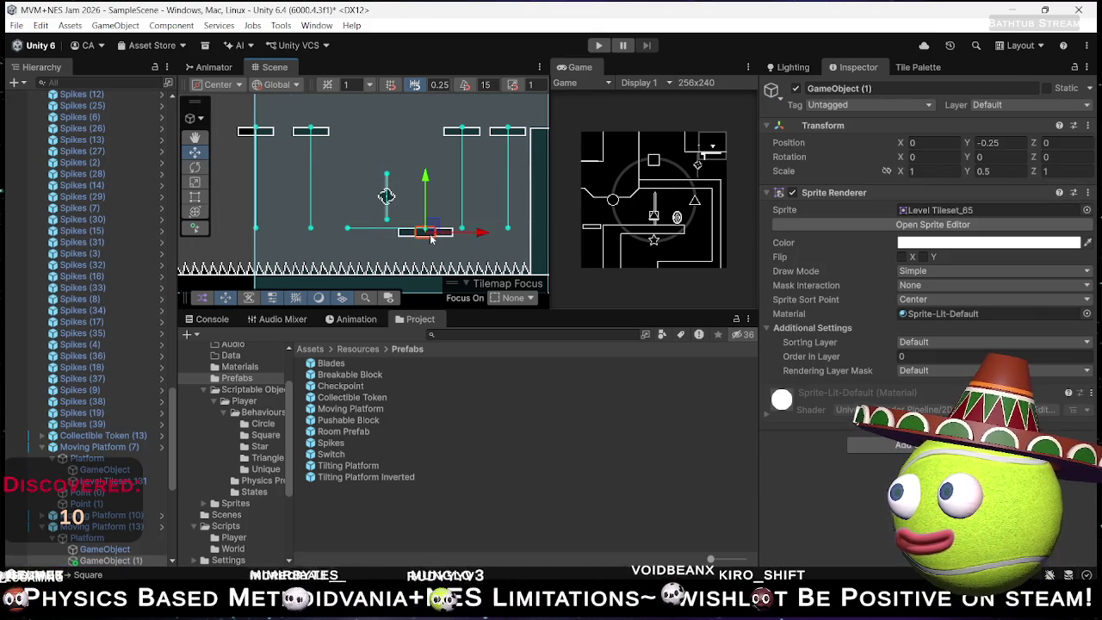
Set Moving Platform (13)'s Platform Box Collider 2D Size X to 3 and playtest.
left_click(104, 526)
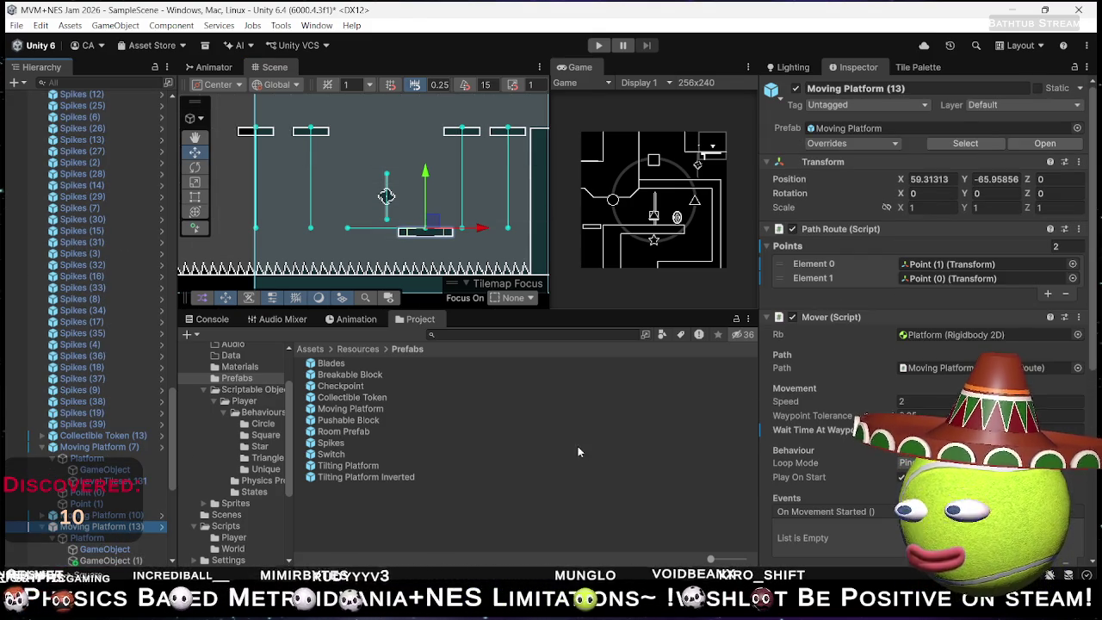
left_click(151, 538)
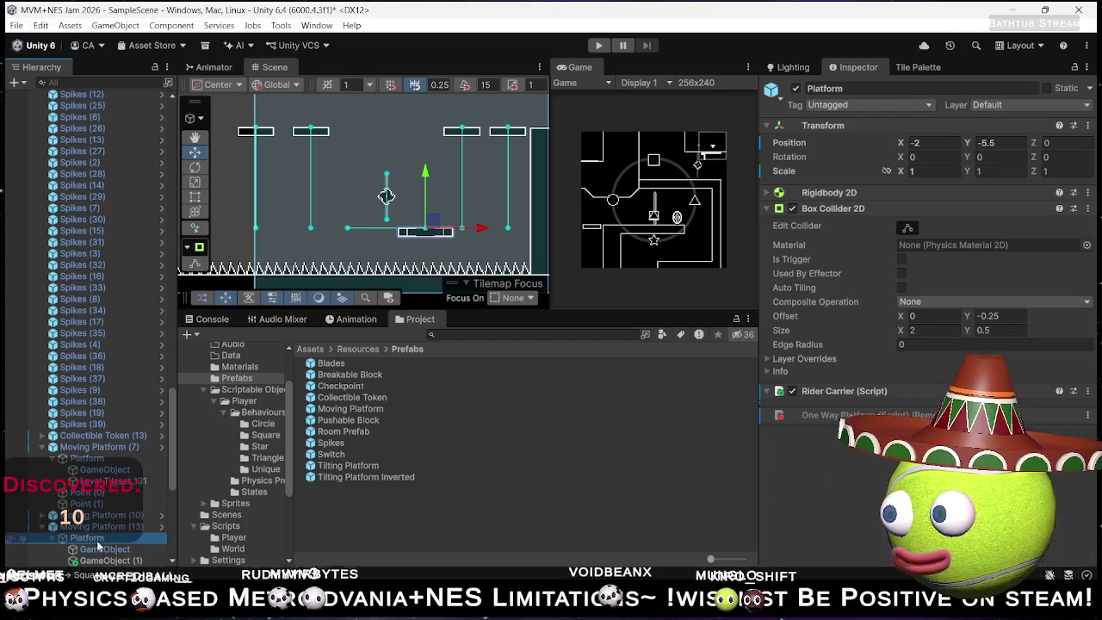
left_click(945, 330)
type("3")
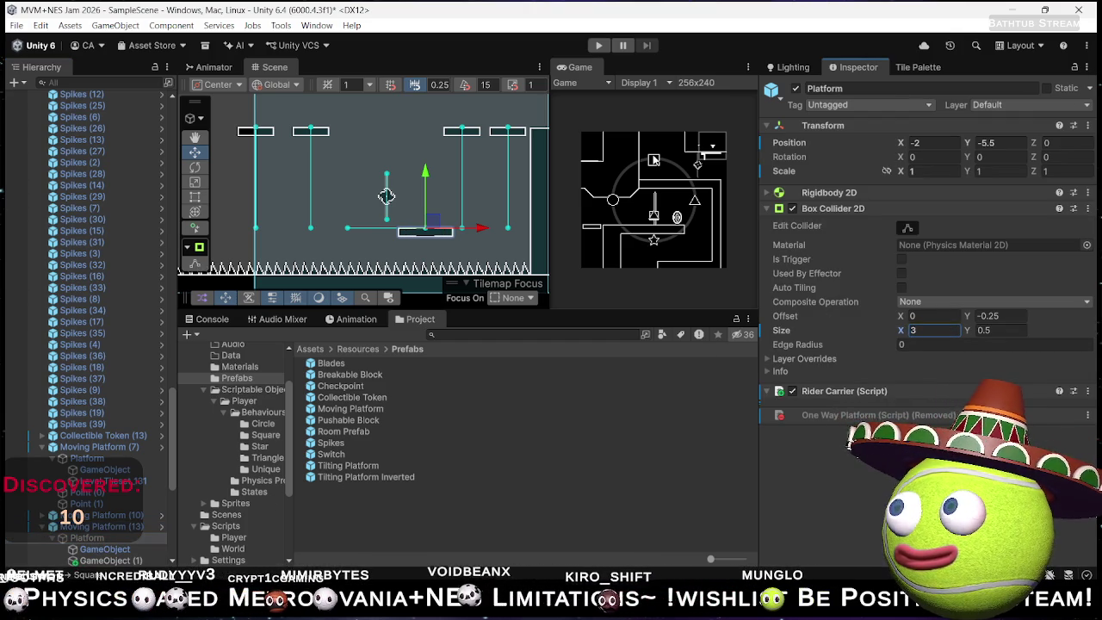
left_click(599, 44)
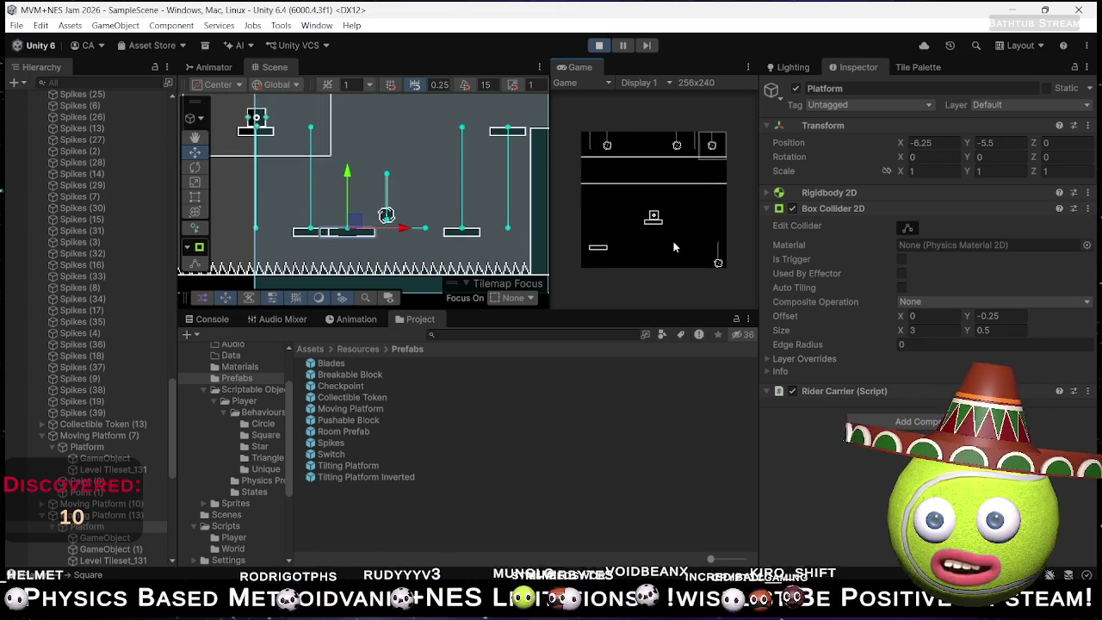
left_click(598, 44)
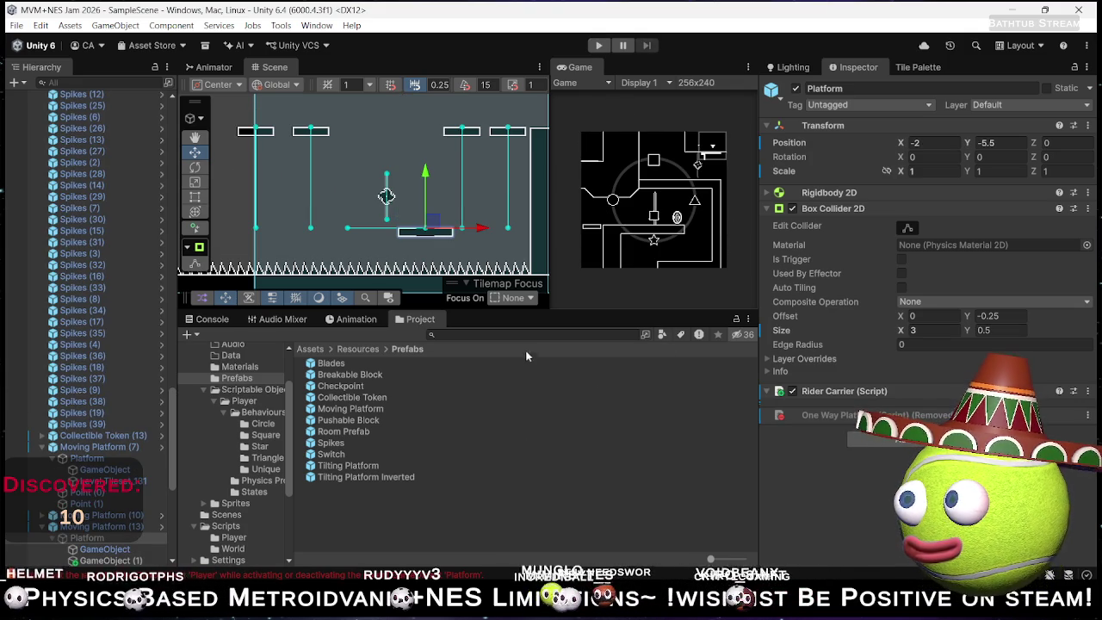
Give the platform's middle tile the Level Tileset_56 sprite.
scroll(448, 241, "up", 5)
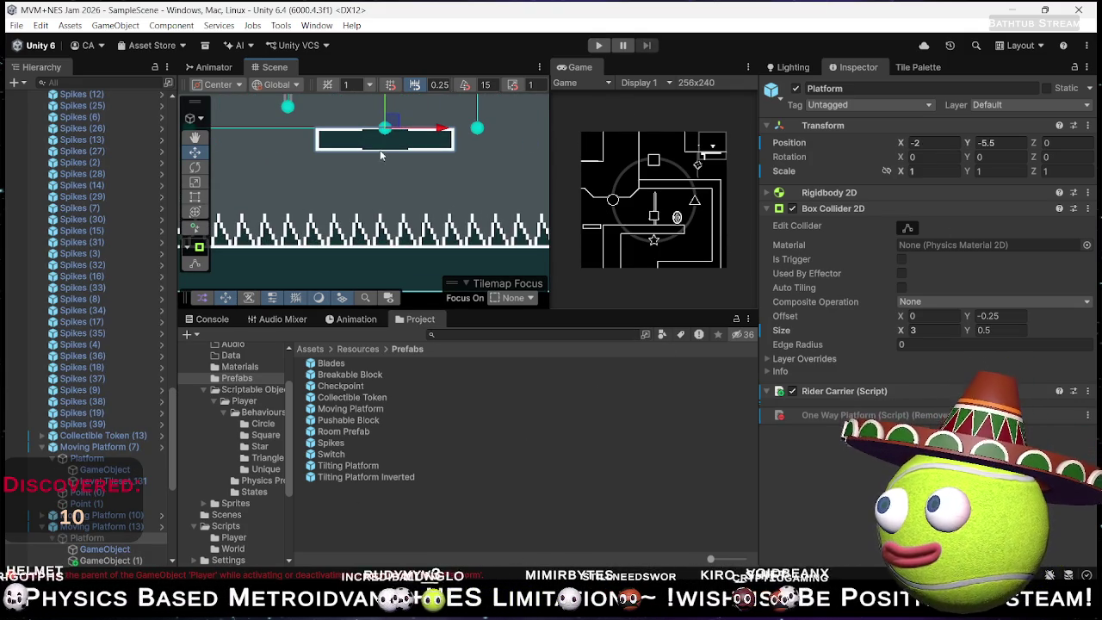
left_click(384, 148)
left_click(385, 148)
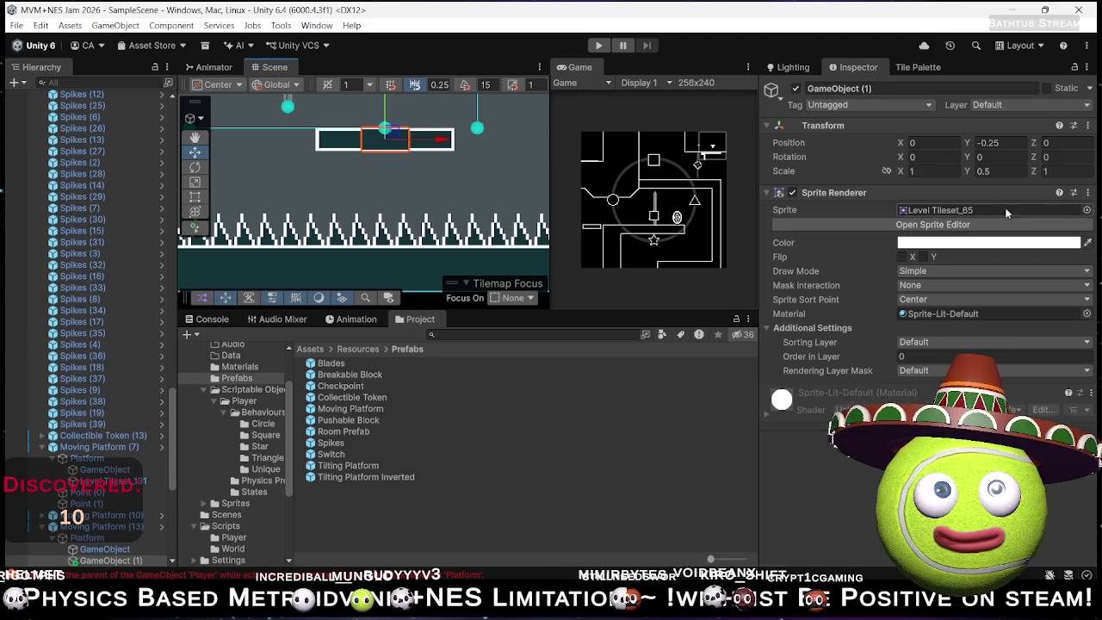
left_click(1086, 209)
left_click(924, 245)
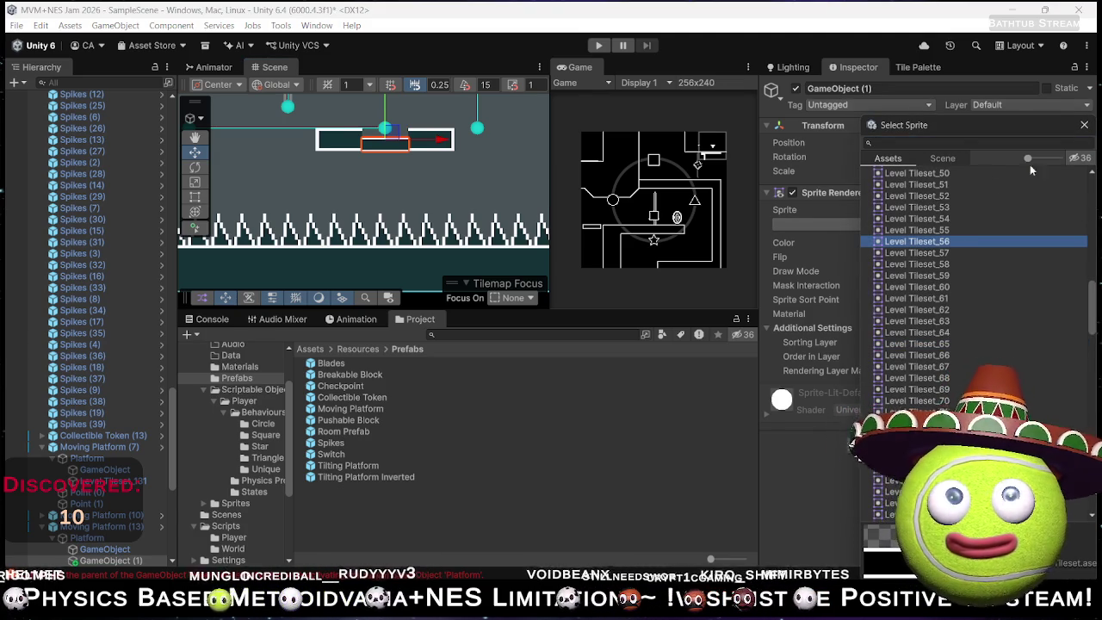
left_click(1085, 126)
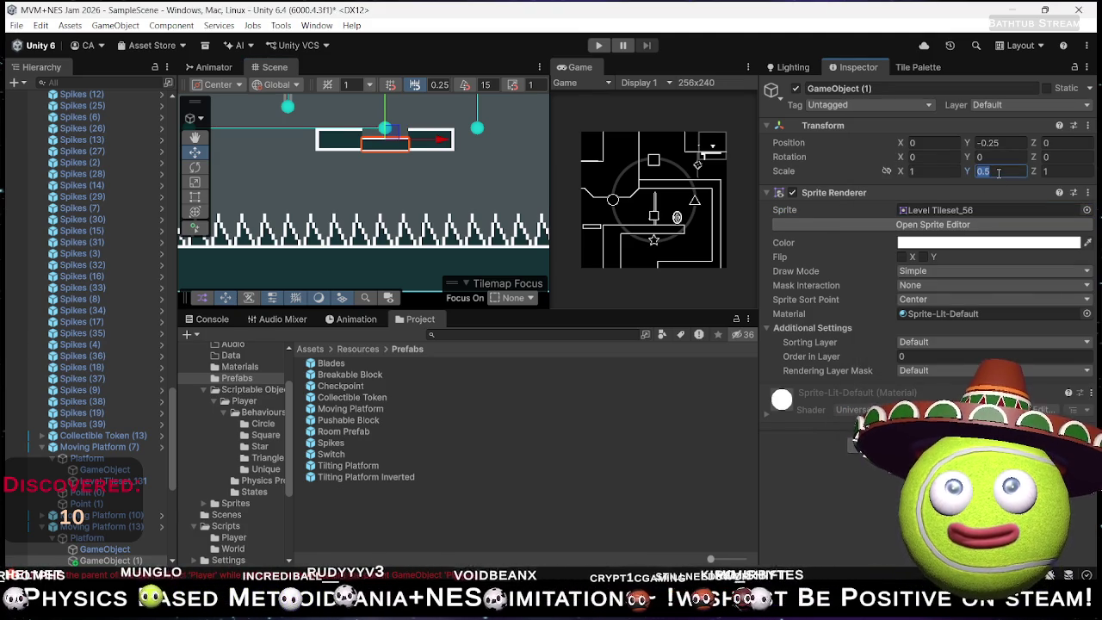
type("1")
Set the tile's Position Y to 0, then nudge it and trim its bottom edge.
left_click(998, 142)
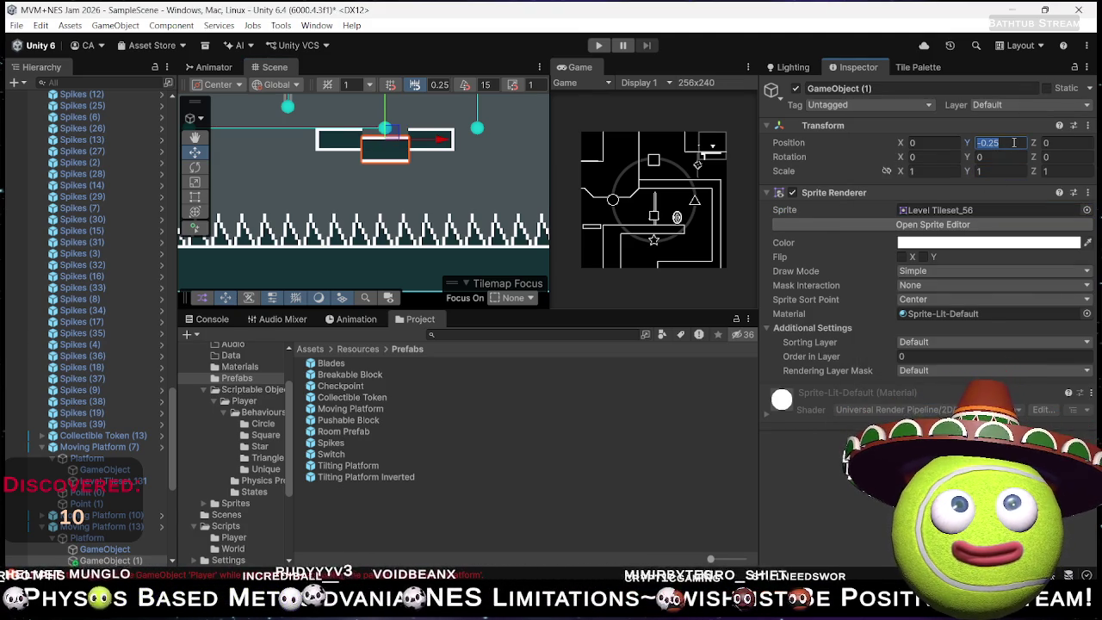
type("0f")
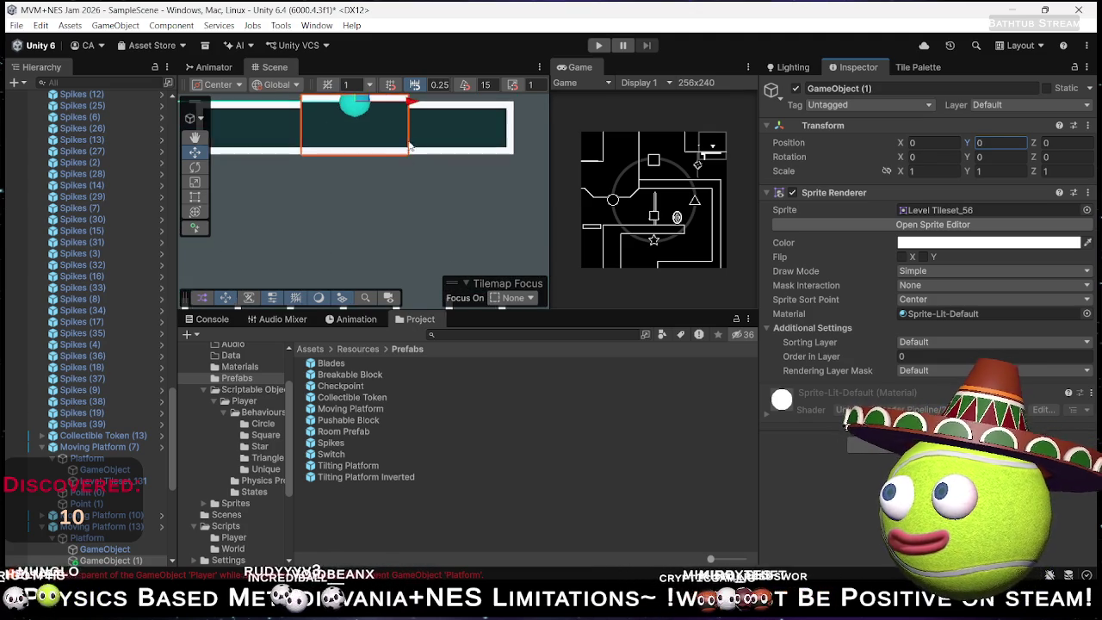
left_click_drag(967, 145, 964, 172)
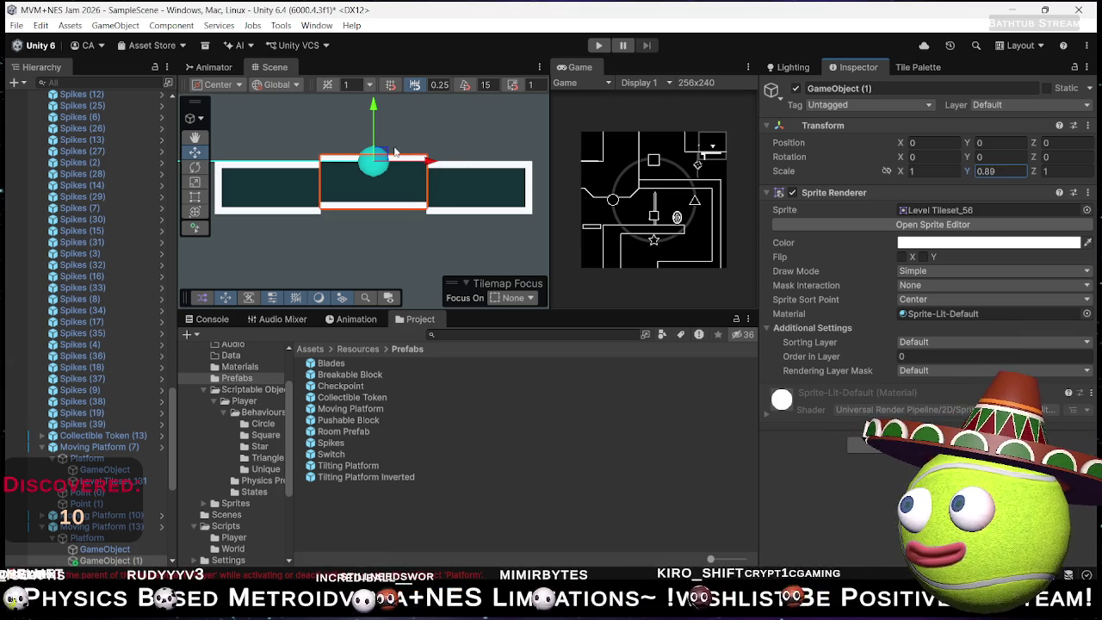
left_click_drag(372, 105, 374, 114)
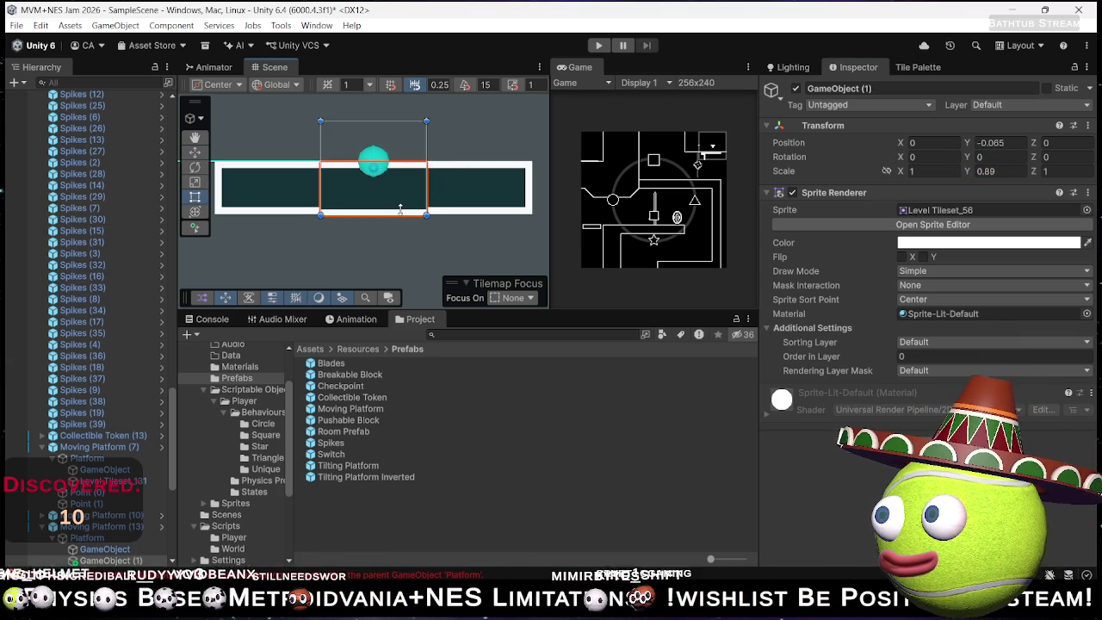
left_click_drag(400, 208, 400, 215)
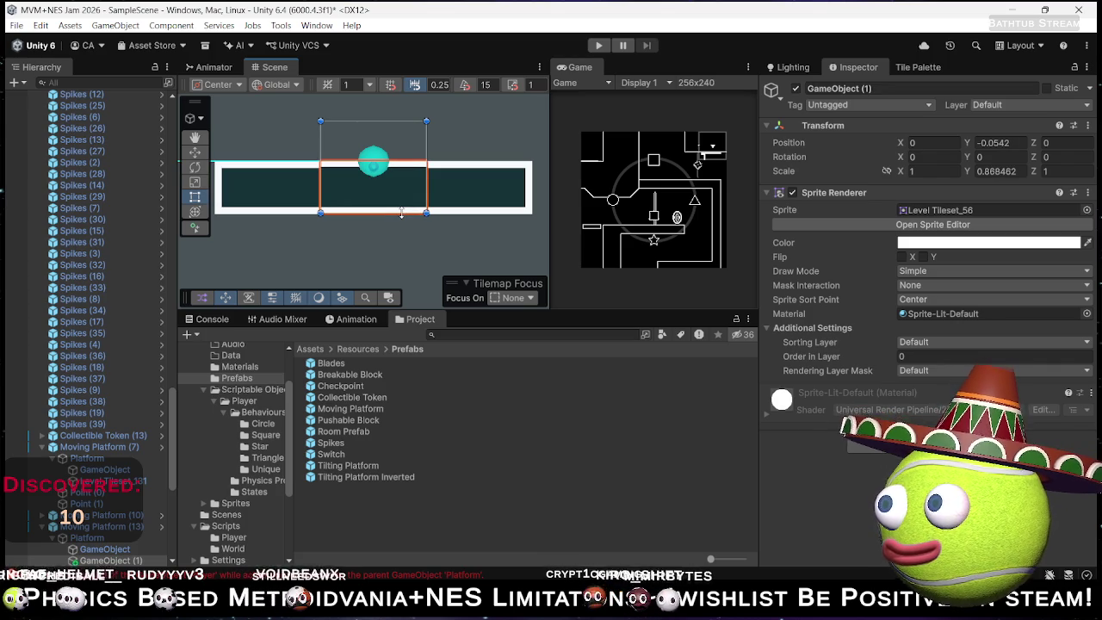
left_click(473, 135)
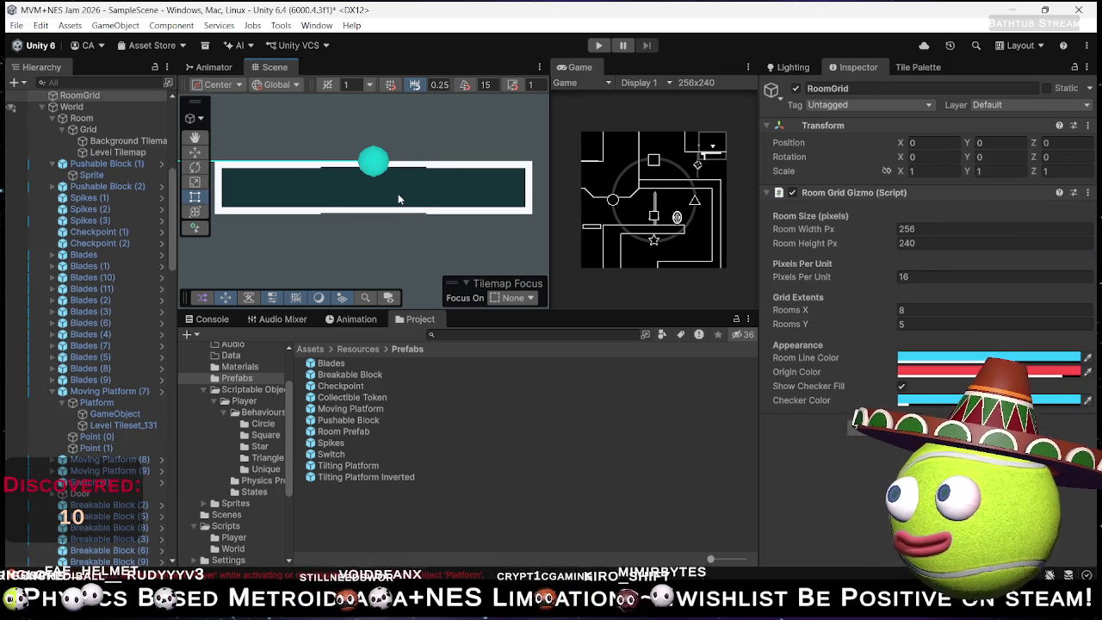
left_click(399, 195)
key("w")
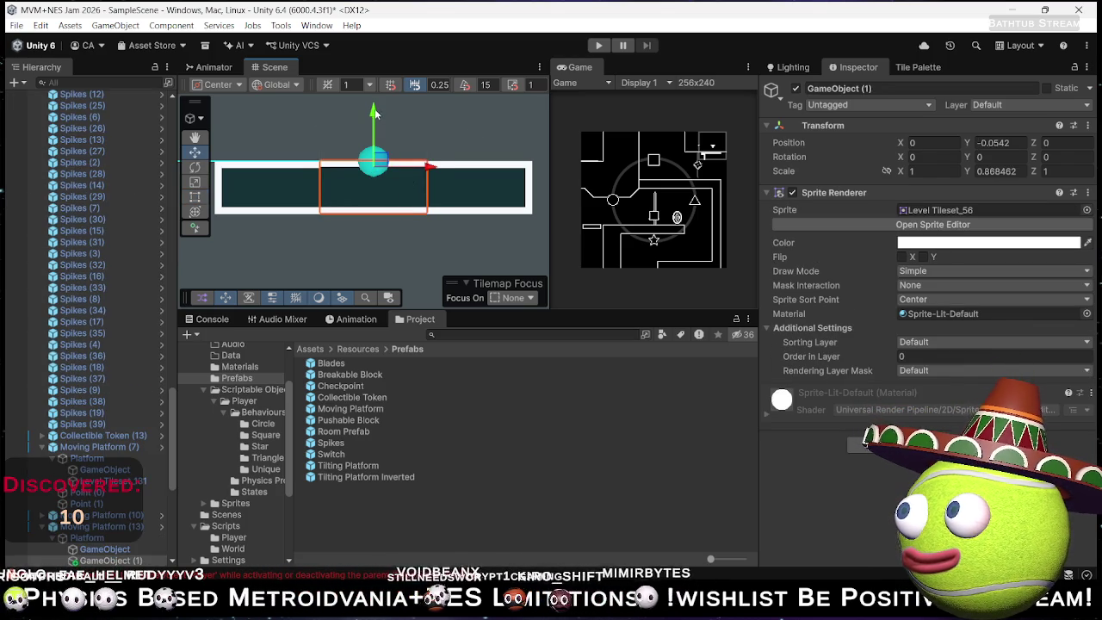
left_click_drag(373, 109, 374, 111)
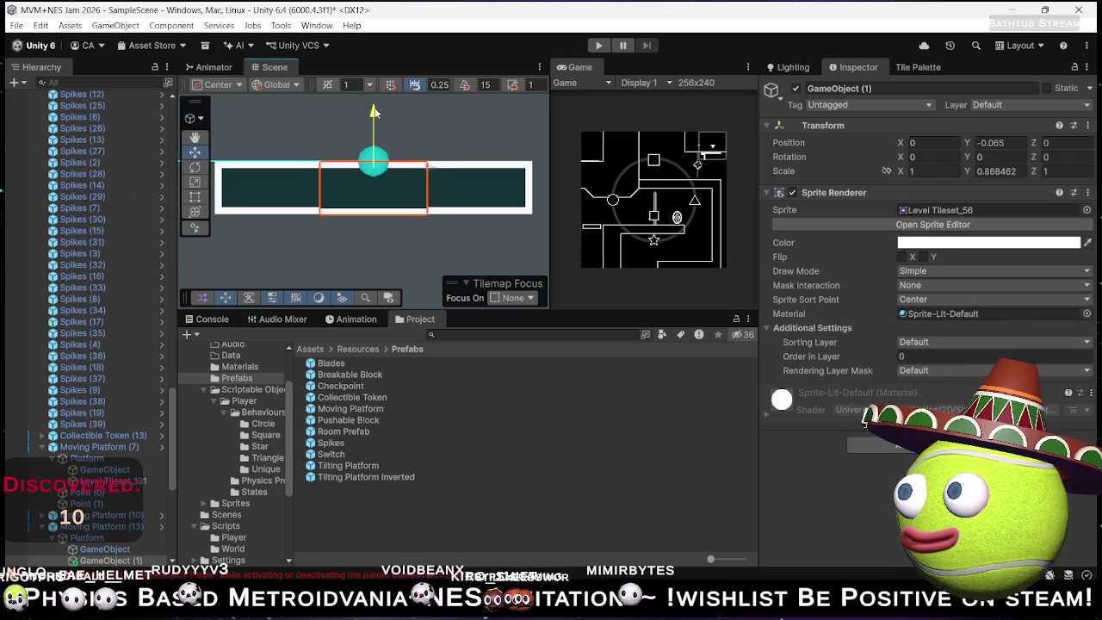
Raise the tile's top edge to match neighbours, ending at Y -0.0526, Scale Y 0.8932093.
scroll(373, 129, "up", 5)
left_click(489, 136)
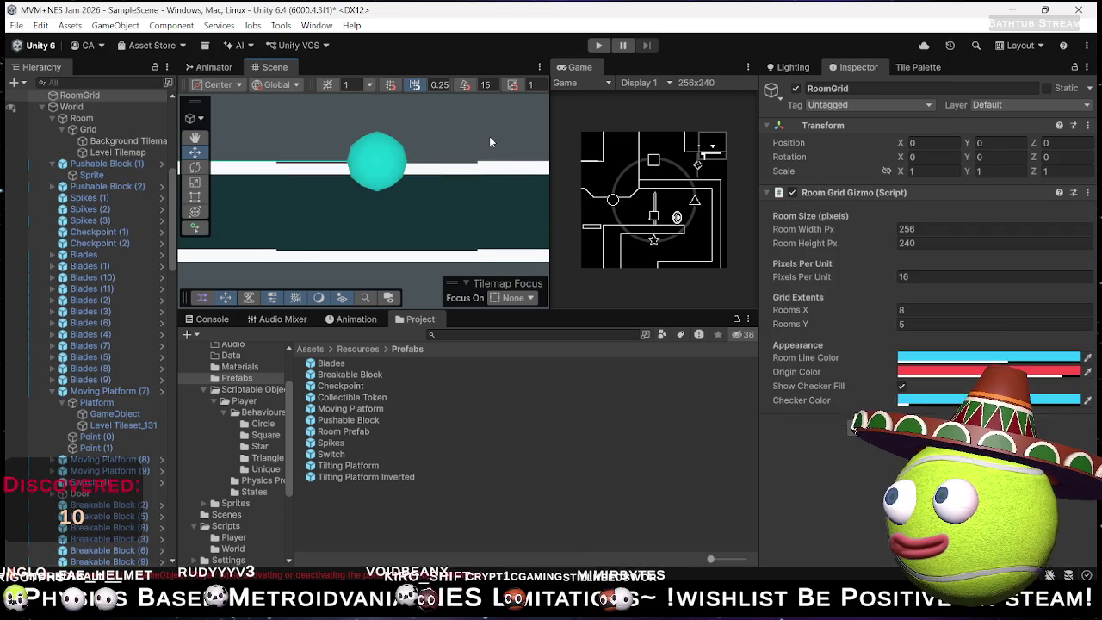
left_click(462, 173)
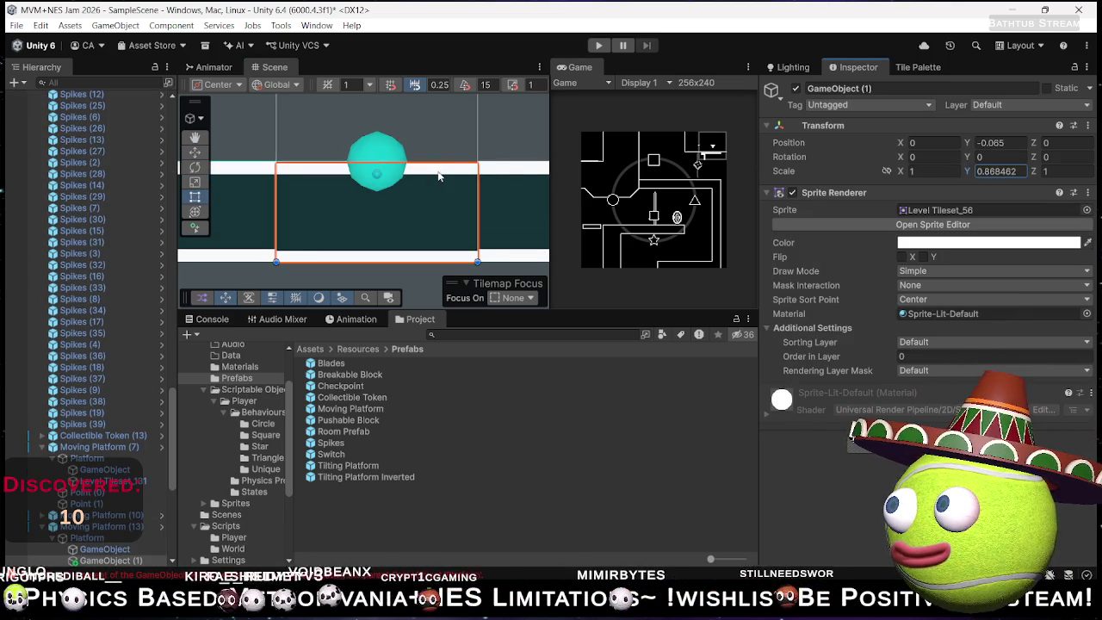
mouse_move(434, 182)
left_mouse_down()
mouse_move(459, 216)
mouse_move(456, 195)
left_mouse_up()
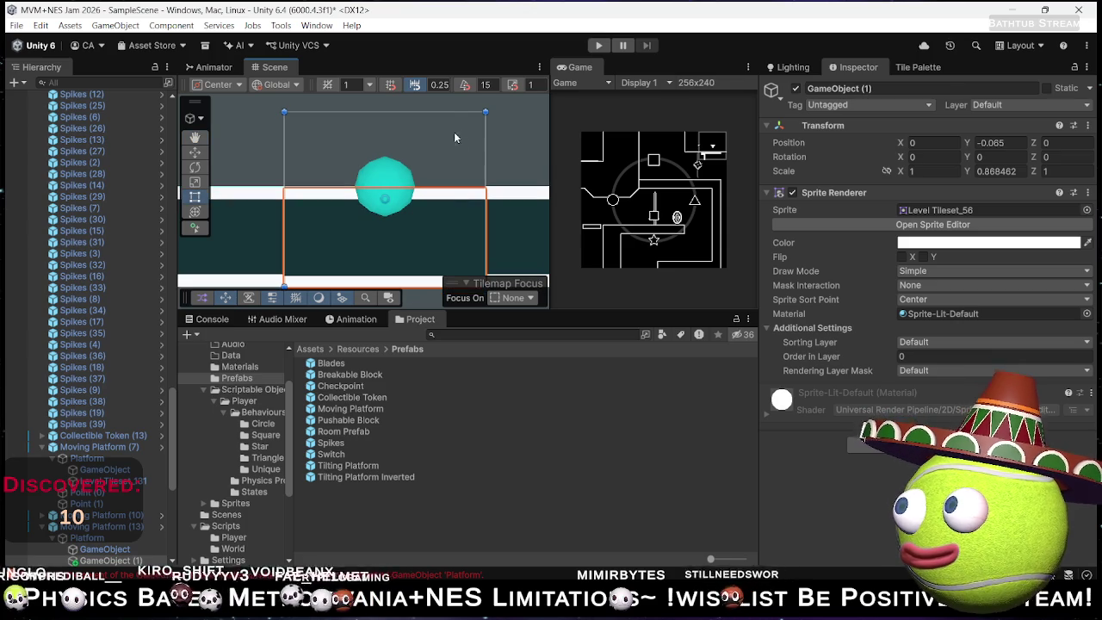
left_click_drag(448, 110, 447, 107)
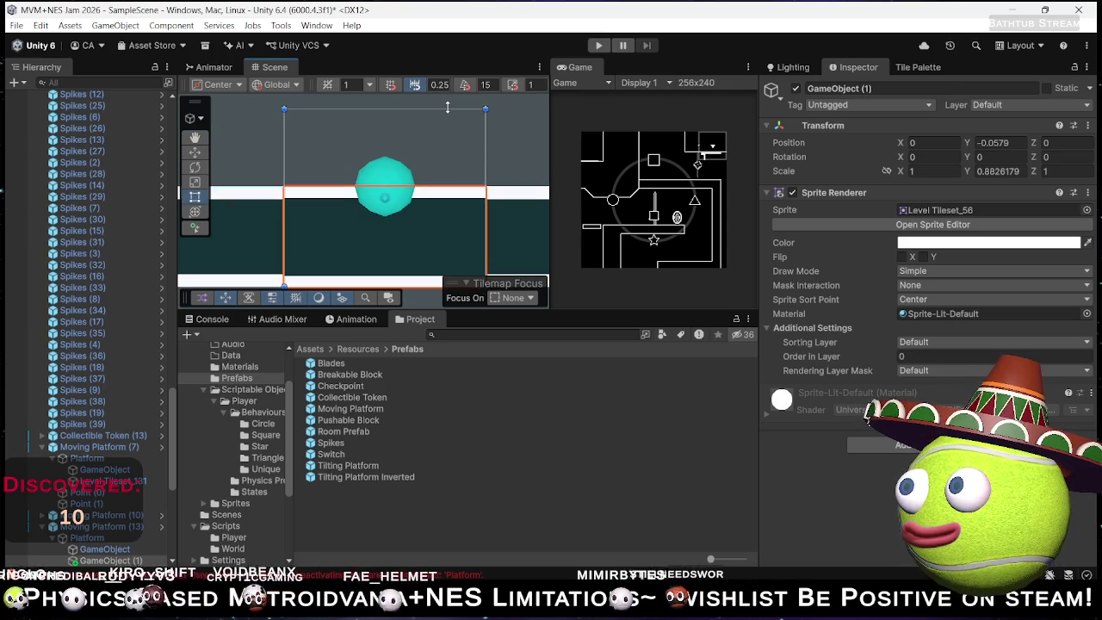
left_click(493, 133)
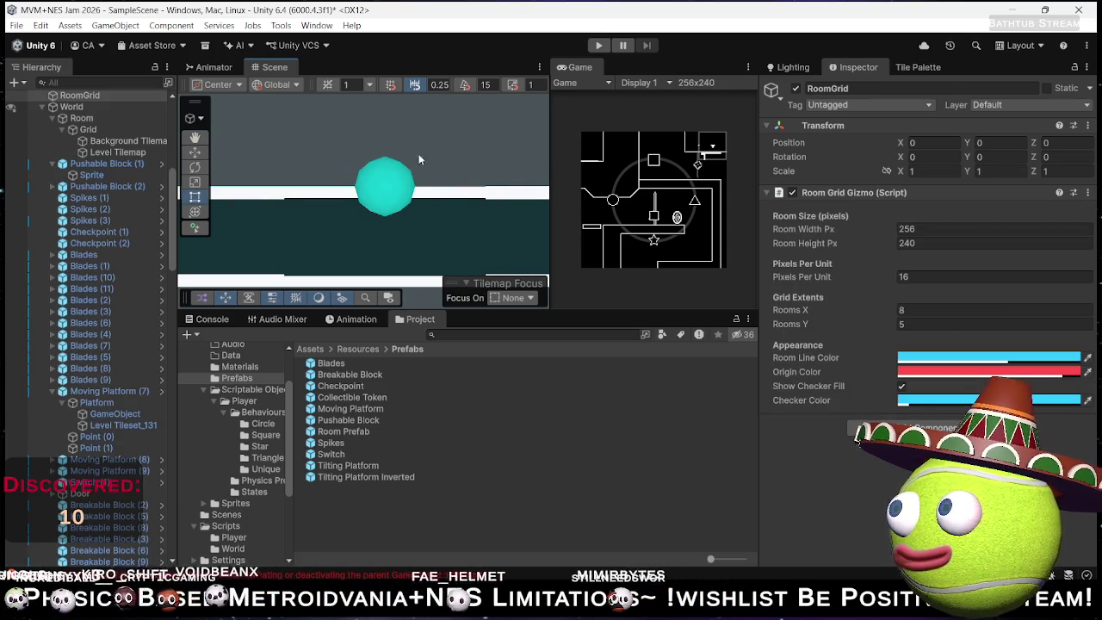
scroll(403, 168, "down", 2)
left_click(454, 192)
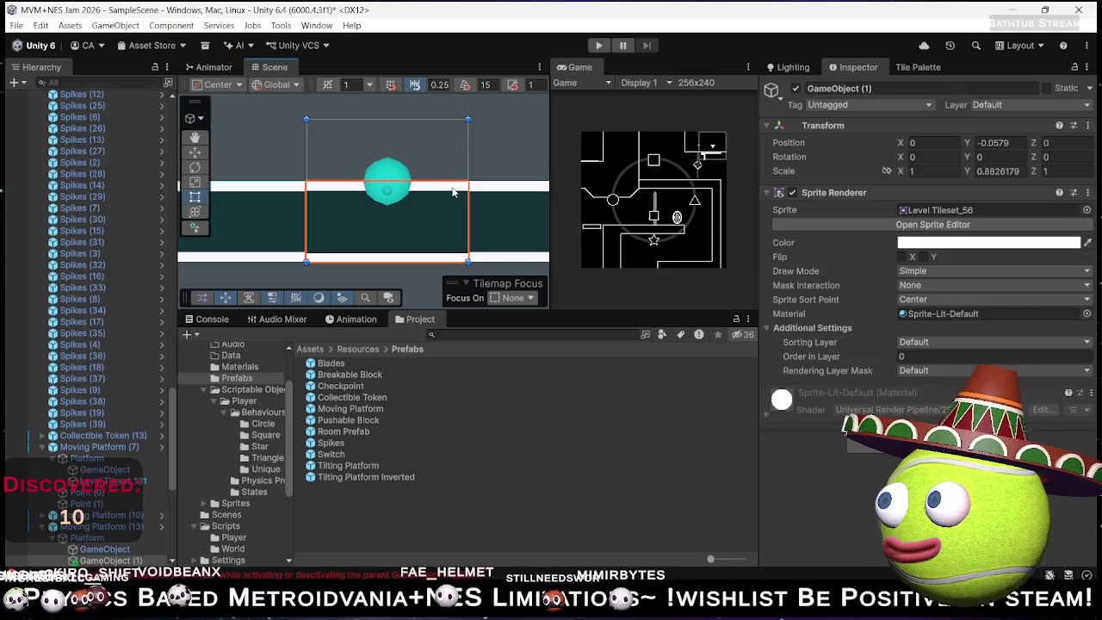
left_click_drag(409, 120, 409, 117)
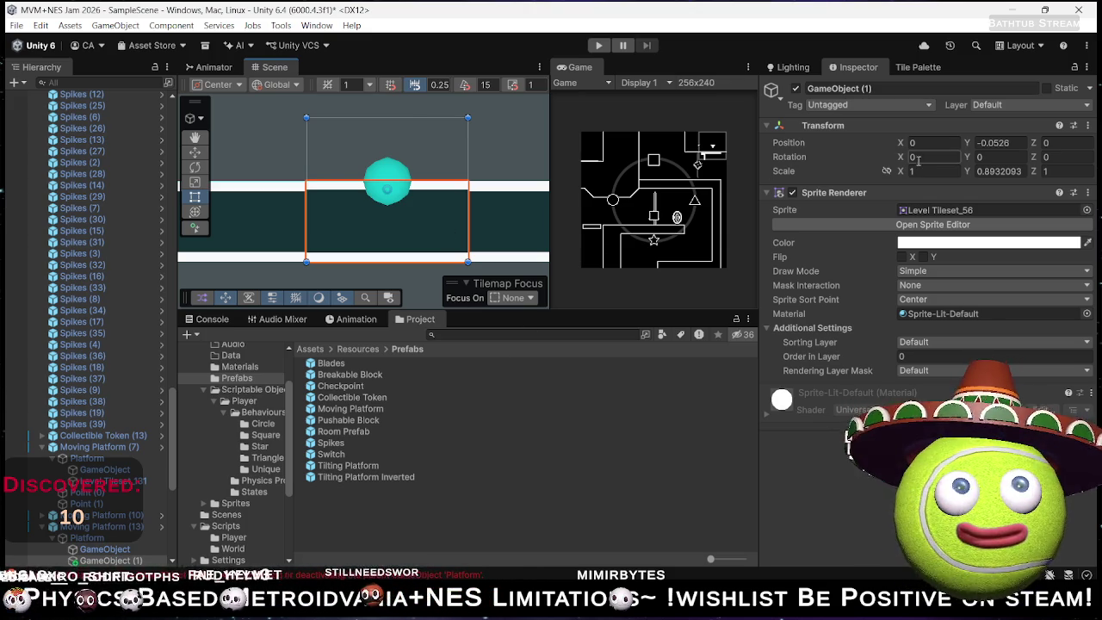
left_click(521, 192)
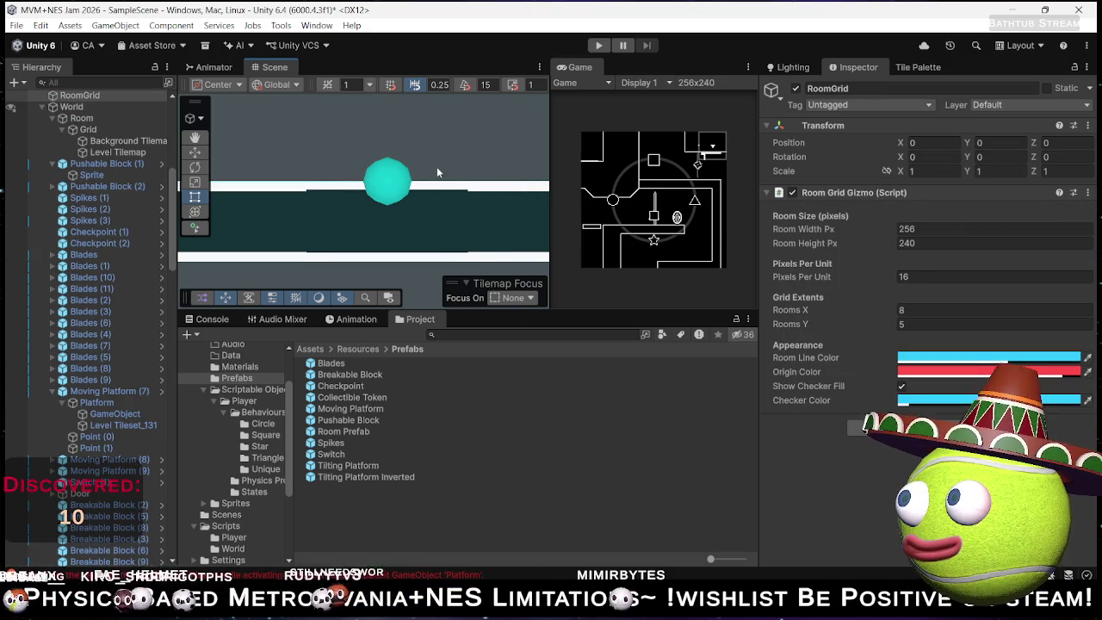
scroll(442, 179, "down", 2)
scroll(472, 150, "down", 5)
scroll(388, 182, "up", 3)
scroll(391, 183, "down", 1)
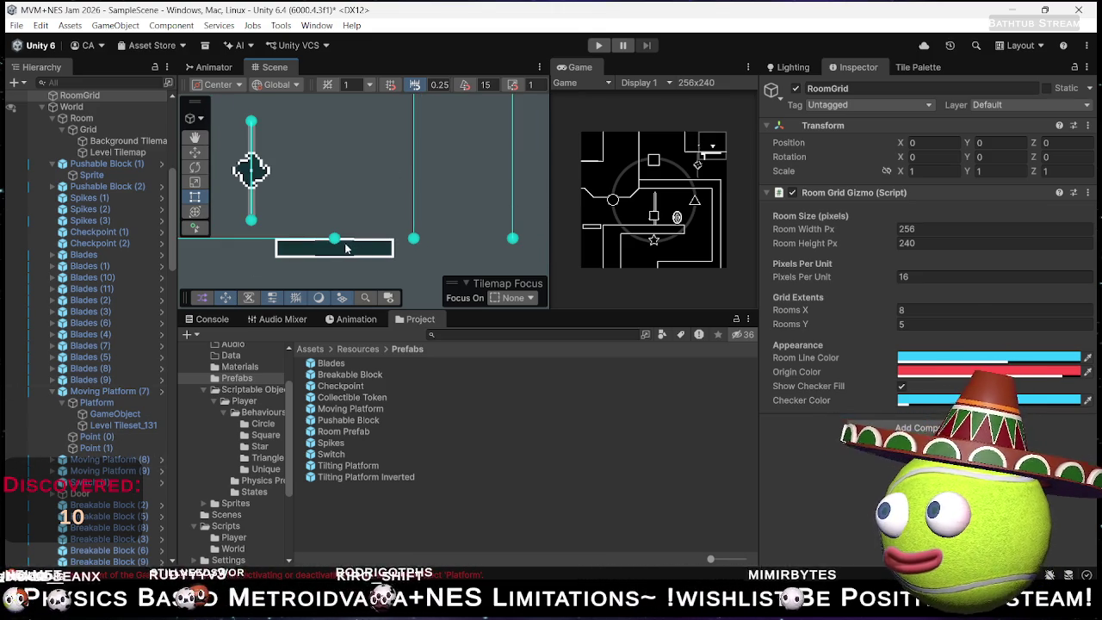
left_click(390, 249)
scroll(109, 482, "down", 6)
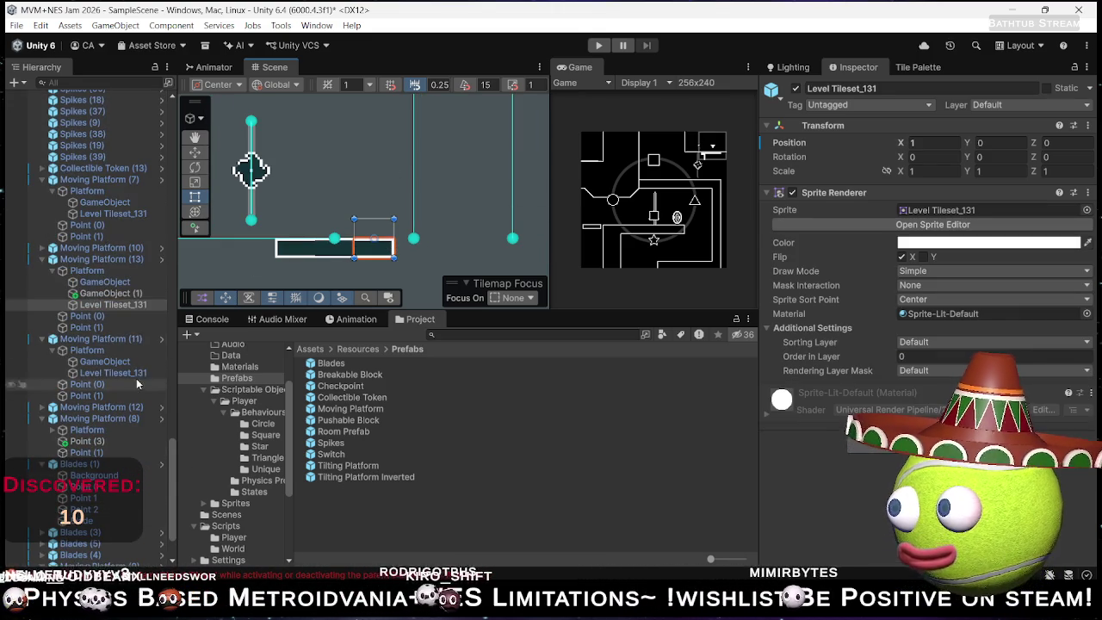
left_click(127, 294)
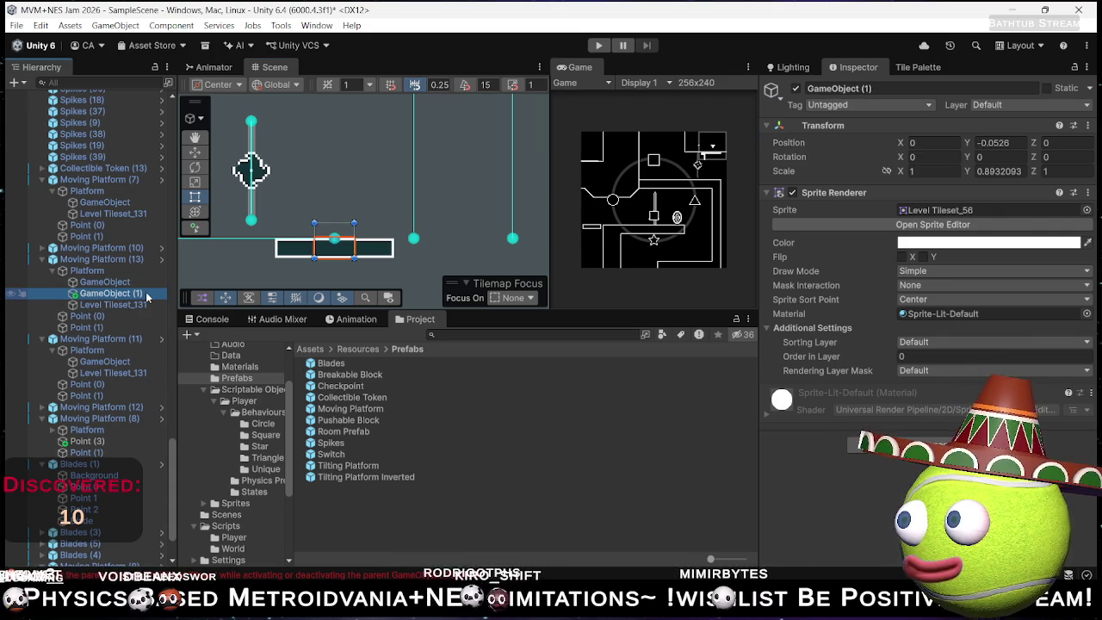
key("Delete")
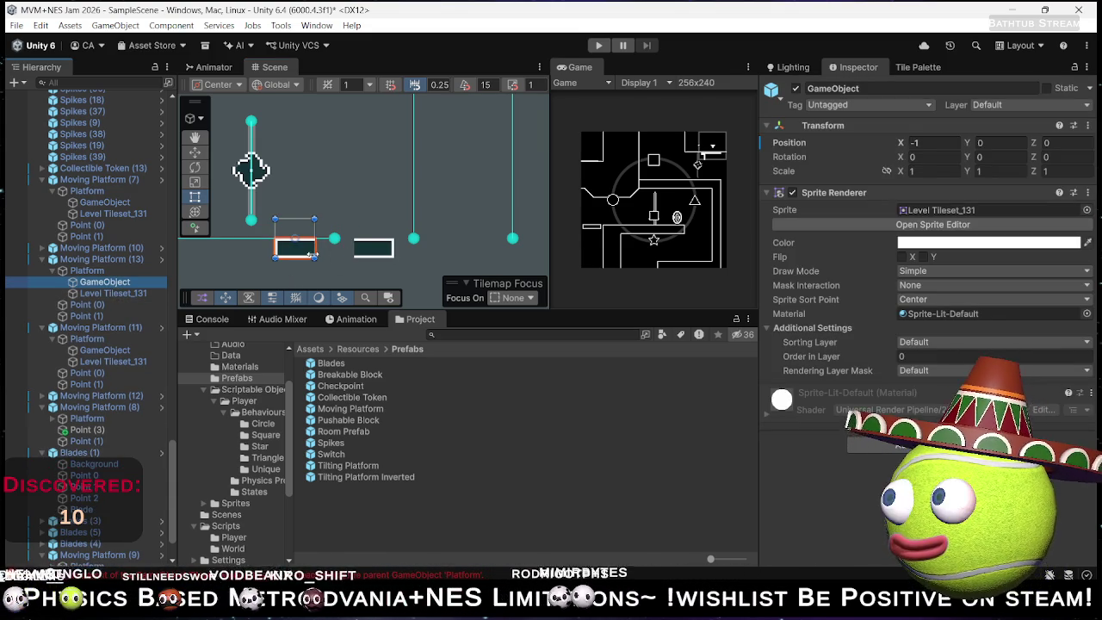
left_click_drag(315, 245, 335, 248)
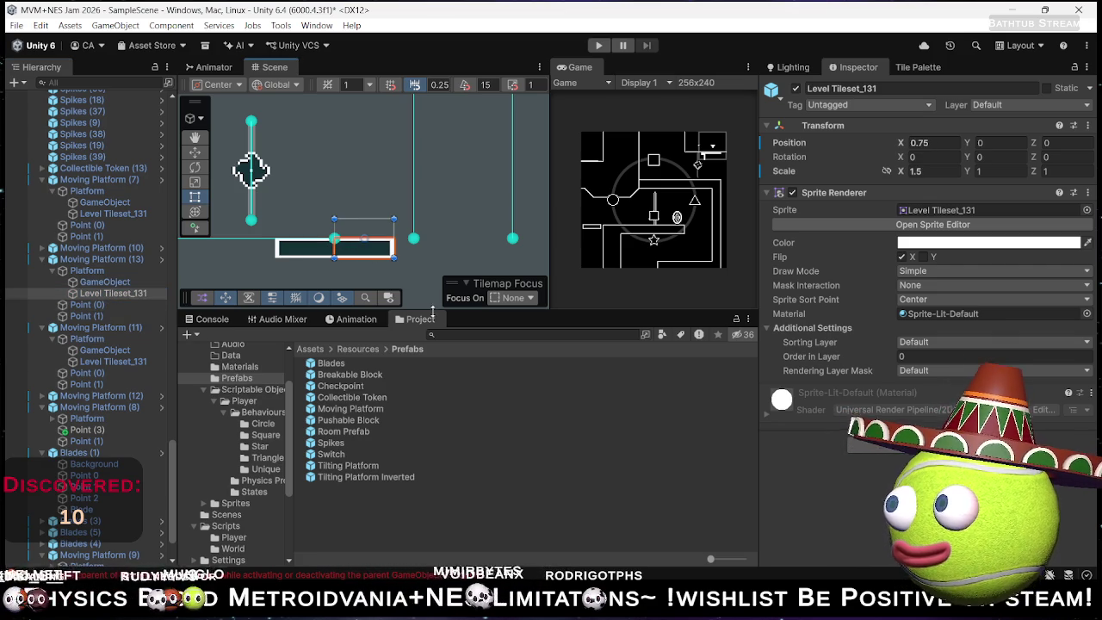
left_click(439, 276)
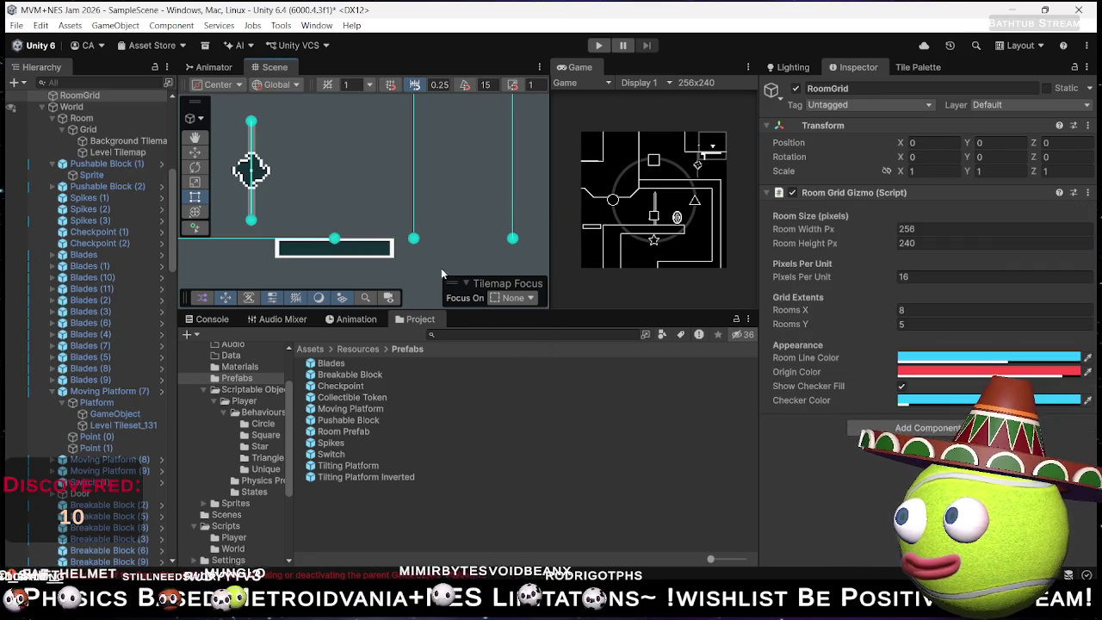
left_click(600, 46)
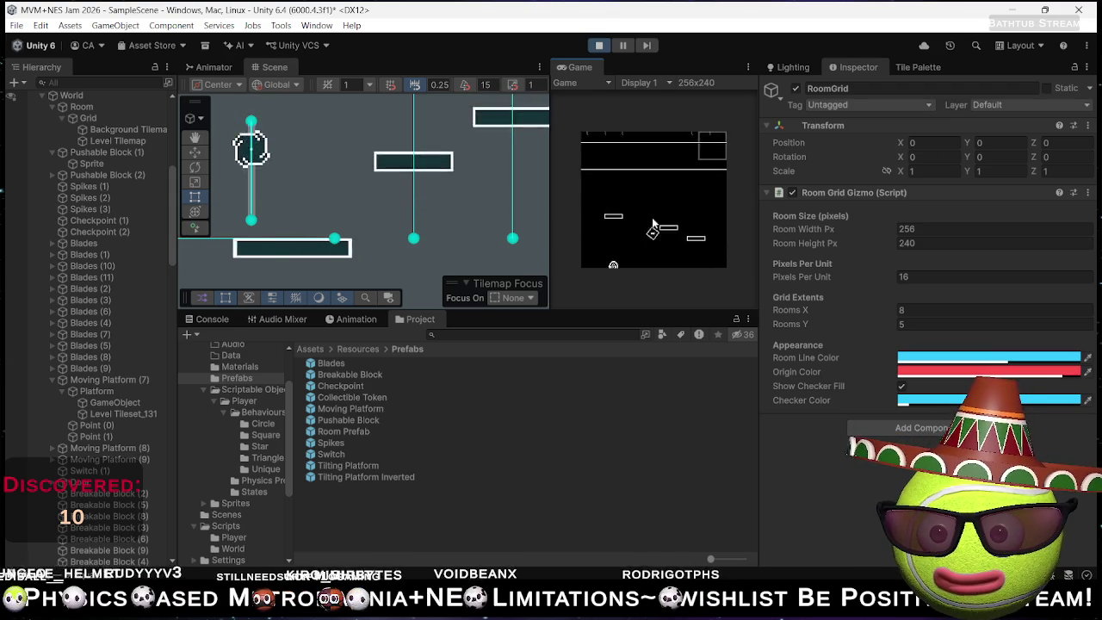
key("ctrl+p")
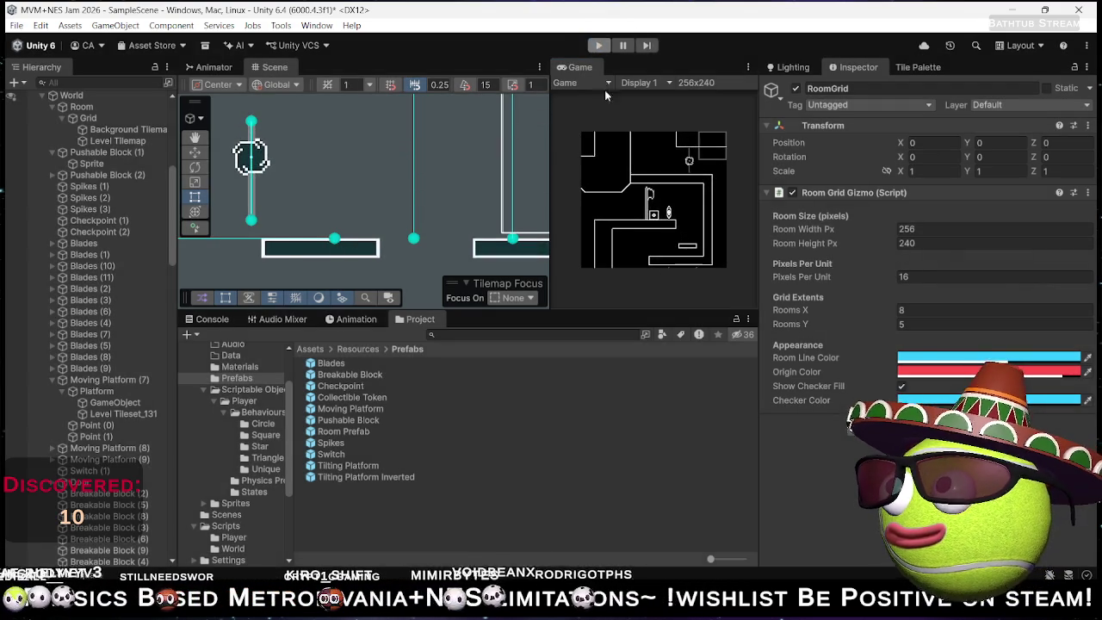
Bring the spikes into view, select Moving Platform (8) and check its vertical position.
scroll(339, 201, "down", 5)
mouse_move(470, 203)
left_mouse_down()
mouse_move(439, 259)
mouse_move(517, 250)
mouse_move(530, 172)
mouse_move(536, 200)
mouse_move(555, 194)
left_mouse_up()
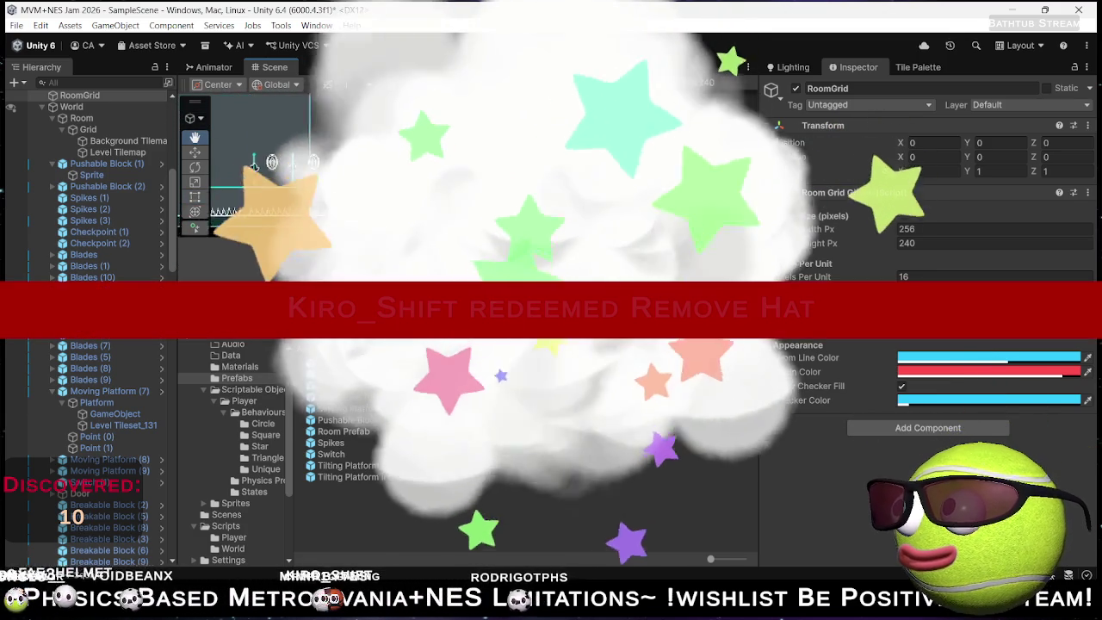
left_click(389, 151)
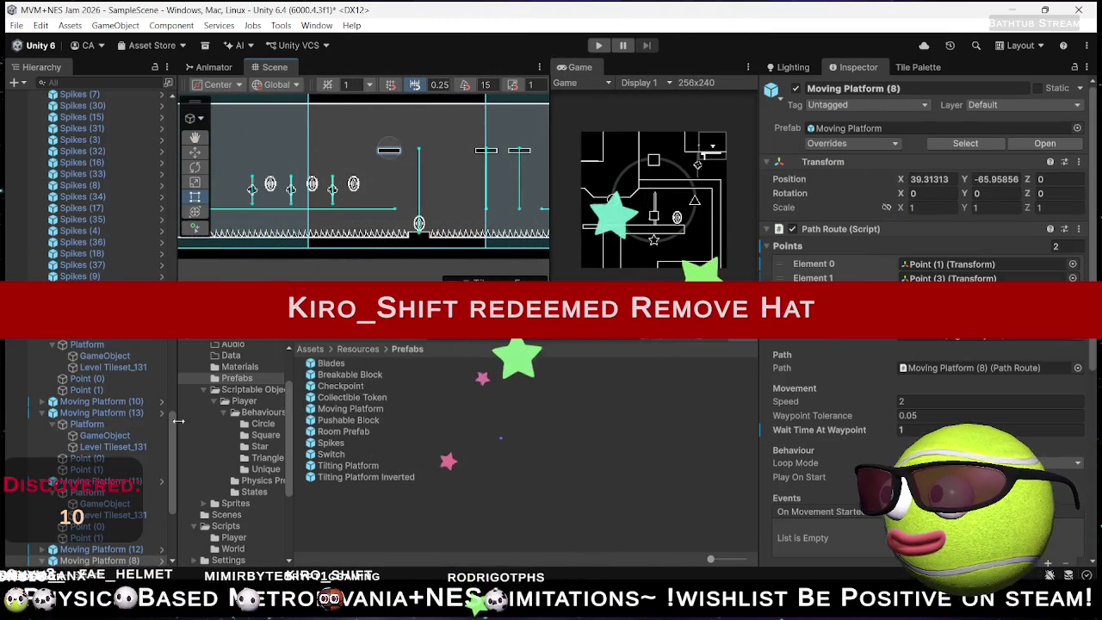
scroll(86, 482, "down", 5)
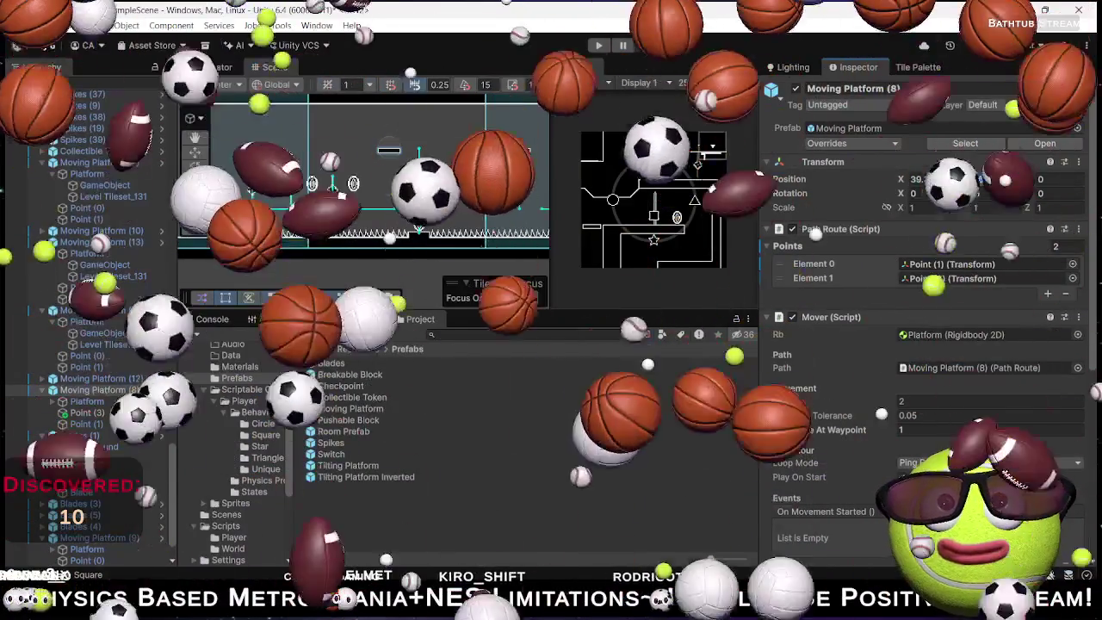
left_click(954, 179)
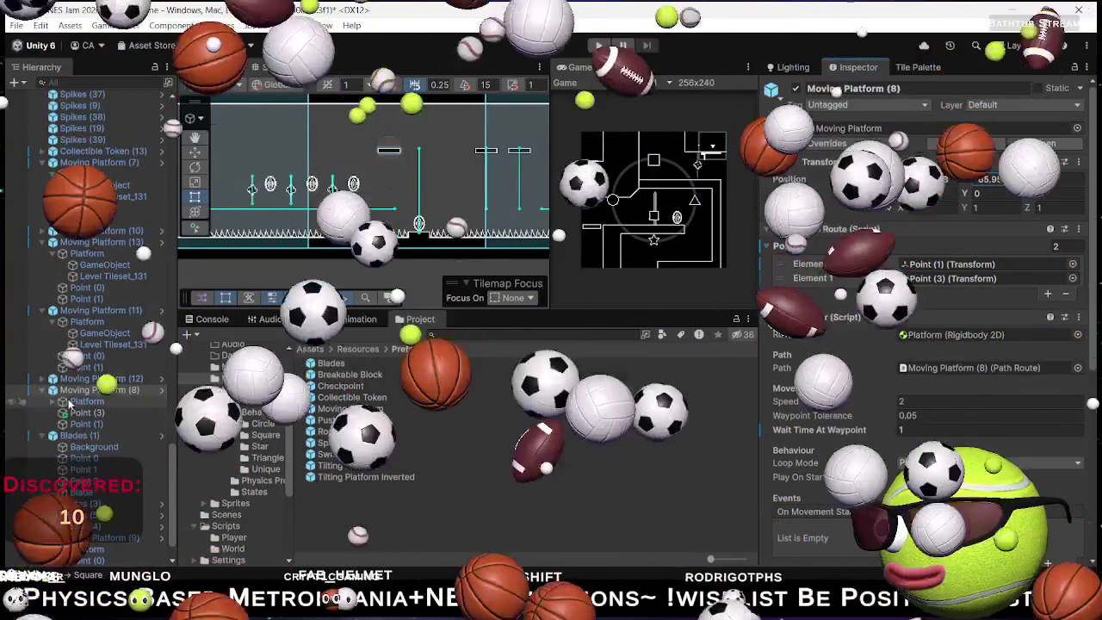
Frame Moving Platform (8)'s Platform and nudge it half a unit right.
left_click(71, 402)
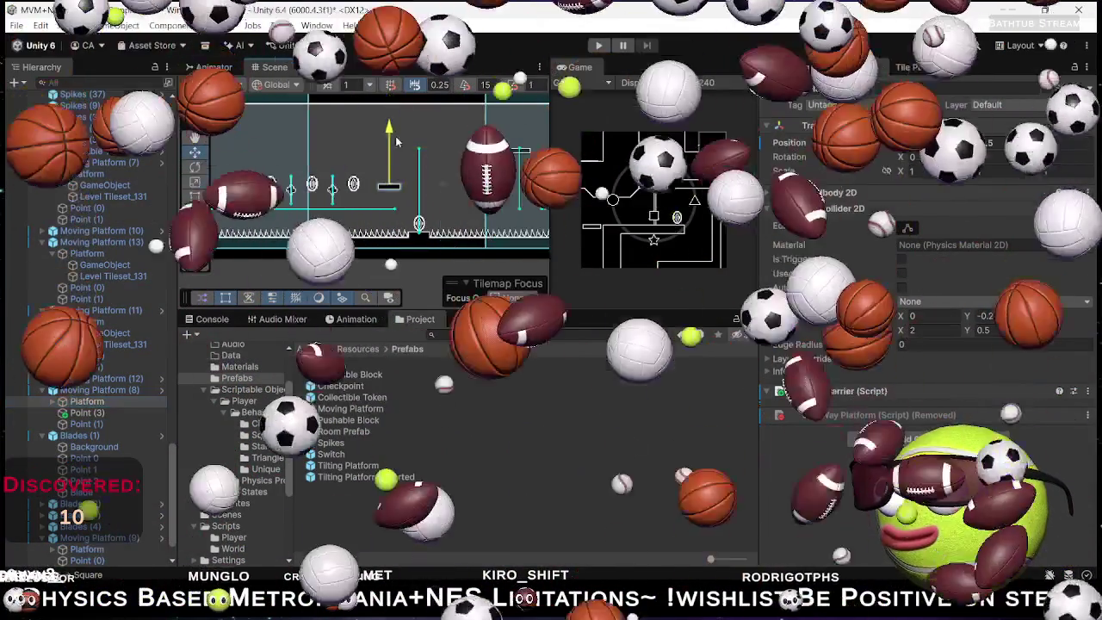
key("f")
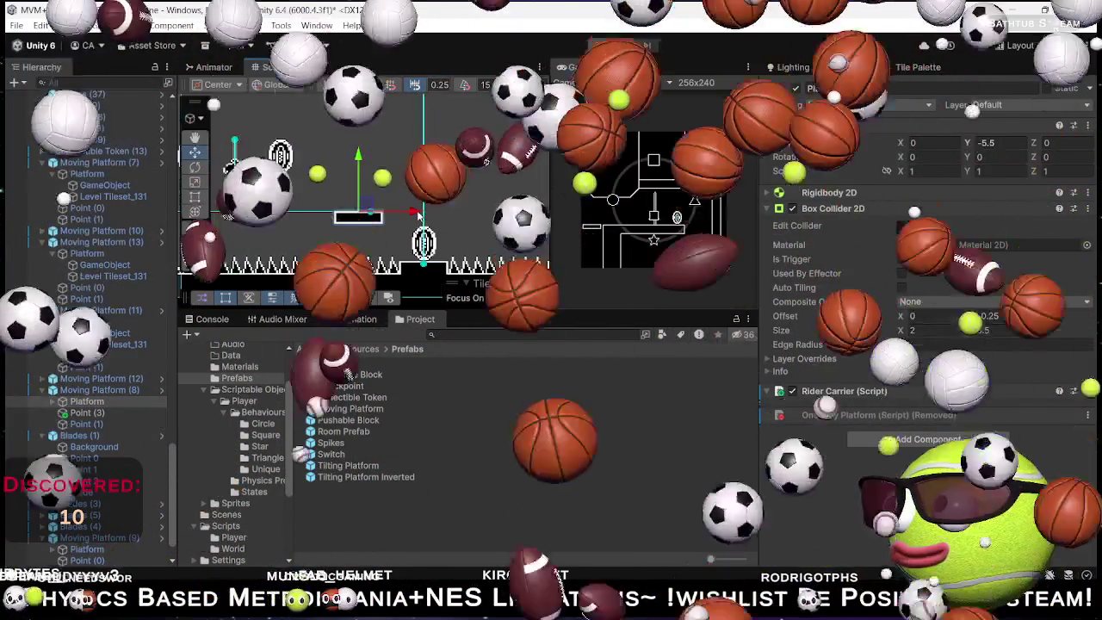
left_click_drag(418, 215, 429, 215)
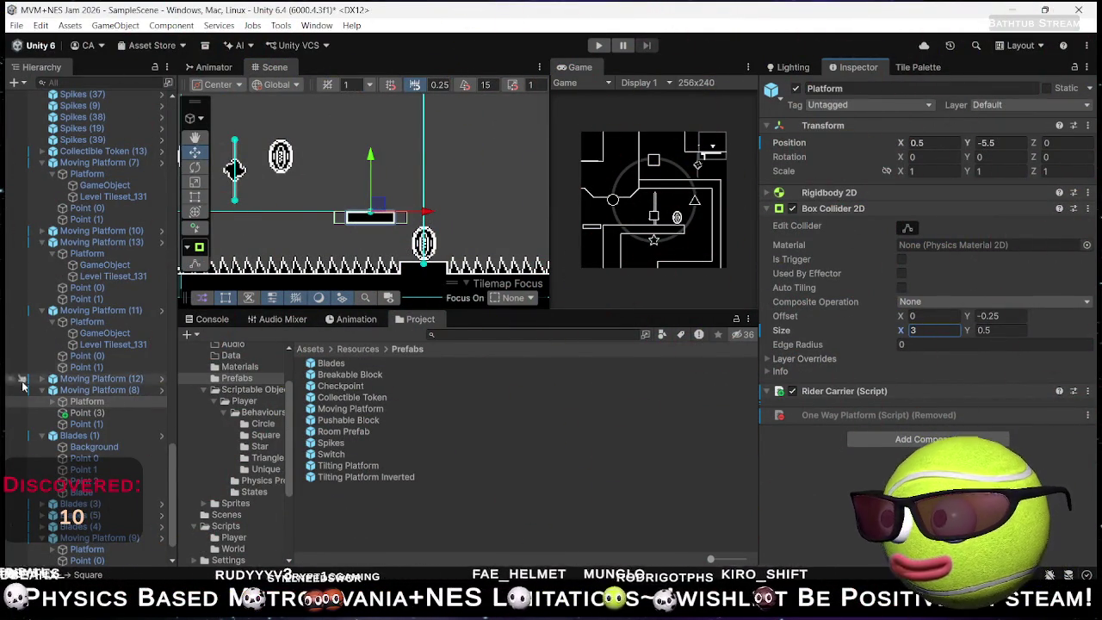
Stretch Moving Platform (8)'s Level Tileset_131 tile to X scale 1.25 with the Scale tool.
left_click(57, 402)
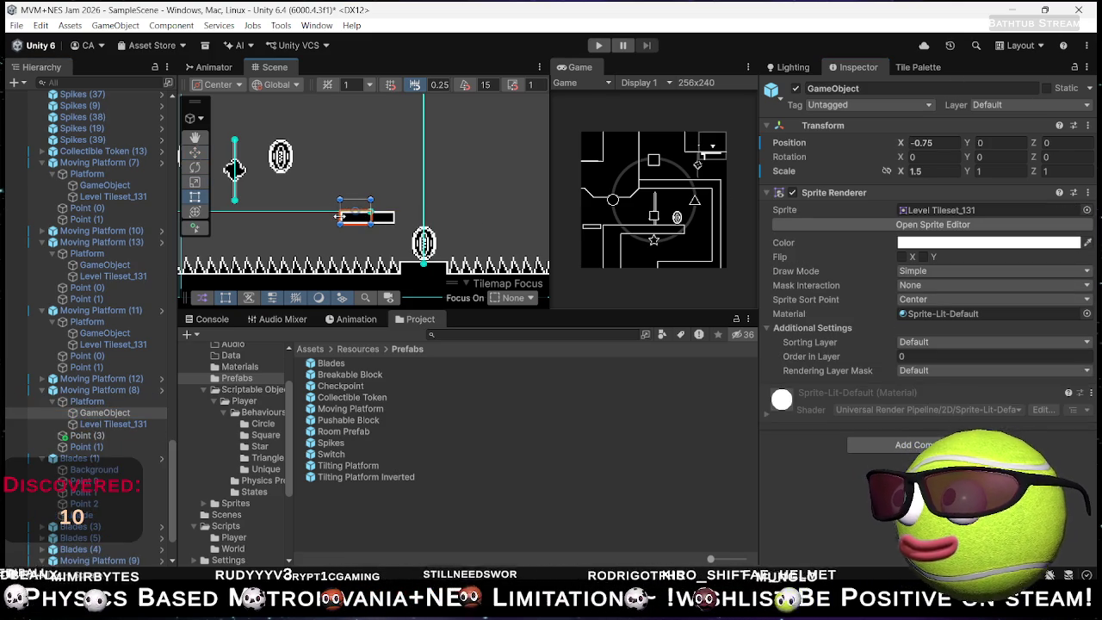
left_click(387, 222)
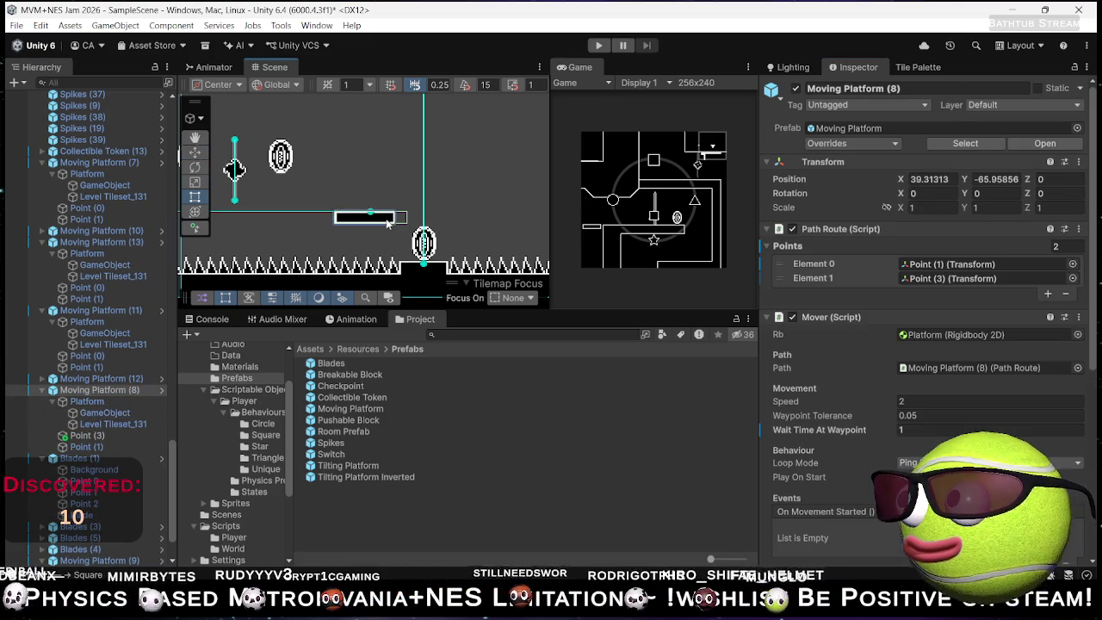
key("y")
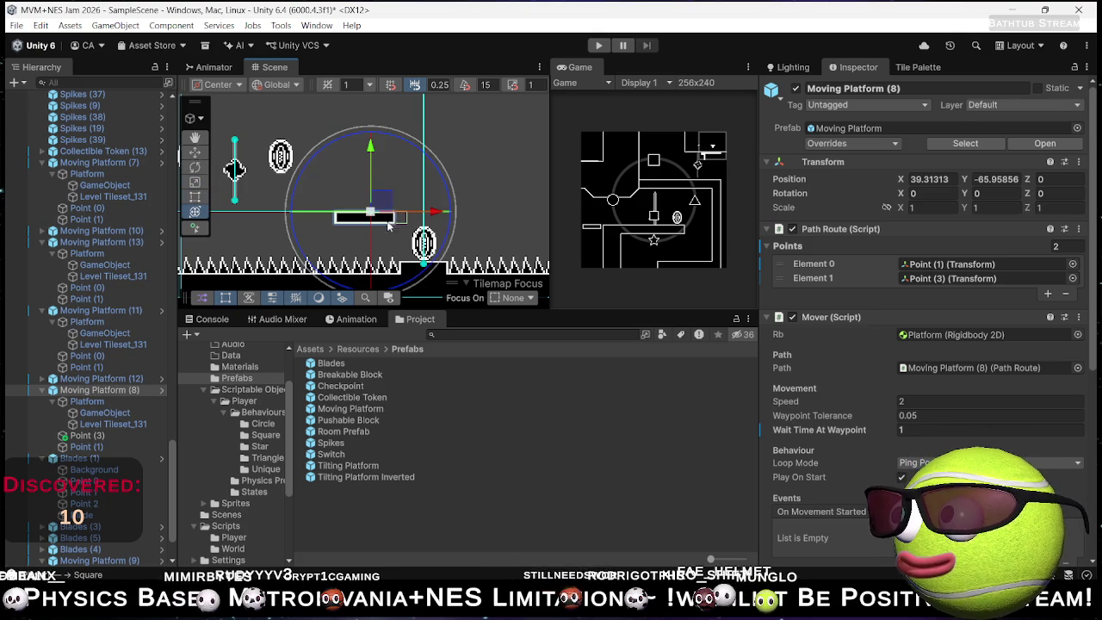
left_click(148, 424)
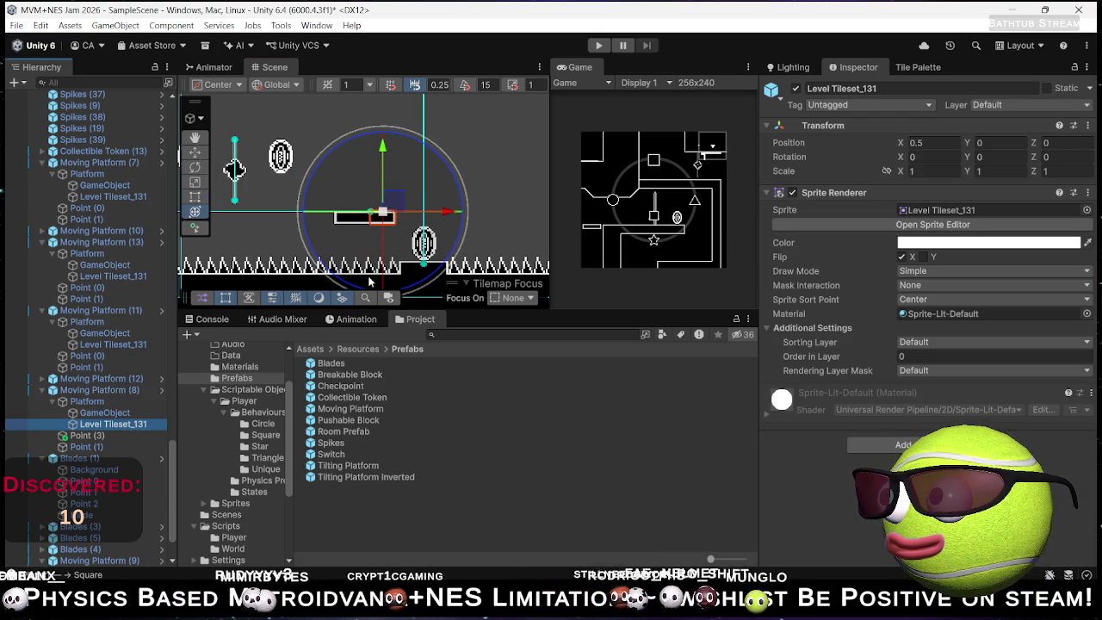
key("r")
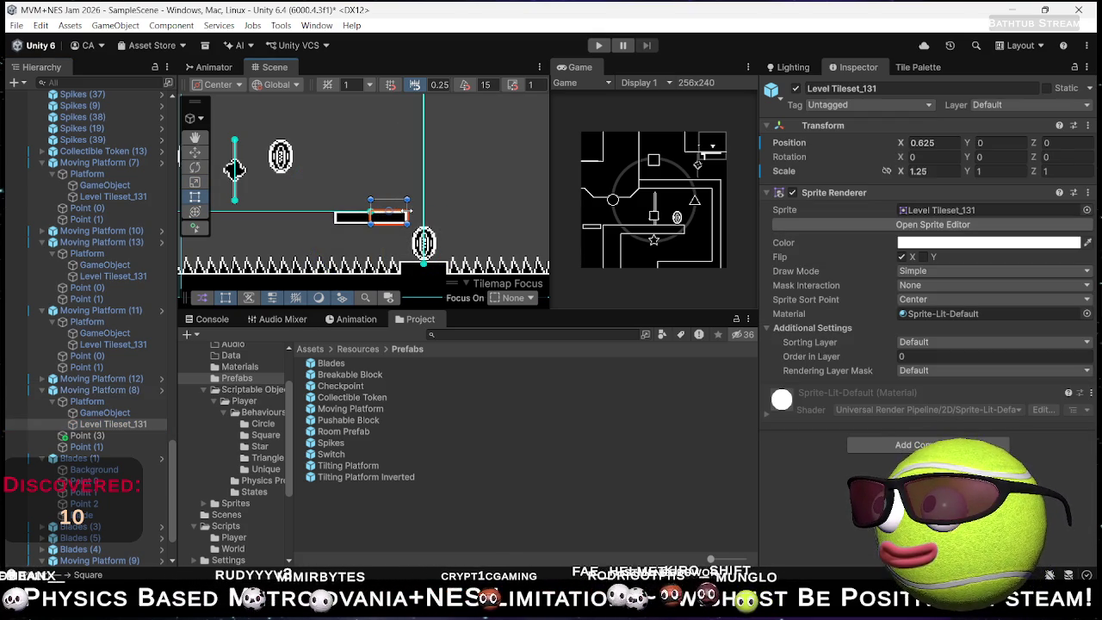
Deselect, pan to the blades and tokens, and start a test run.
left_click(460, 206)
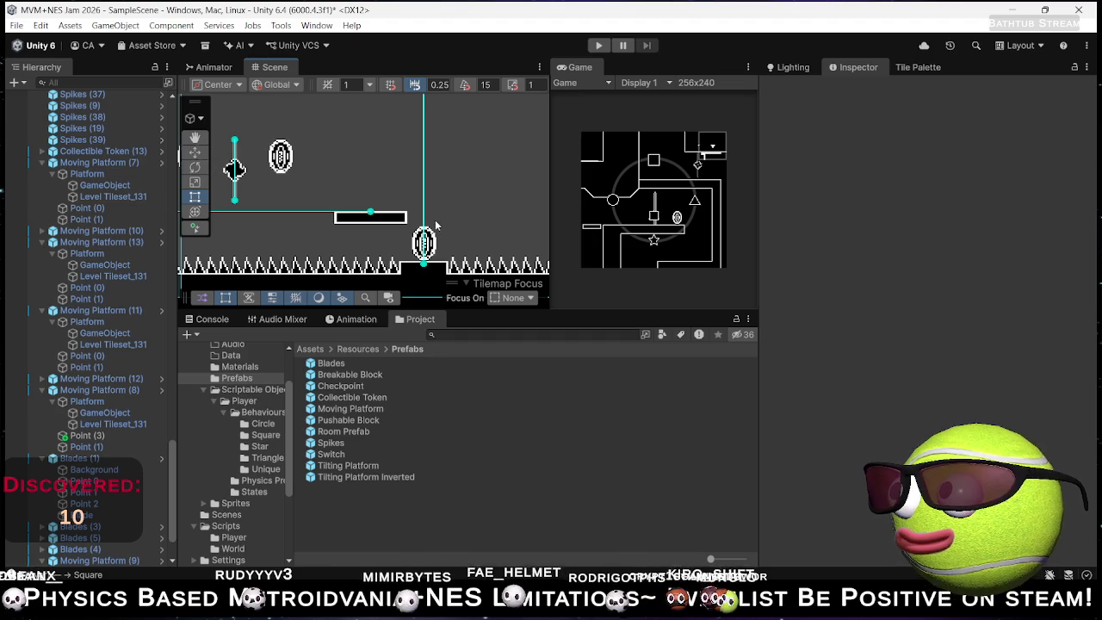
mouse_move(367, 226)
left_mouse_down()
mouse_move(506, 247)
mouse_move(482, 261)
mouse_move(438, 235)
mouse_move(457, 235)
left_mouse_up()
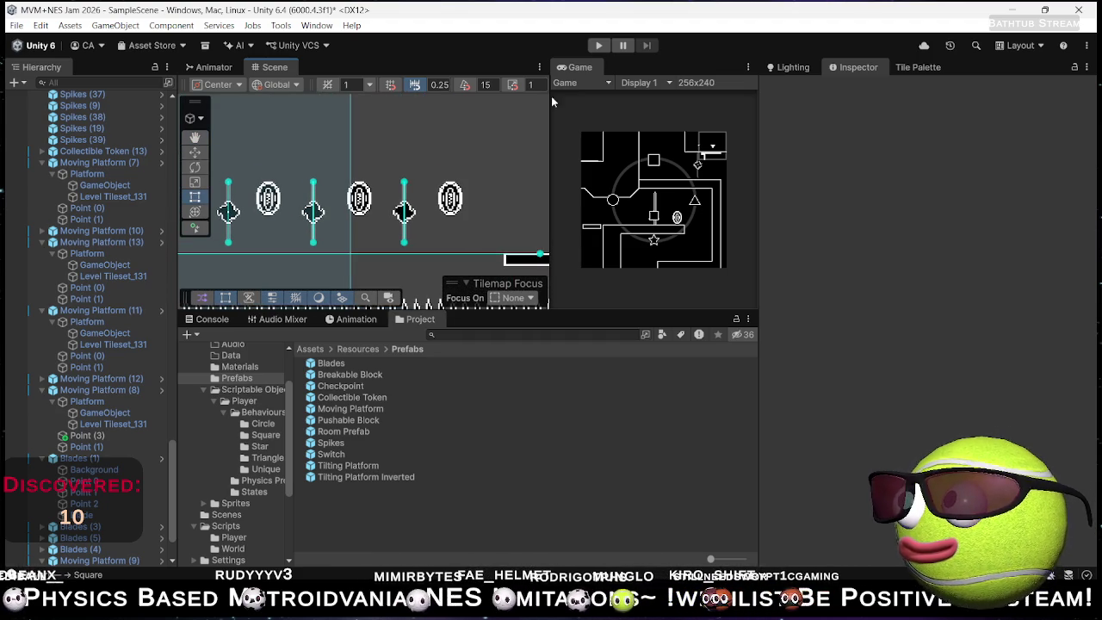
left_click(598, 47)
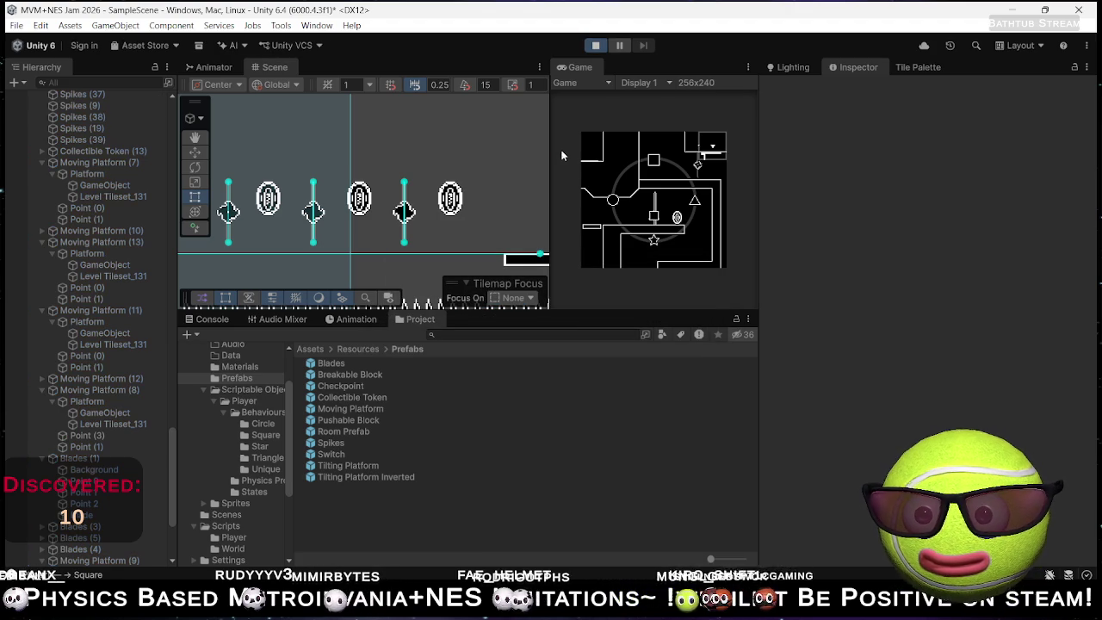
left_click(600, 45)
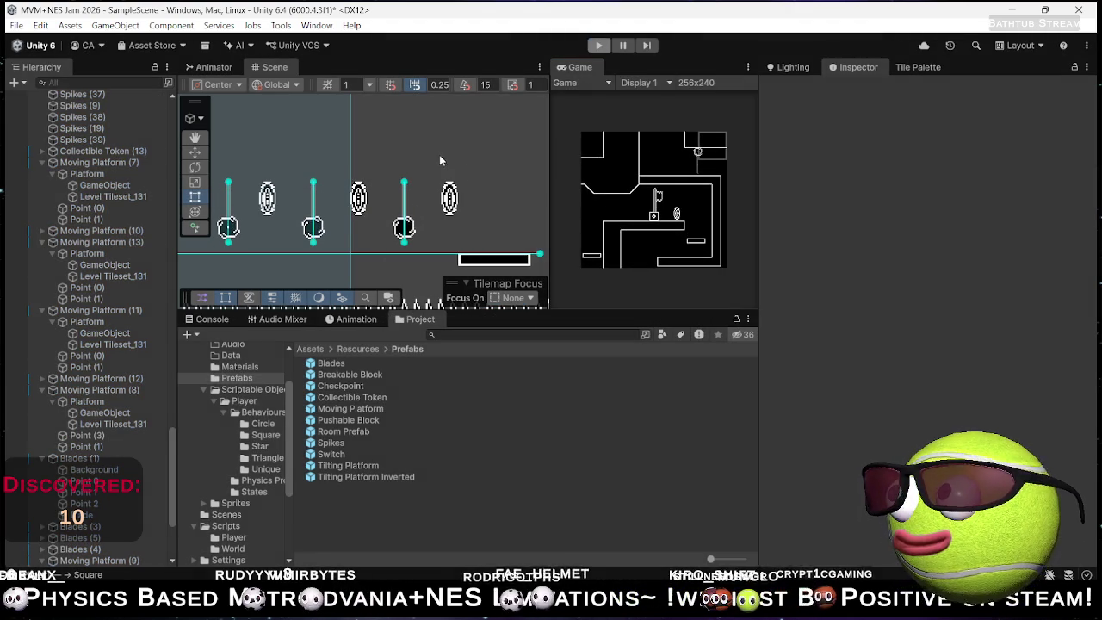
left_click_drag(355, 182, 316, 207)
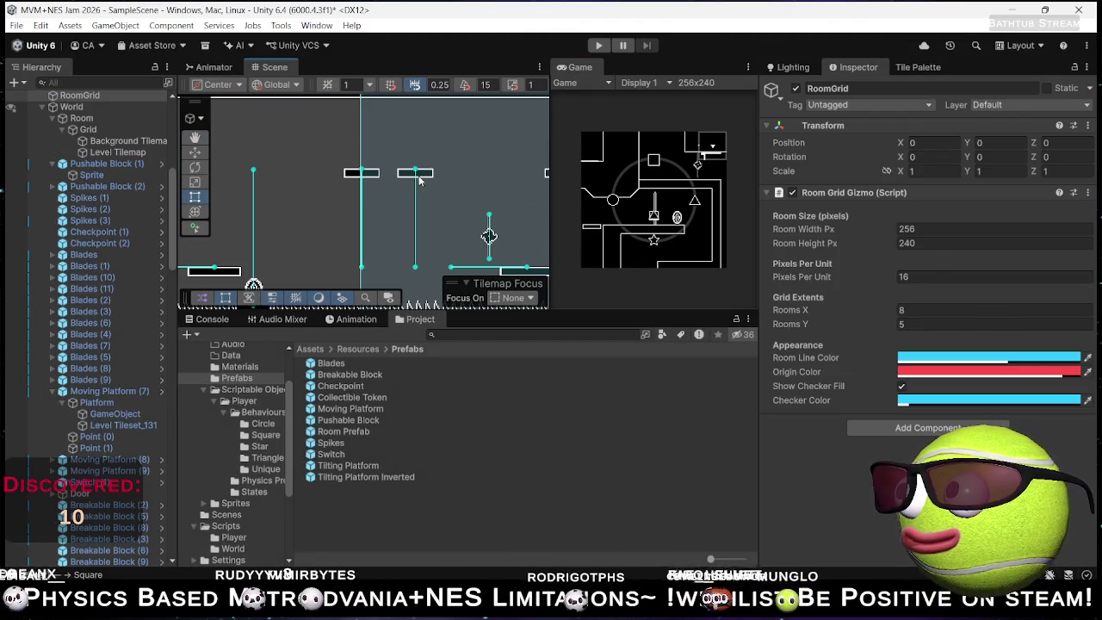
Duplicate Moving Platform (11) as Moving Platform (14) and slide the copy left along X.
left_click(419, 177)
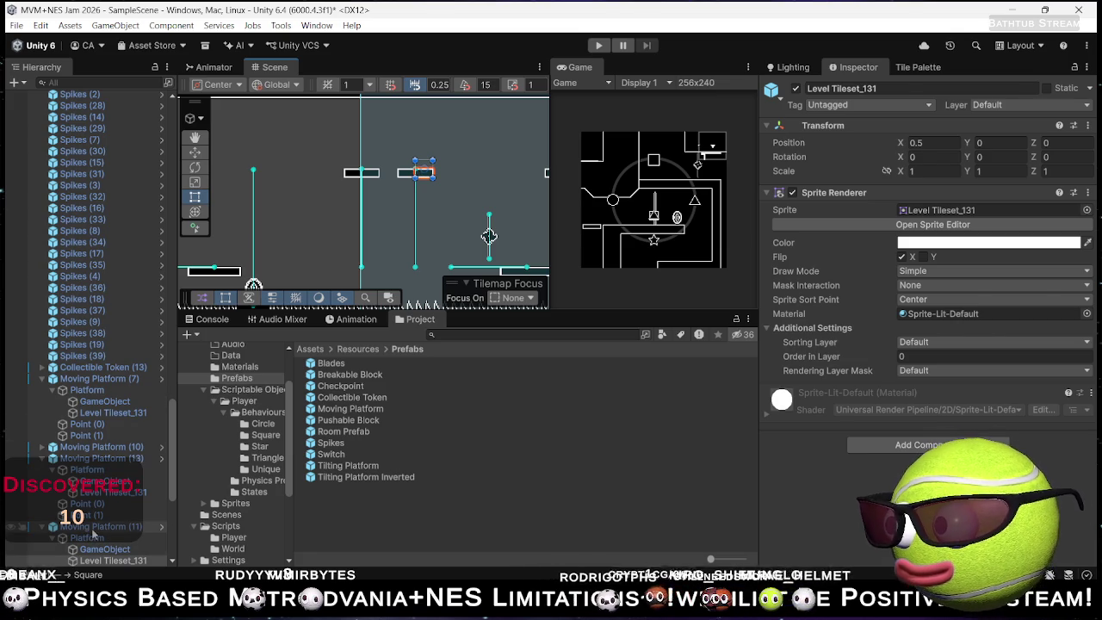
left_click(94, 527)
key("ctrl+d")
key("w")
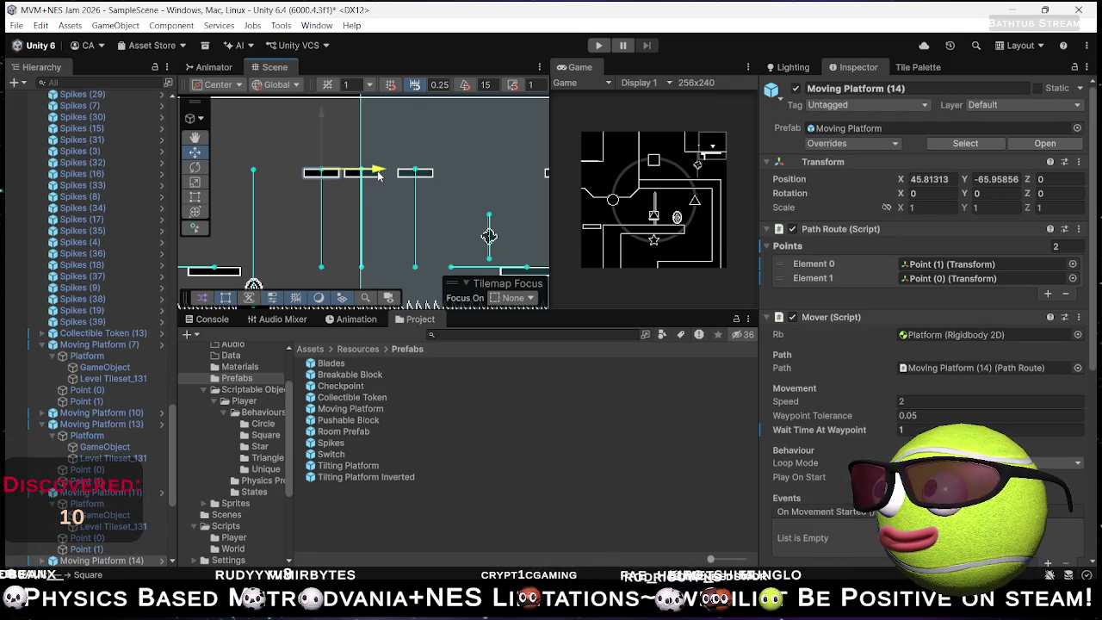
mouse_move(379, 173)
left_mouse_down()
mouse_move(323, 107)
mouse_move(439, 132)
mouse_move(367, 210)
left_mouse_up()
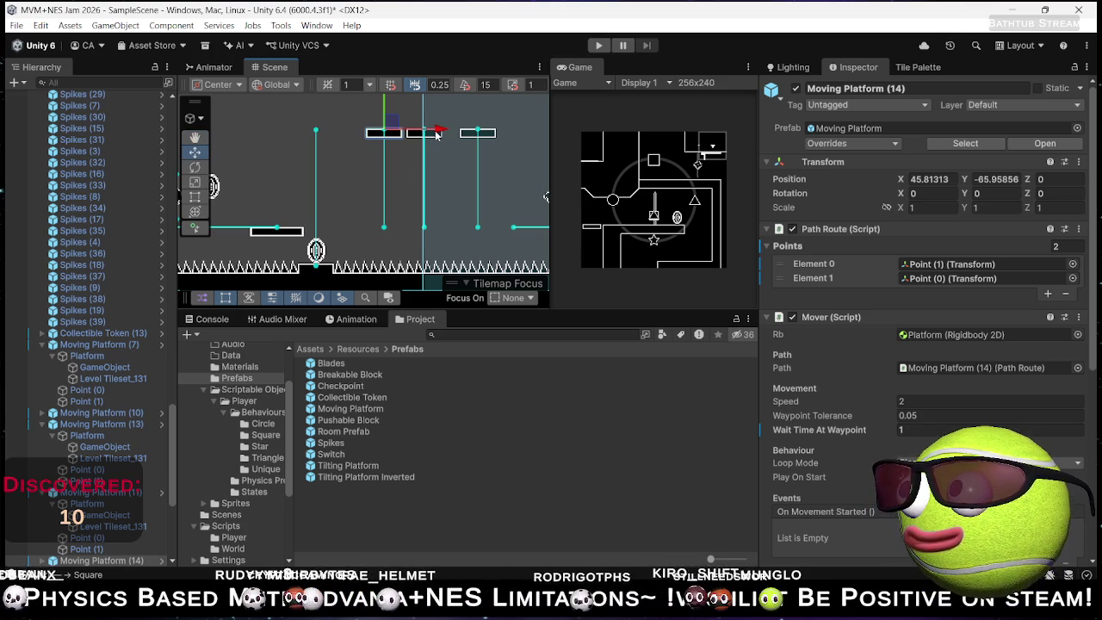
left_click_drag(439, 131, 431, 130)
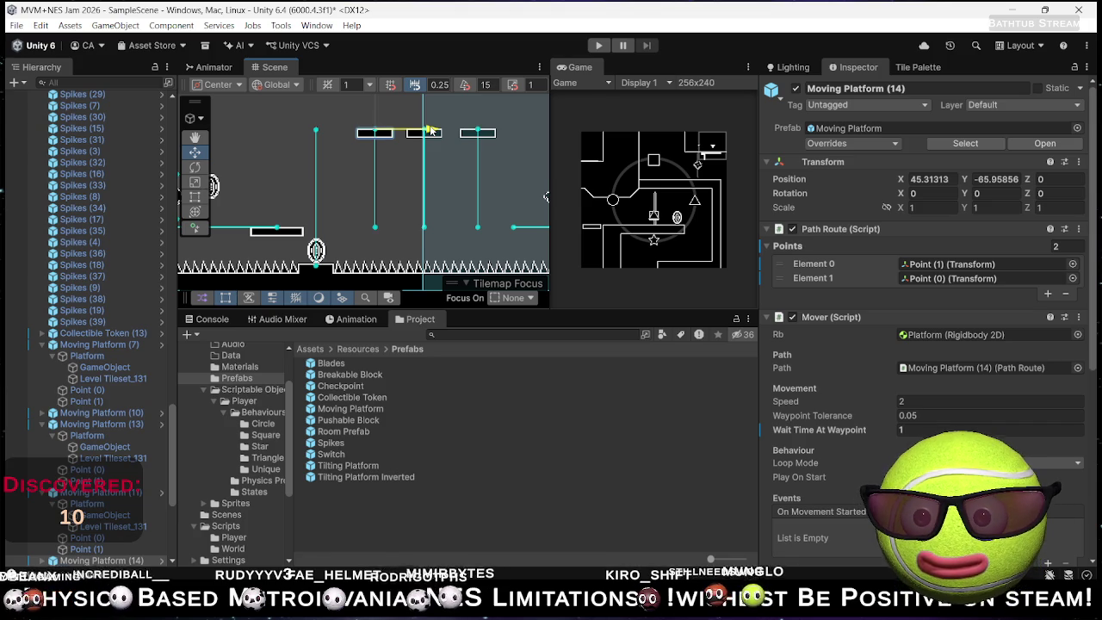
left_click_drag(428, 130, 424, 129)
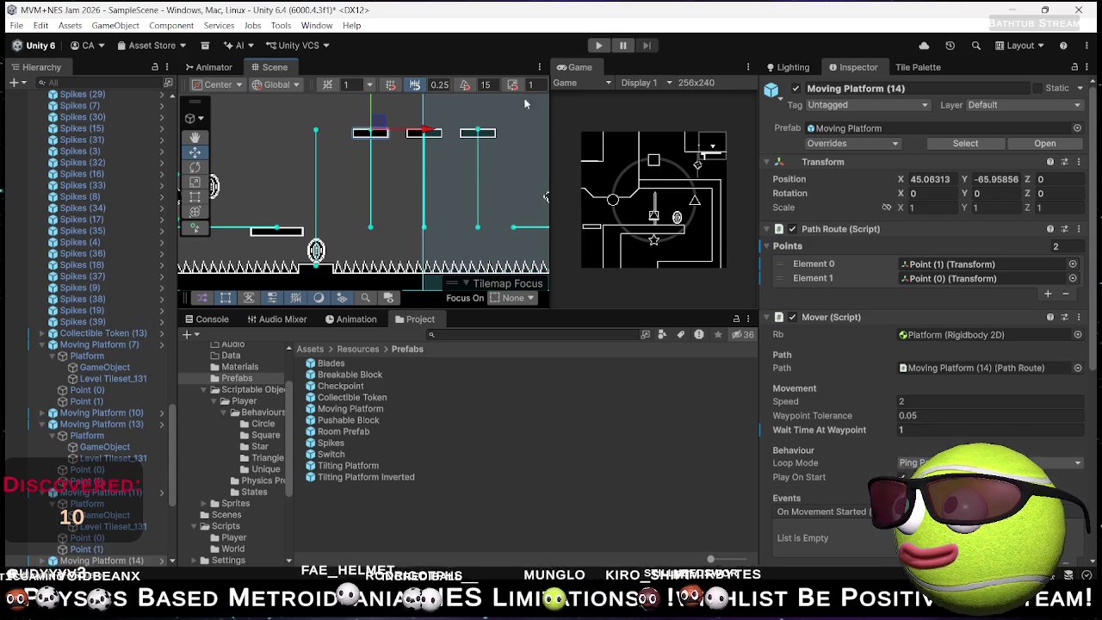
Playtest the copy, then reorder its Path Route to Point (0) then Point (1).
left_click(589, 47)
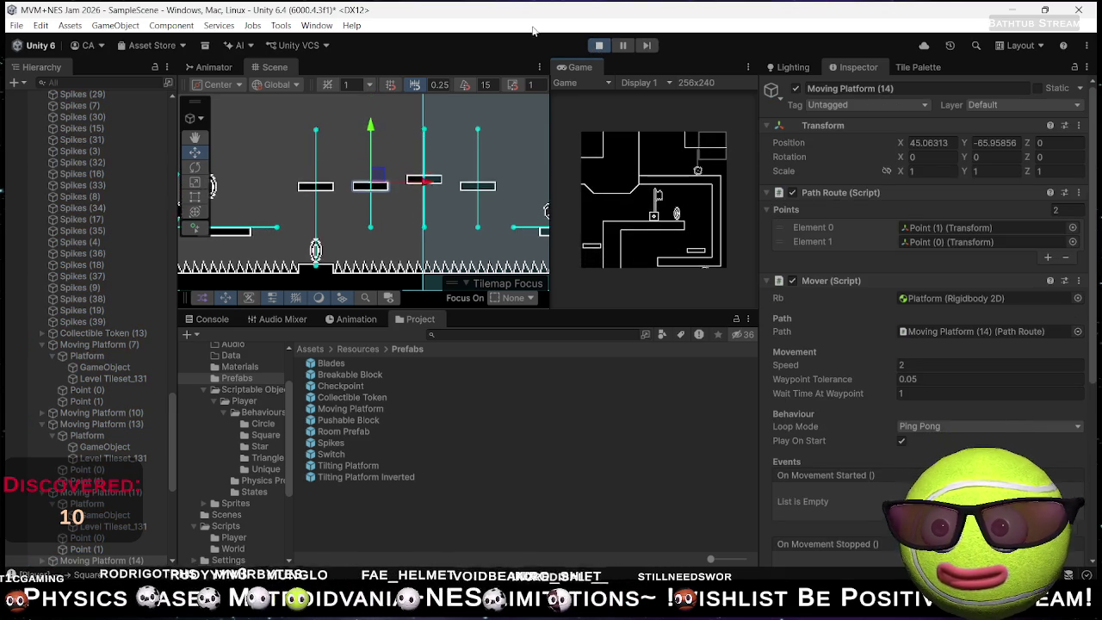
left_click(598, 45)
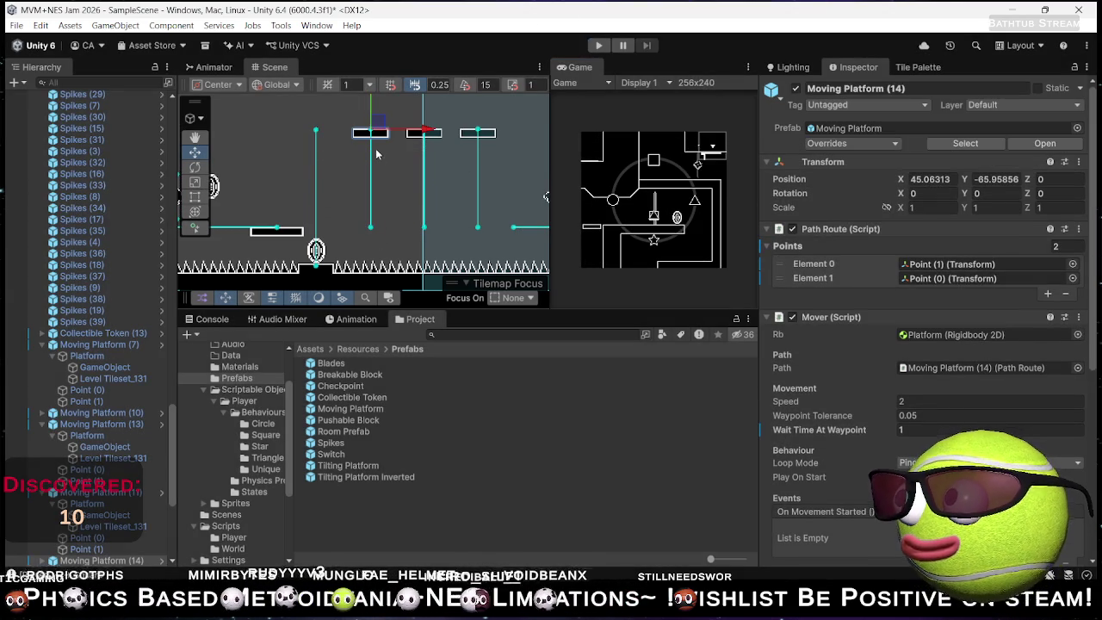
left_click_drag(801, 278, 810, 264)
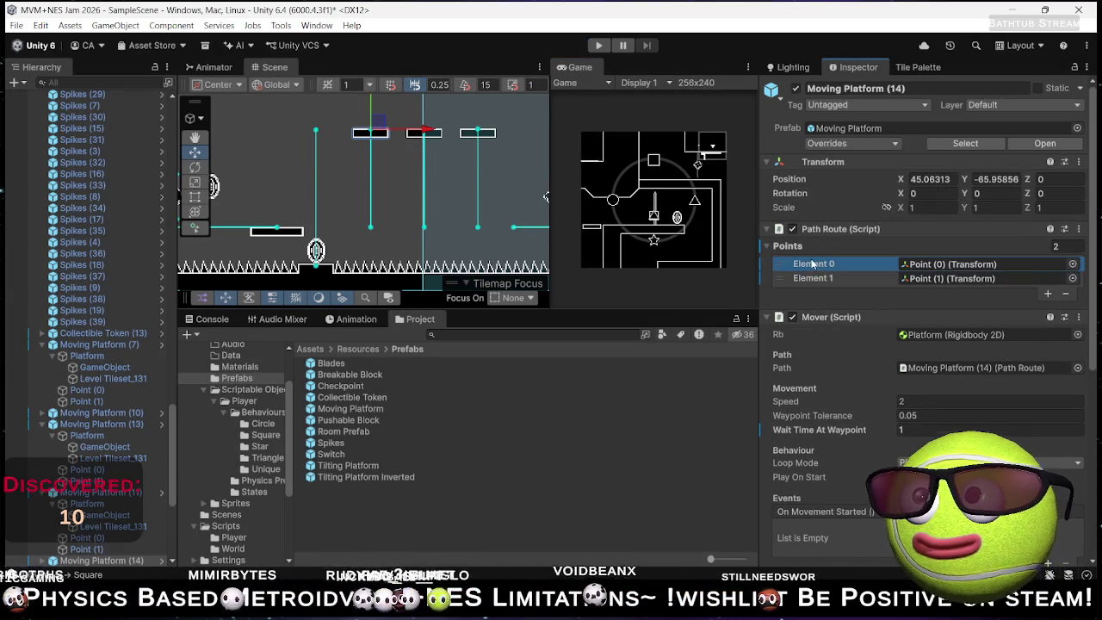
left_click(600, 46)
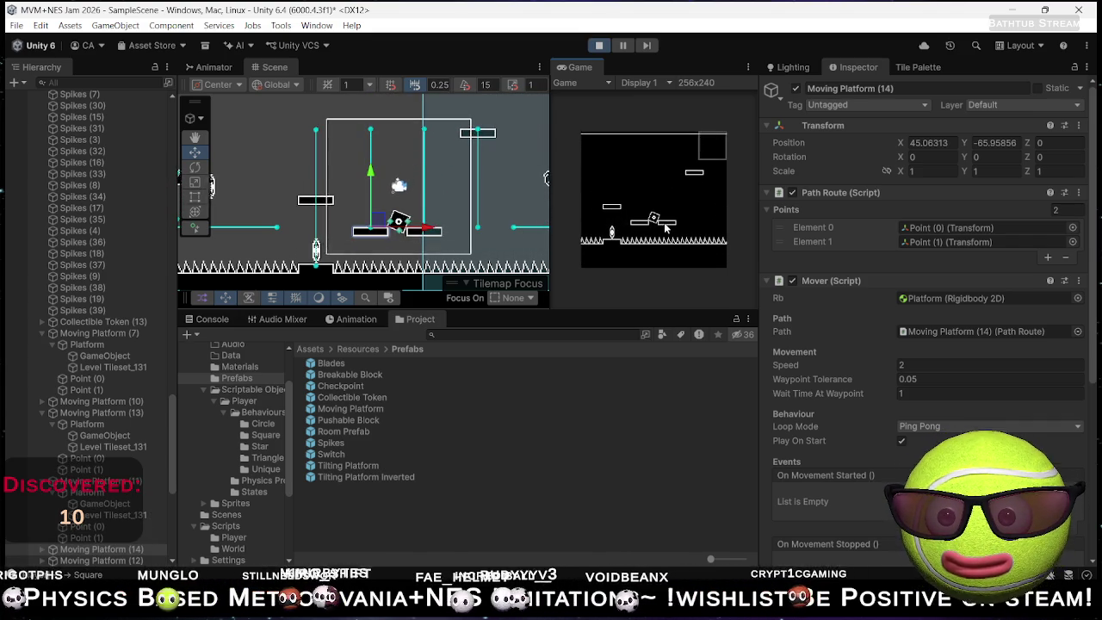
key("ctrl+p")
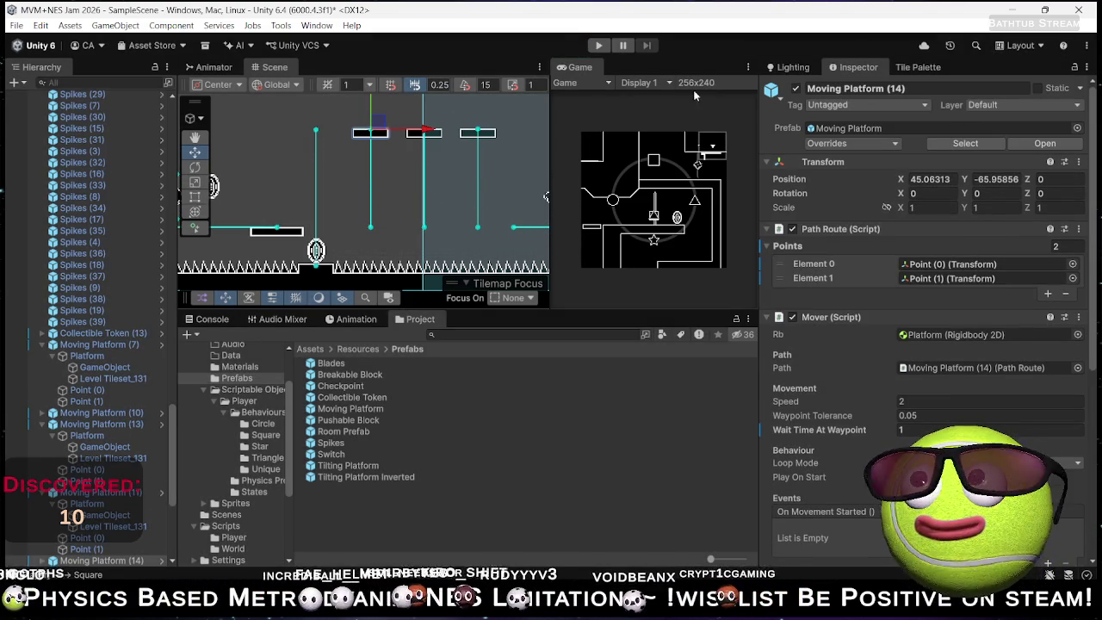
scroll(84, 183, "up", 15)
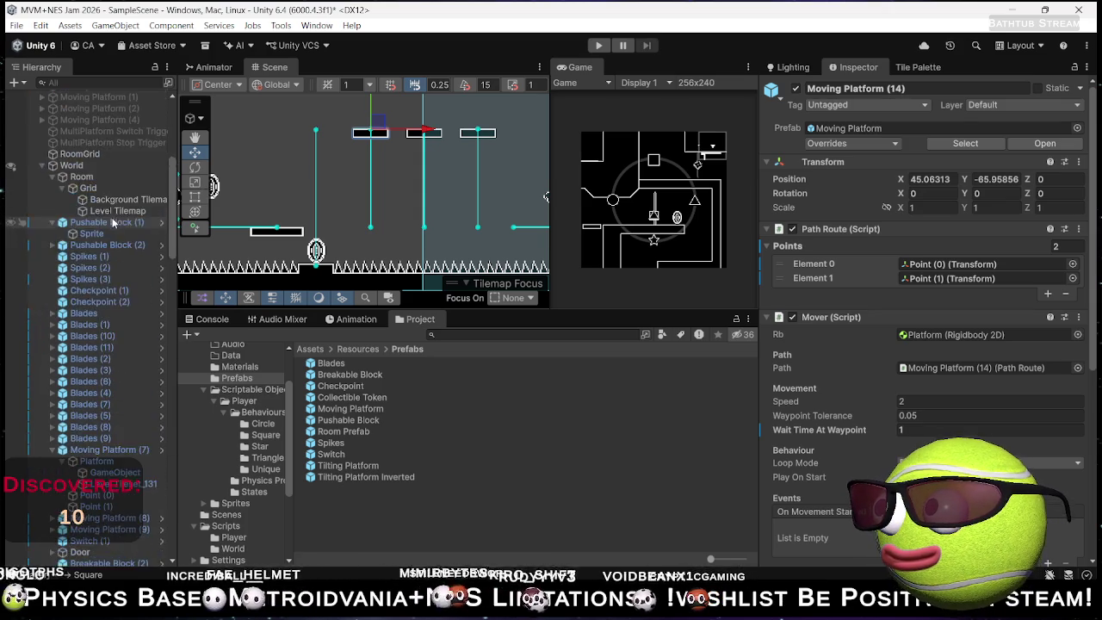
left_click(98, 198)
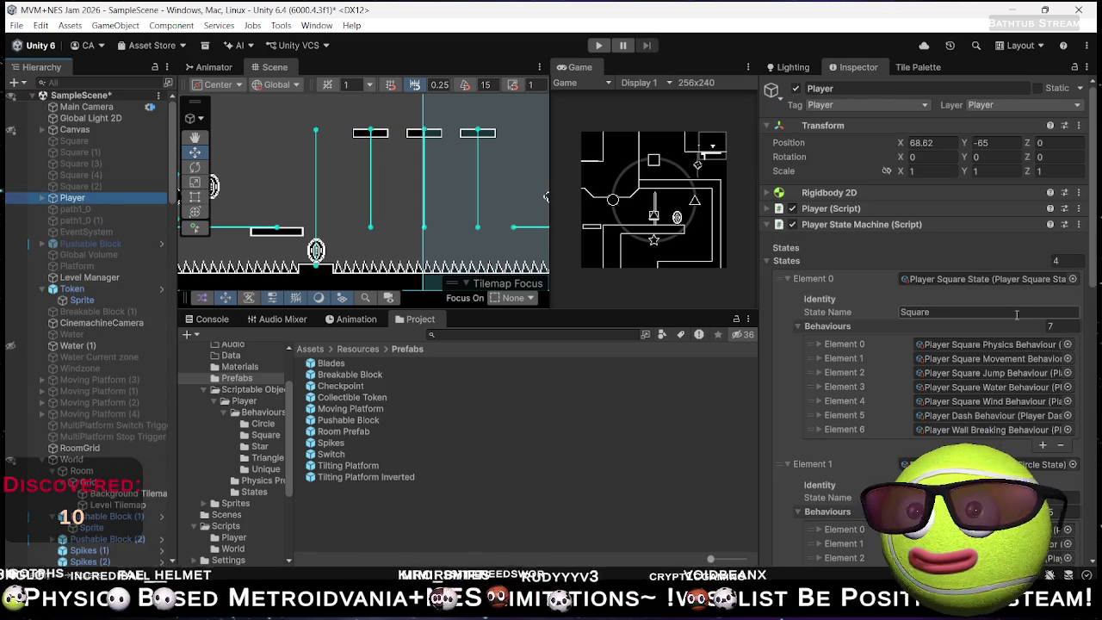
left_click(805, 328)
left_click(806, 390)
left_click(805, 455)
scroll(804, 461, "down", 1)
left_click(799, 481)
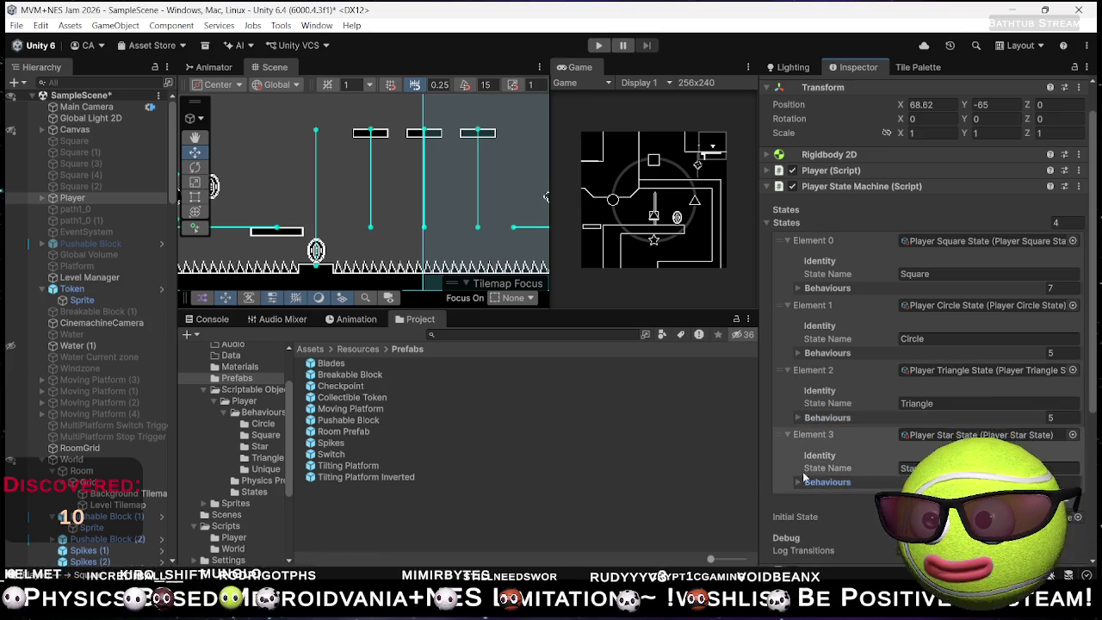
scroll(800, 473, "down", 5)
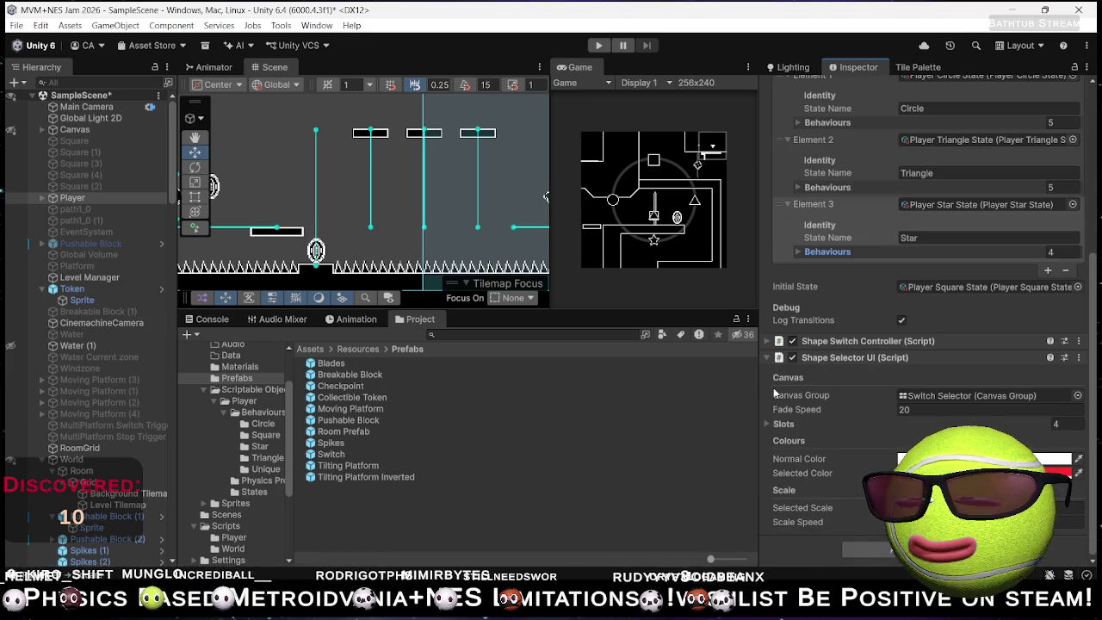
scroll(858, 421, "up", 5)
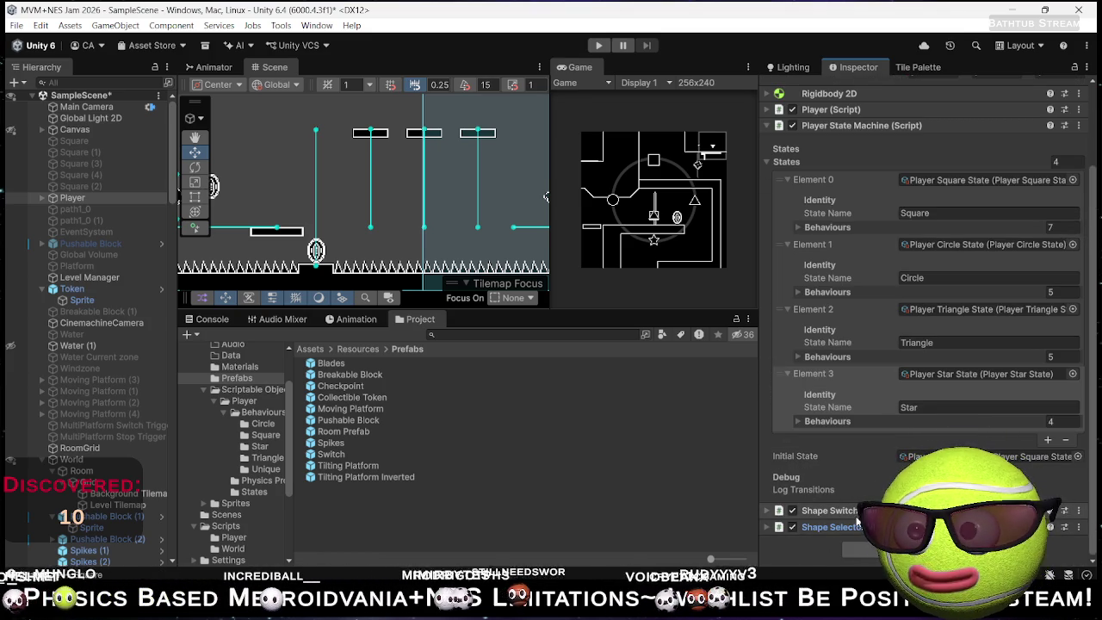
left_click(764, 110)
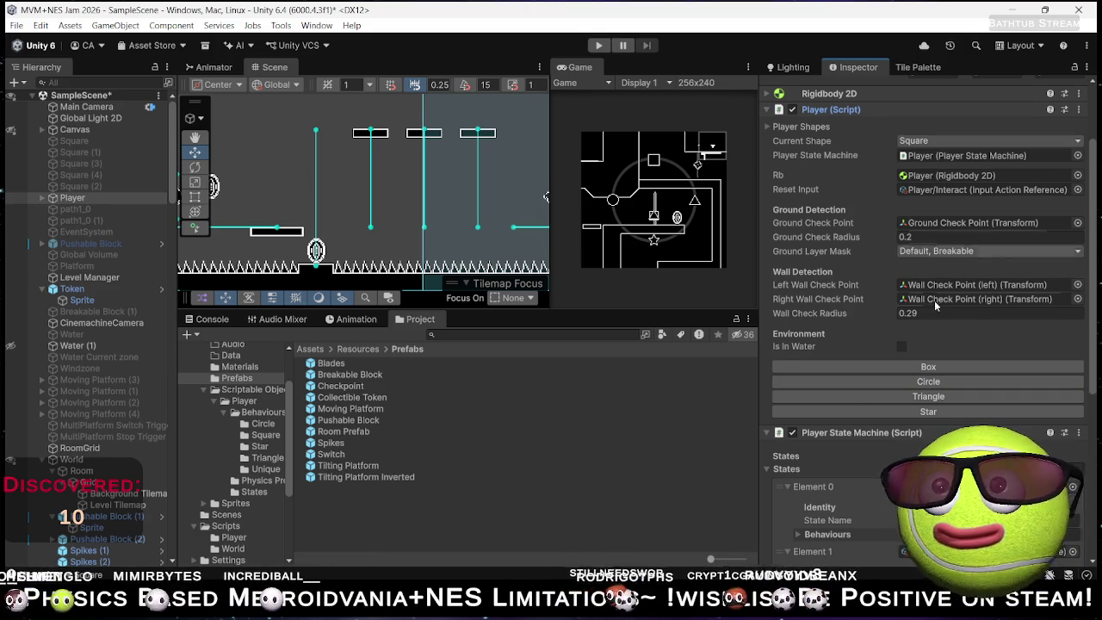
scroll(906, 313, "down", 3)
scroll(906, 313, "down", 2)
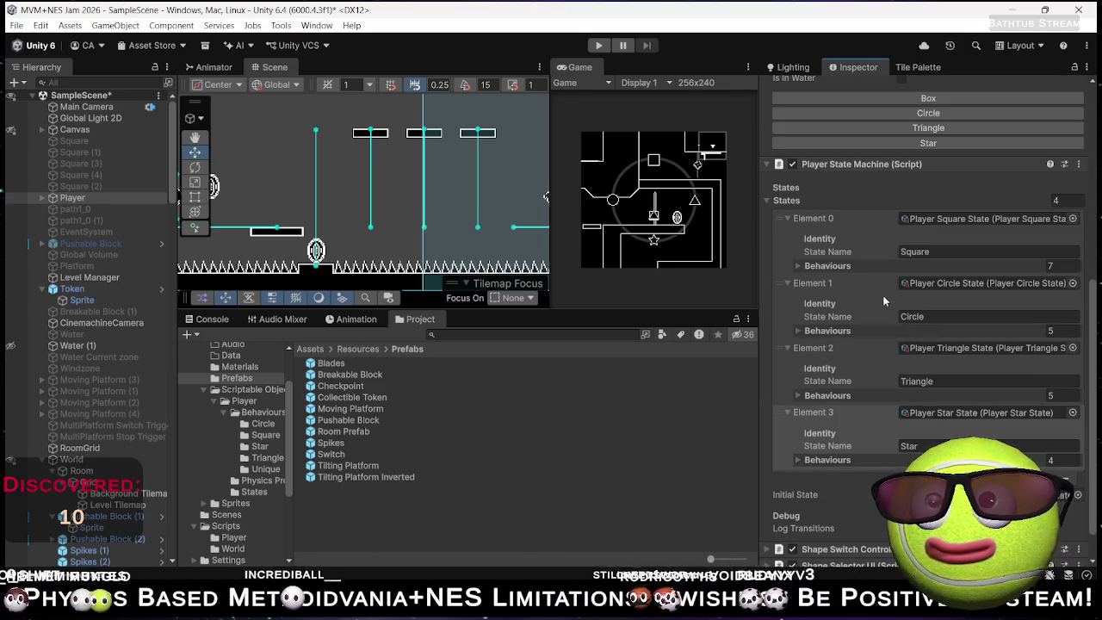
left_click(798, 266)
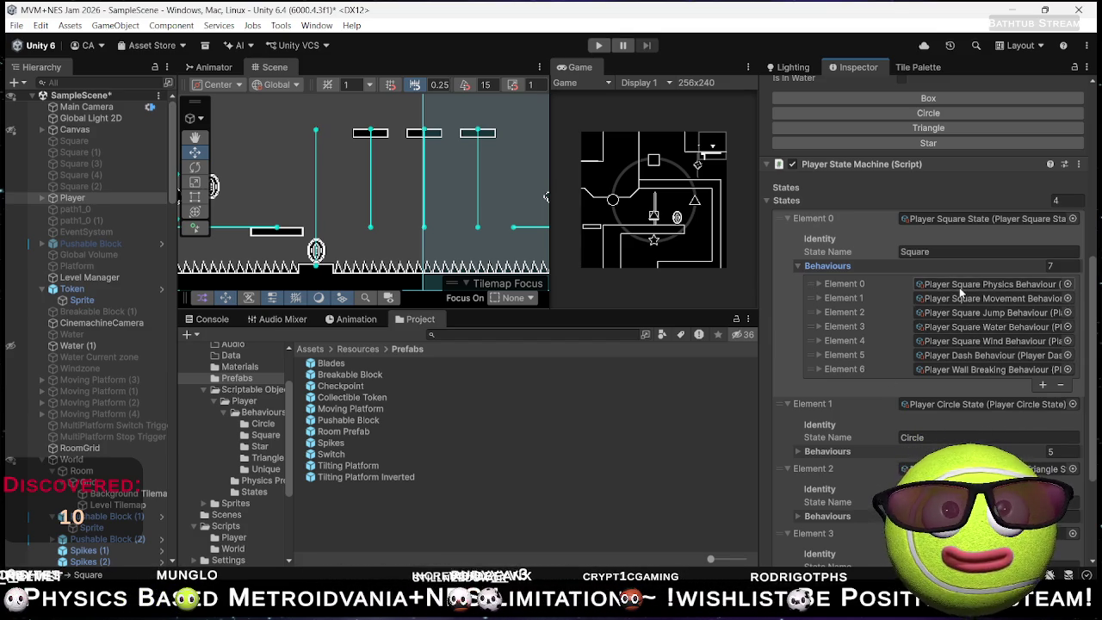
left_click(990, 284)
left_click(383, 386)
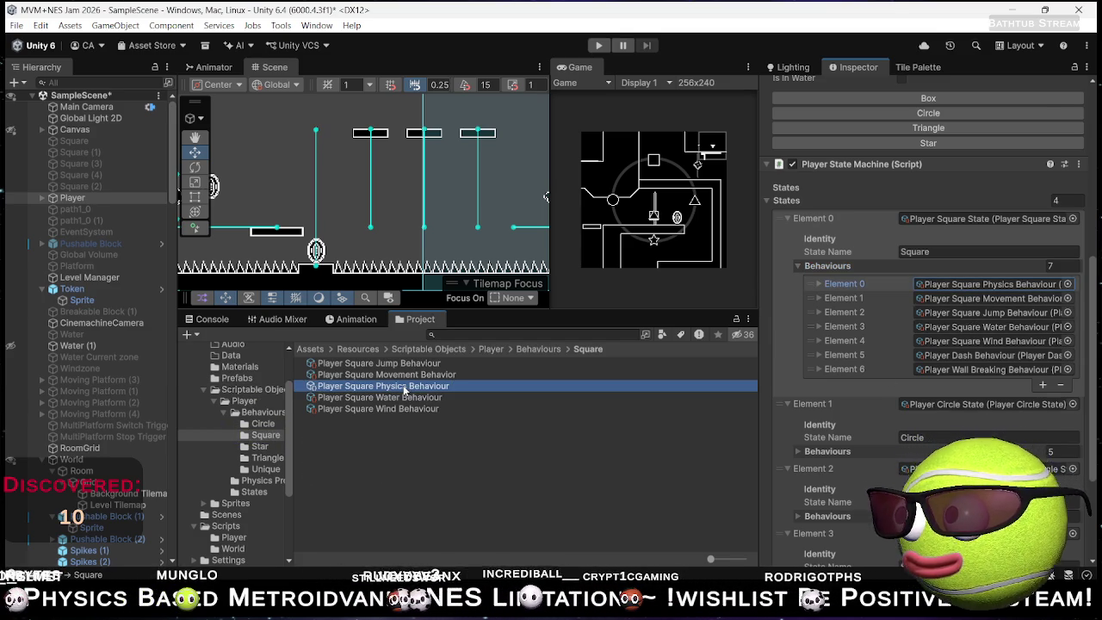
key("Down")
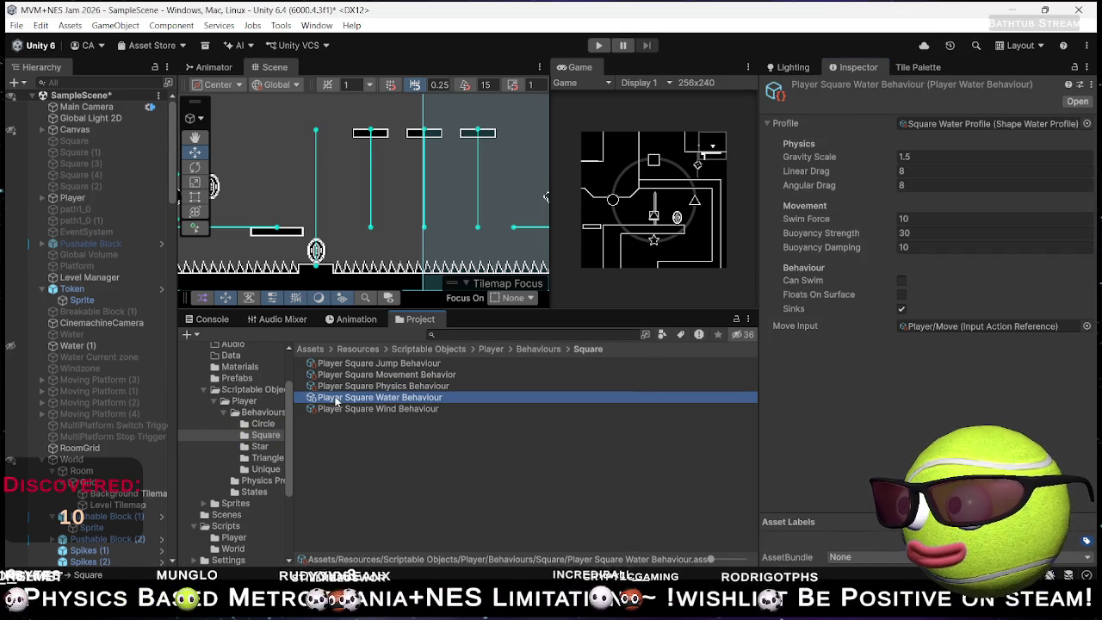
left_click(73, 197)
scroll(872, 394, "down", 5)
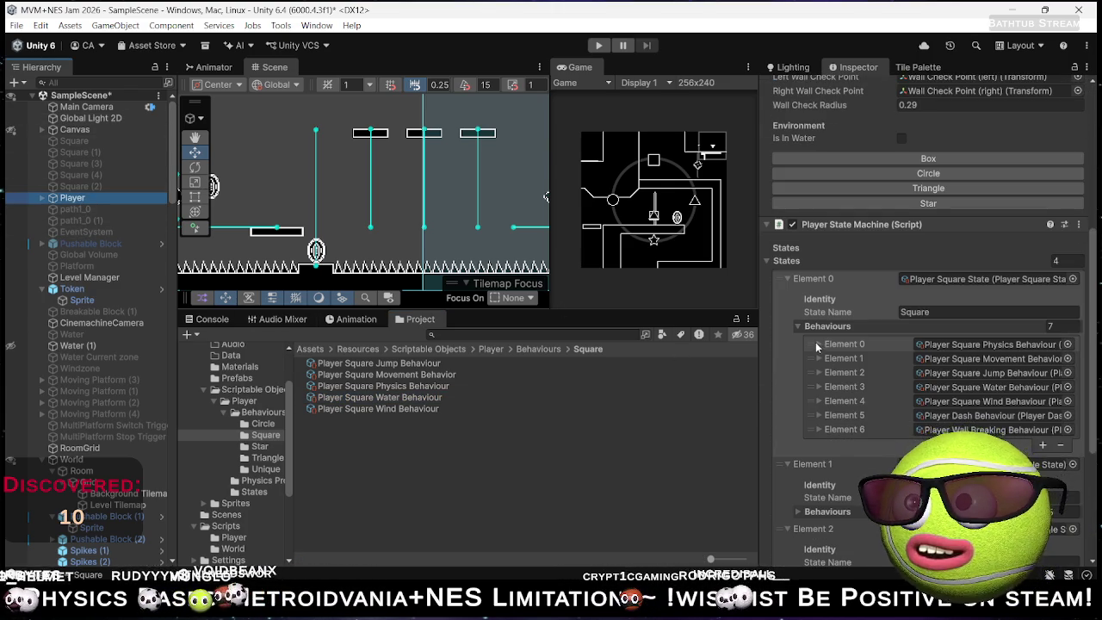
left_click(817, 344)
scroll(851, 393, "down", 5)
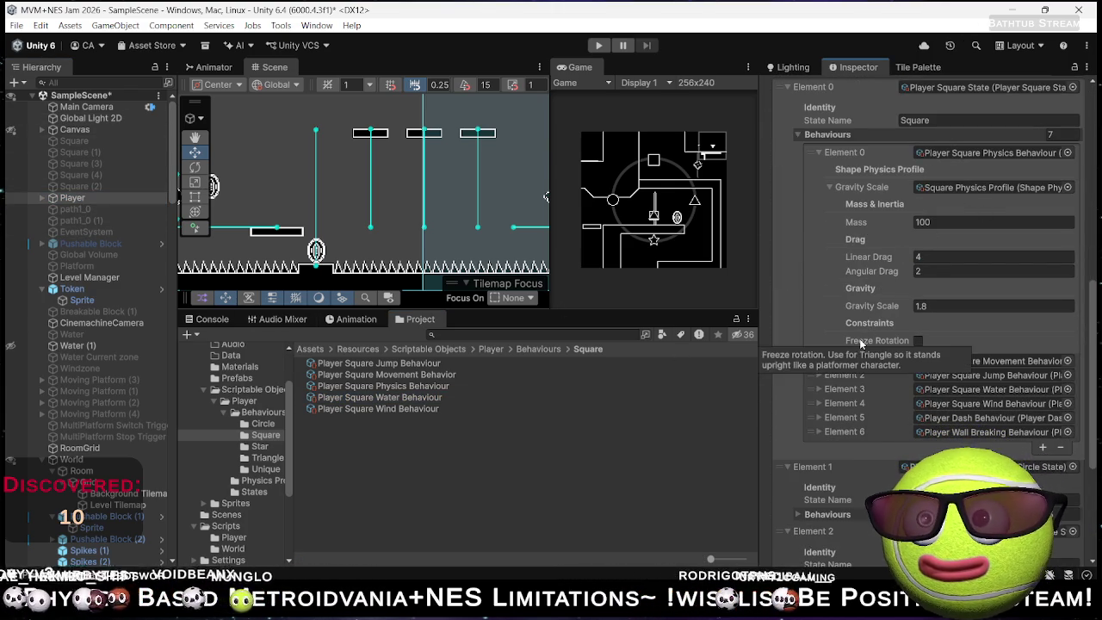
left_click(817, 361)
scroll(841, 446, "down", 4)
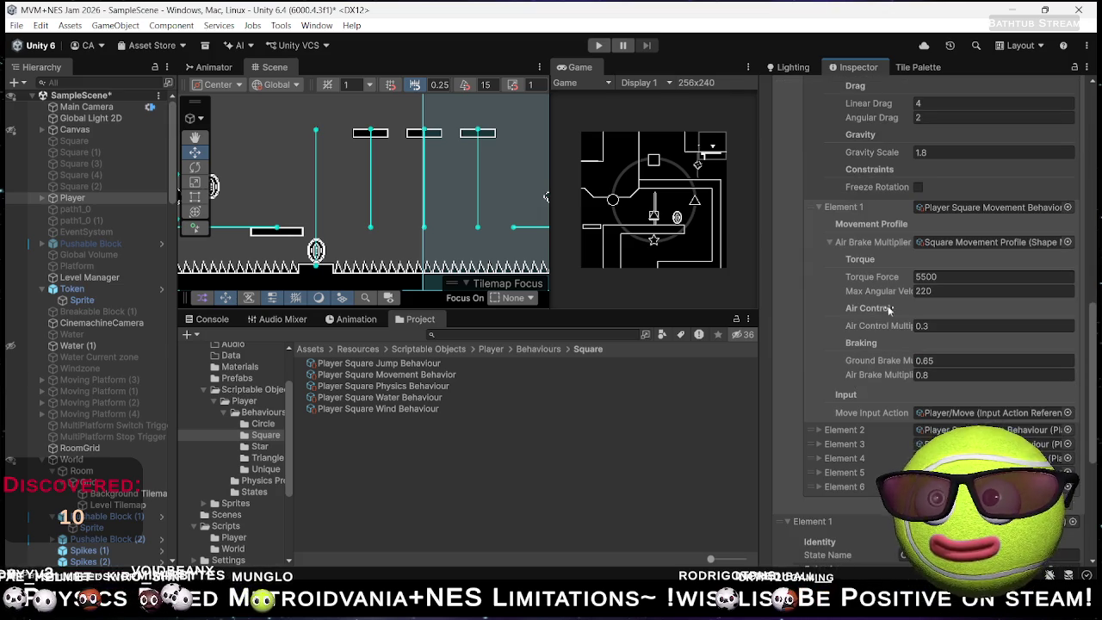
left_click(819, 429)
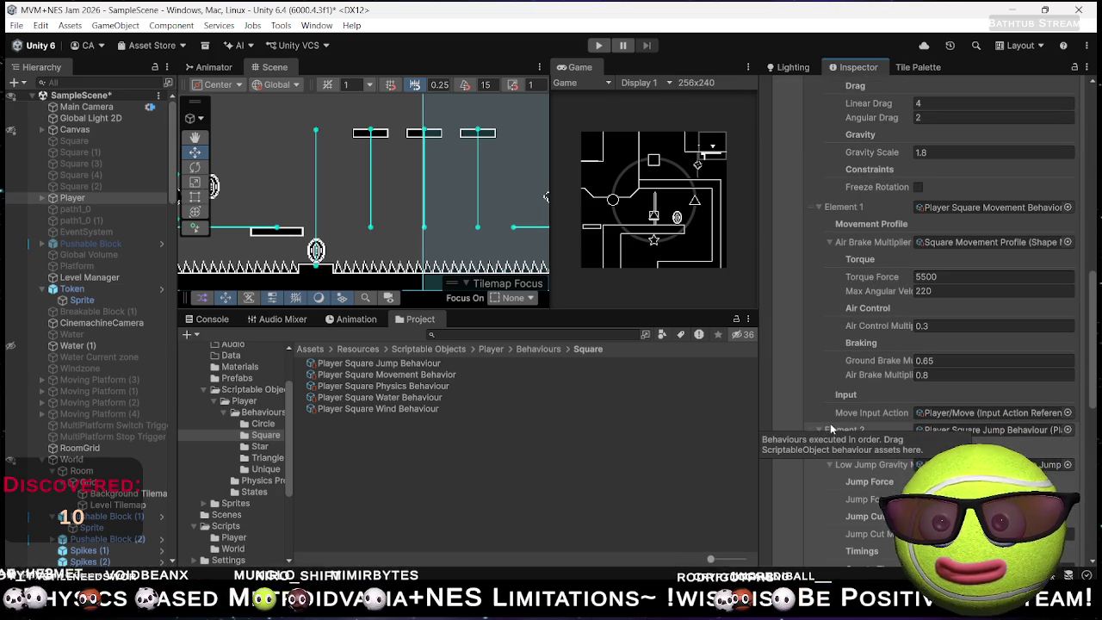
left_click(600, 45)
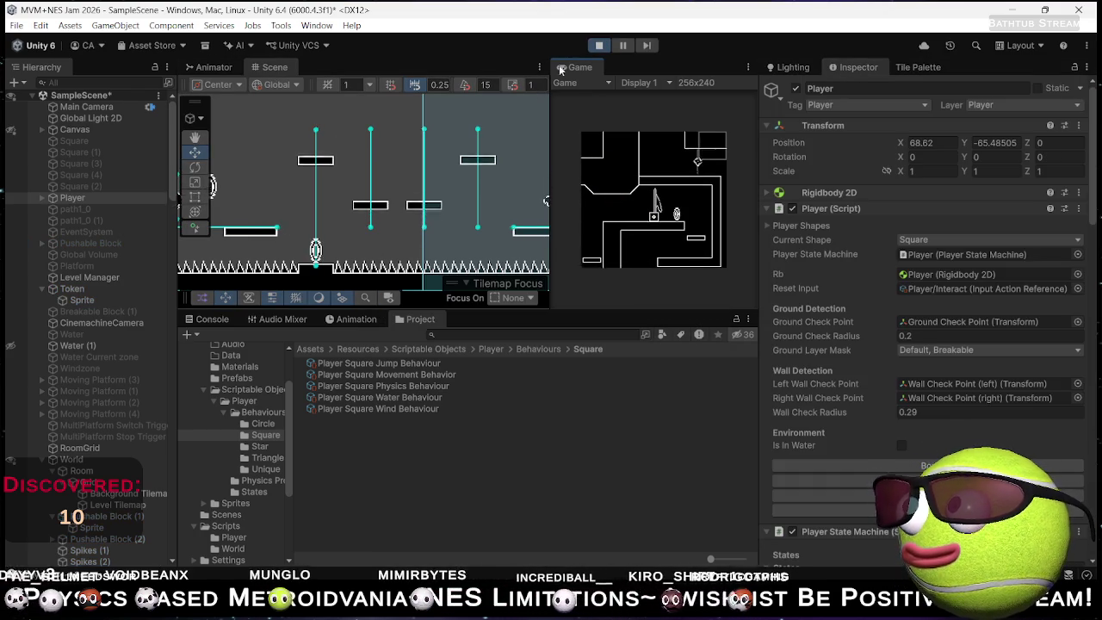
key("ctrl+p")
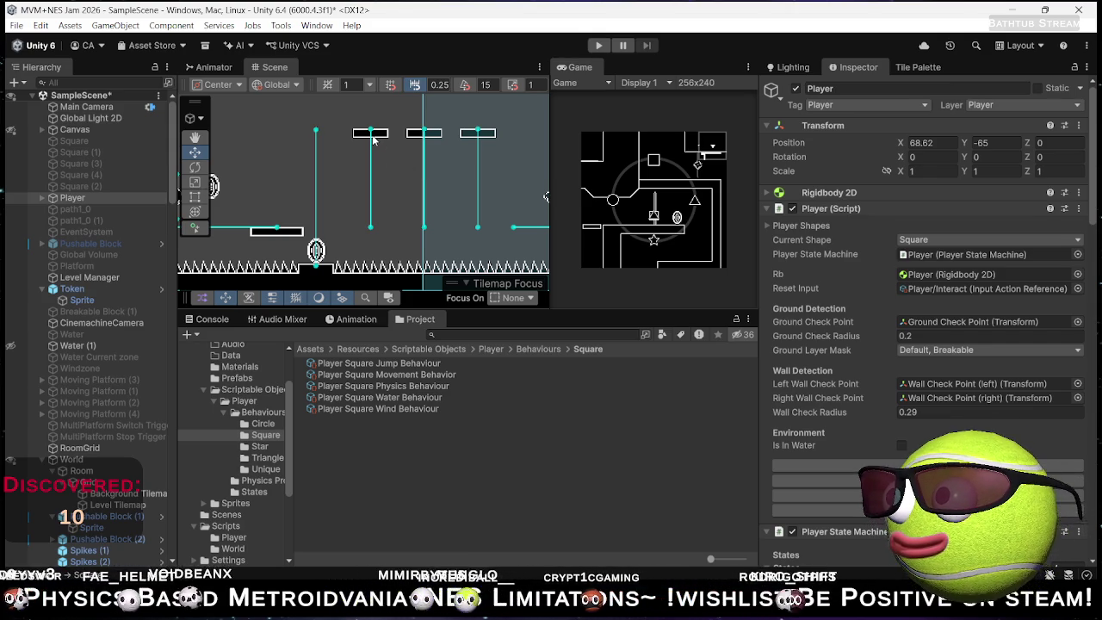
Put Point (0) before Point (1) in Moving Platform (11)'s Path Route, then playtest.
left_click(488, 138)
left_click(487, 138)
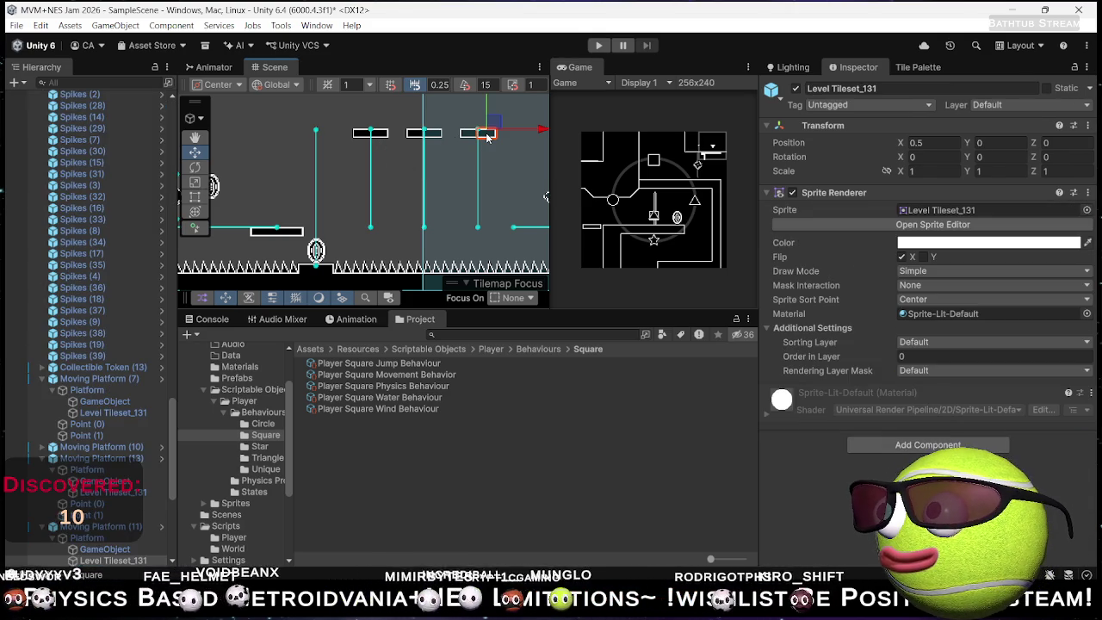
left_click(109, 527)
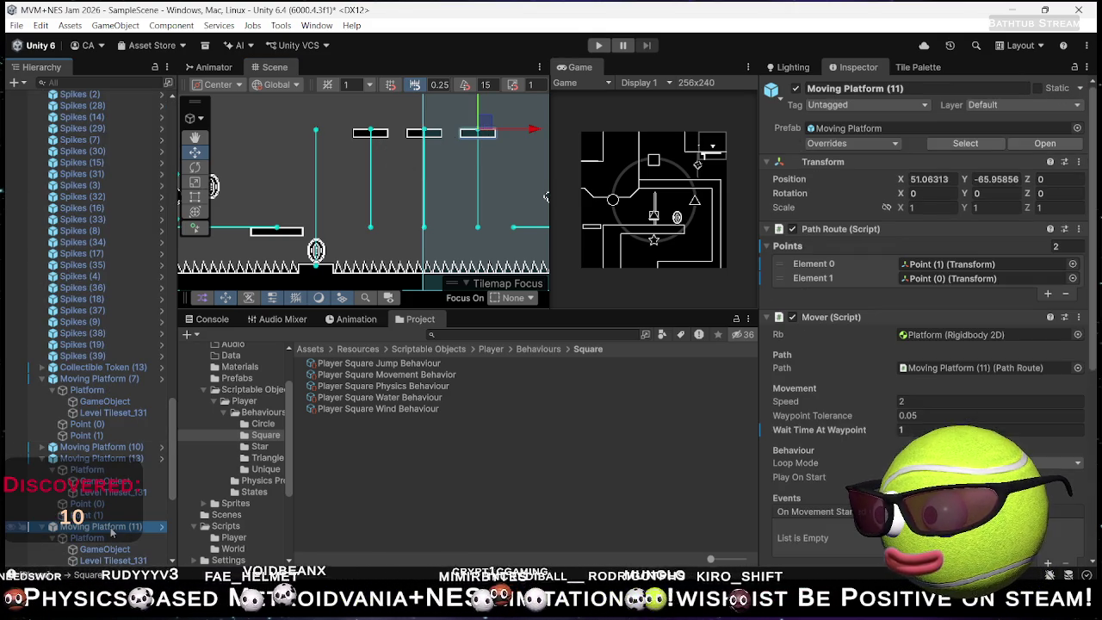
left_click_drag(788, 279, 789, 267)
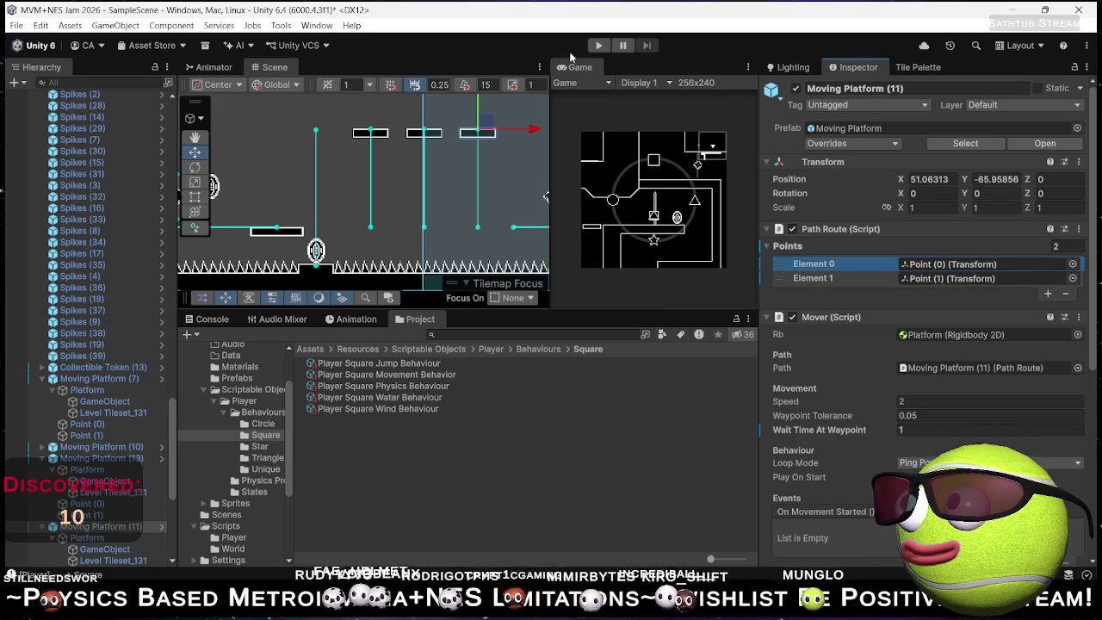
left_click(598, 48)
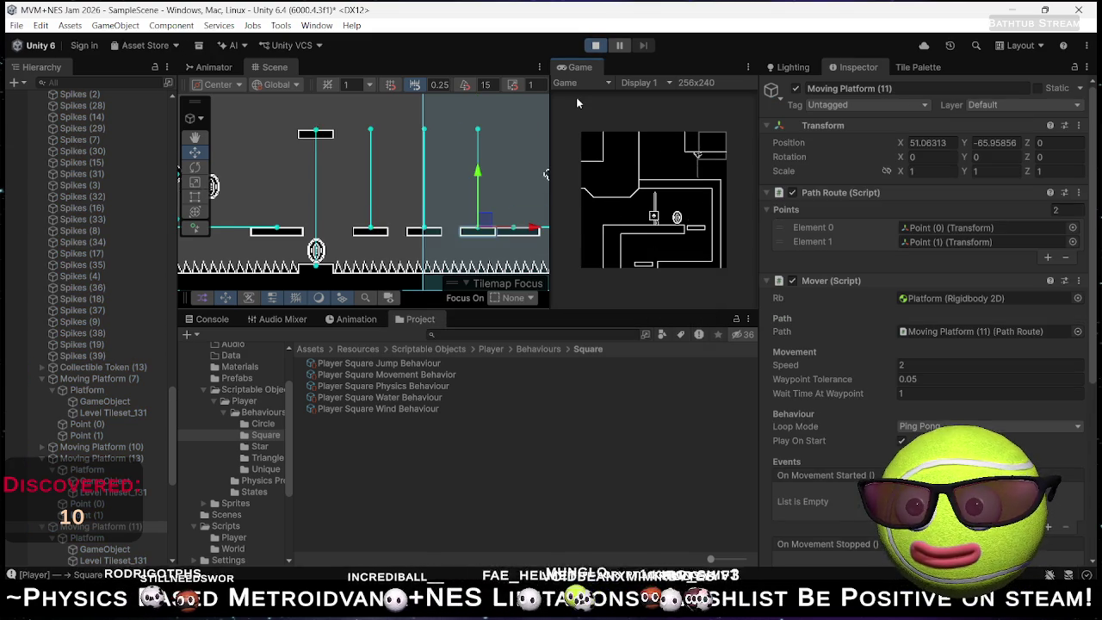
left_click(600, 44)
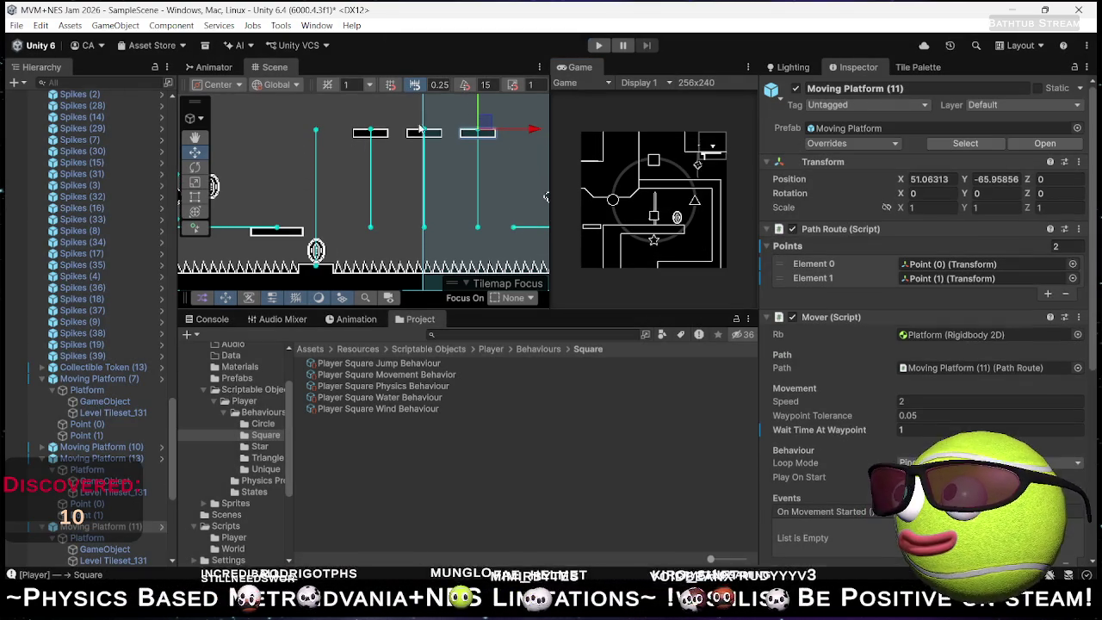
Make Point (1) Element 0 in Moving Platform (12)'s Path Route and run a playtest.
left_click(417, 135)
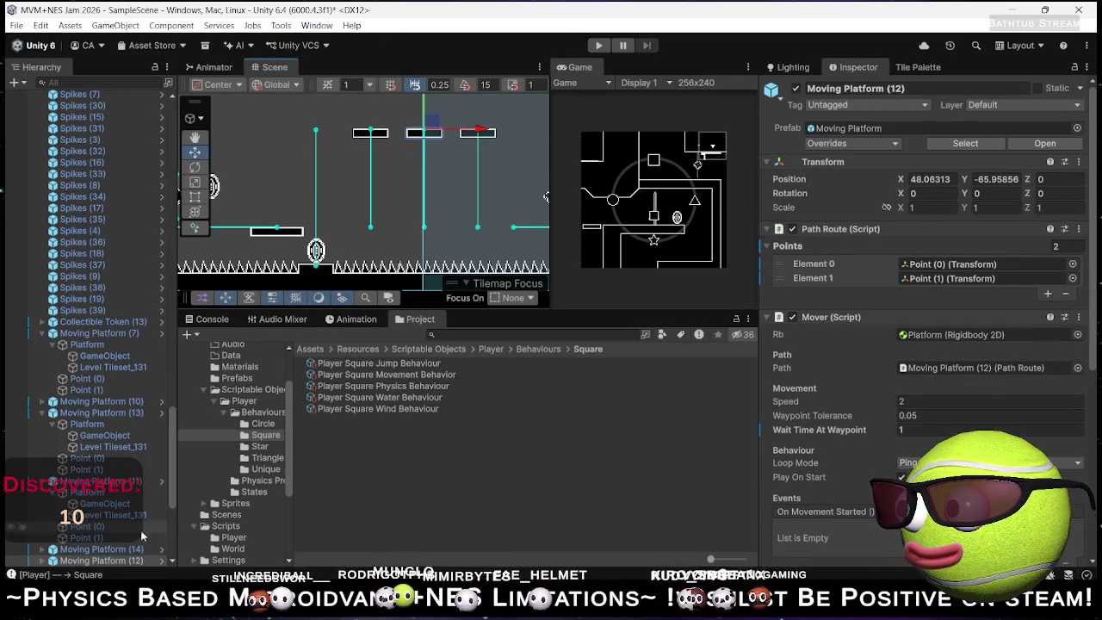
left_click_drag(786, 285, 788, 265)
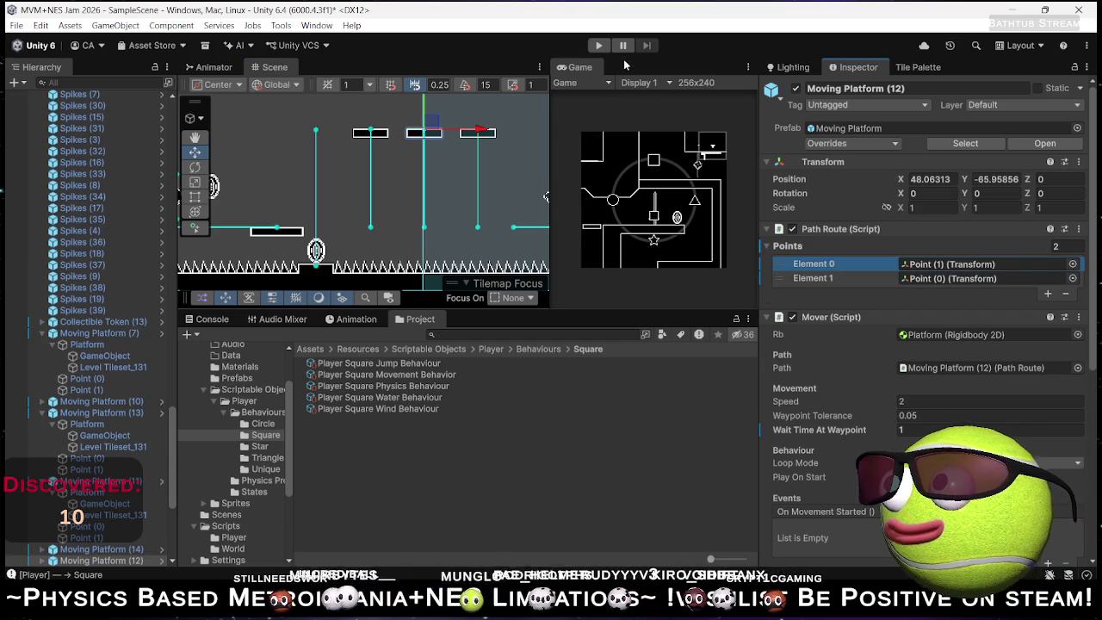
left_click(599, 45)
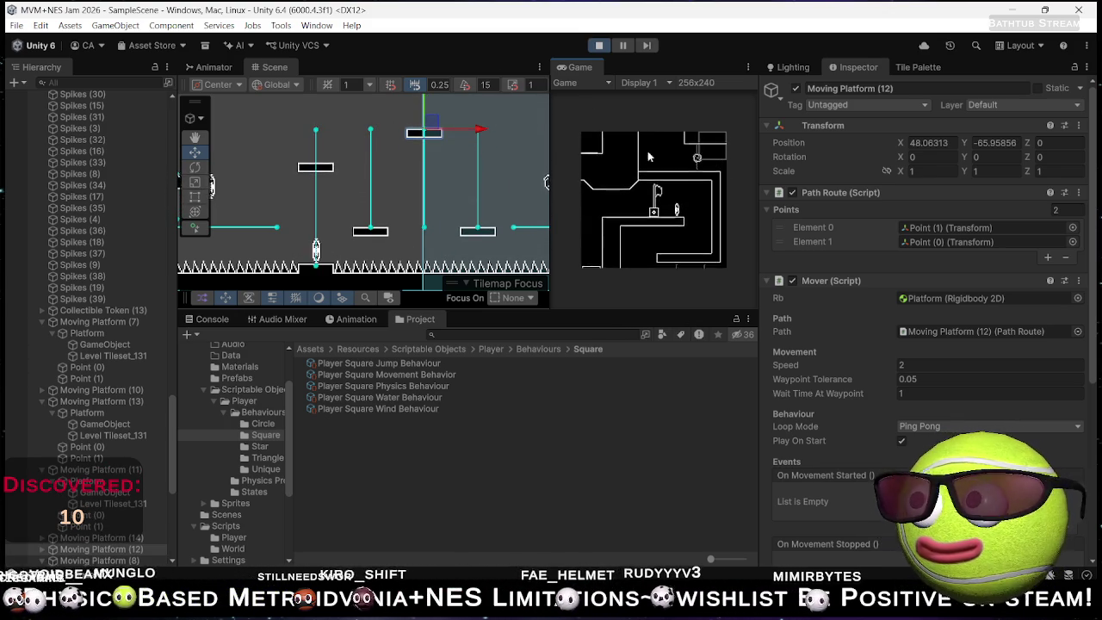
left_click(599, 46)
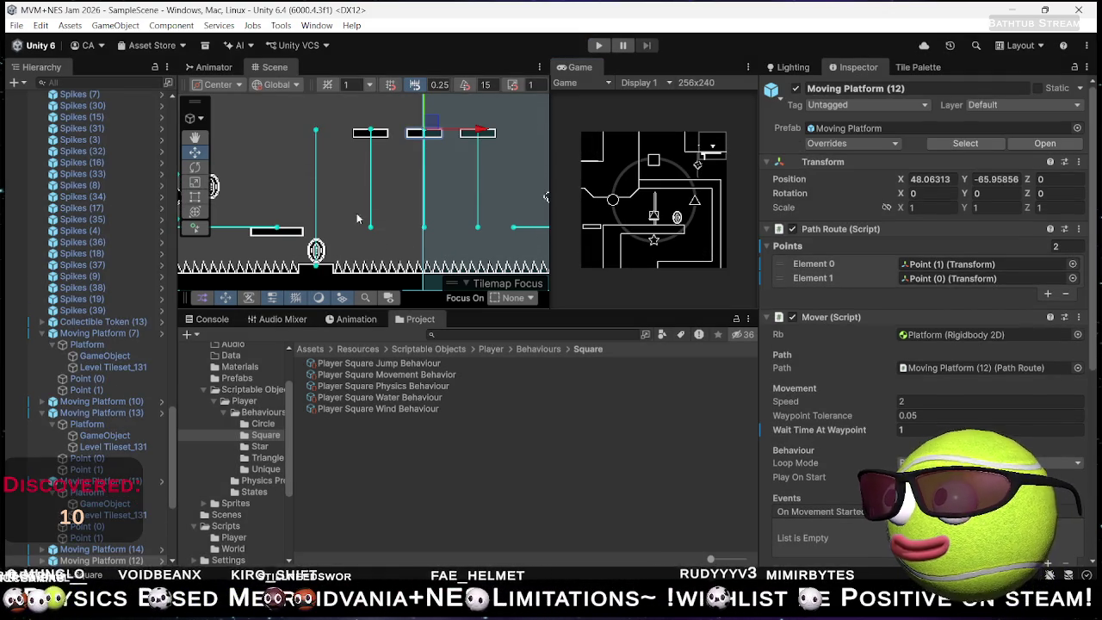
Select Moving Platform (11) plus a second platform, move both to Y -67.20856, and playtest.
left_click_drag(442, 175, 376, 199)
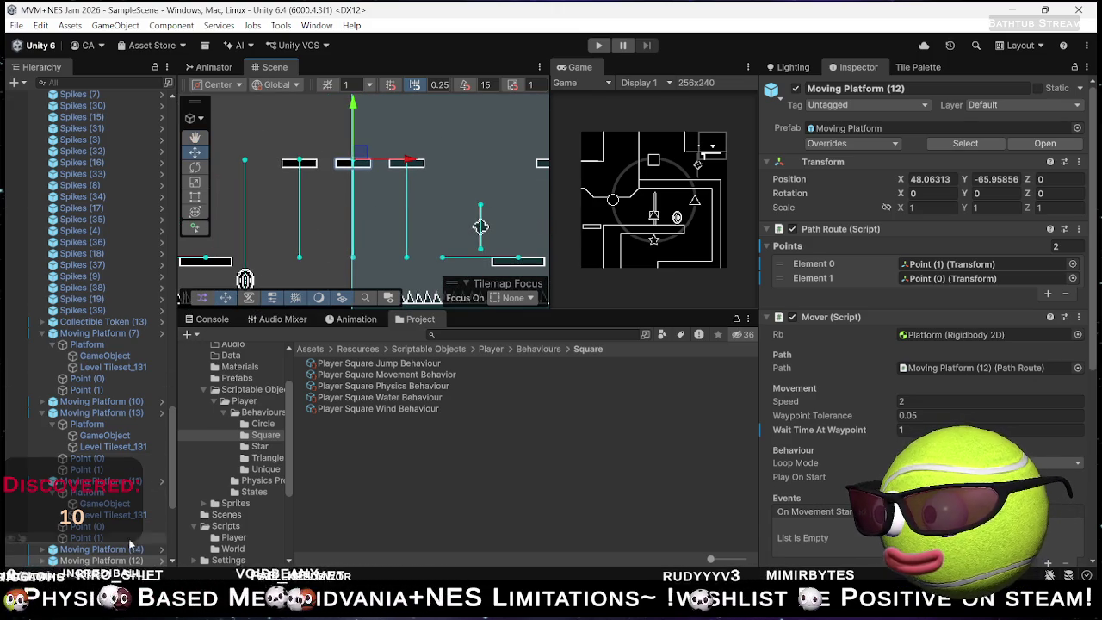
left_click(423, 163)
left_click(422, 163)
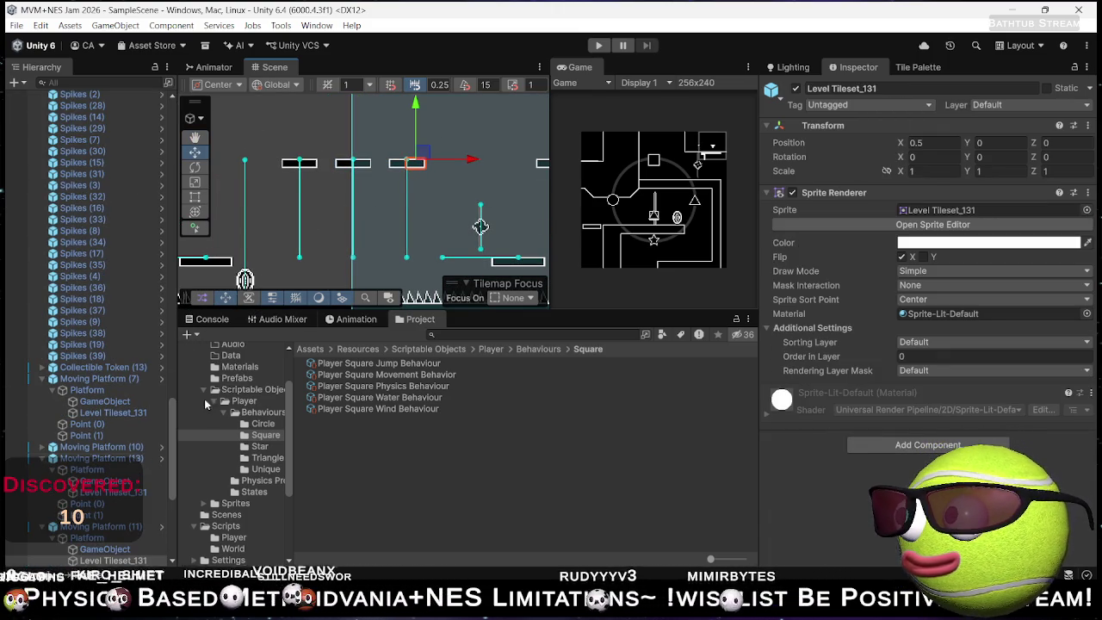
left_click(117, 526)
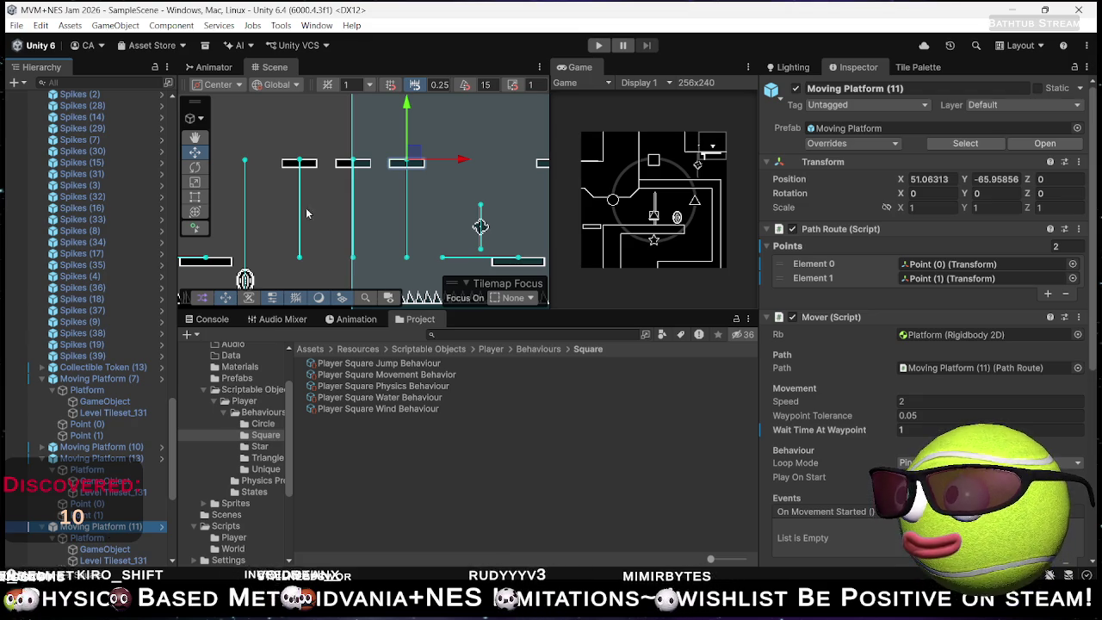
left_click(303, 166, "shift")
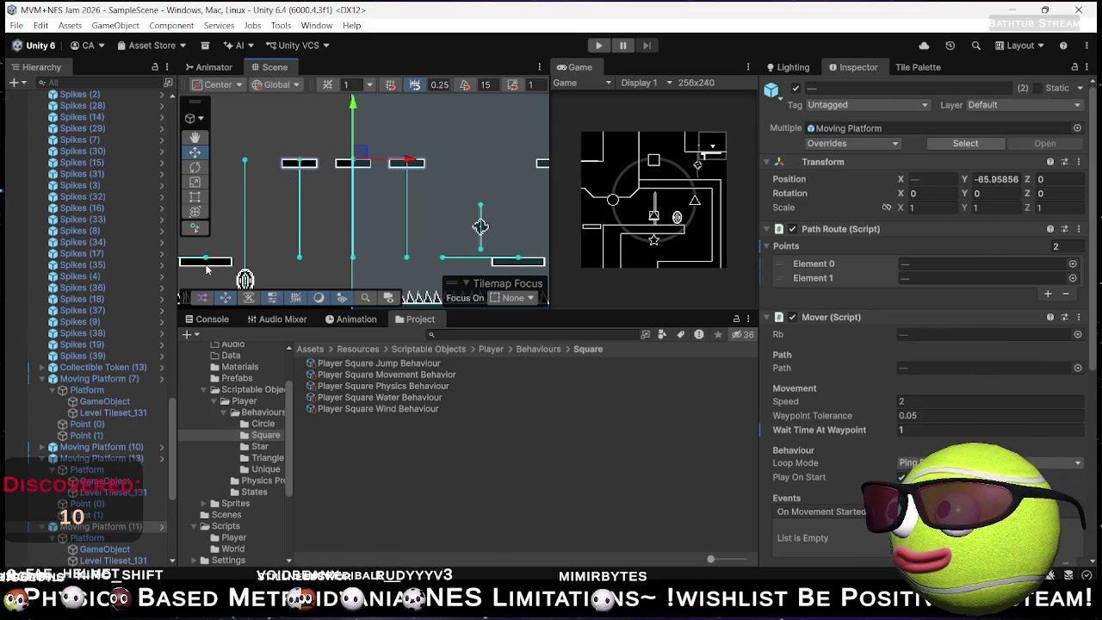
scroll(217, 260, "down", 9)
scroll(144, 301, "up", 2)
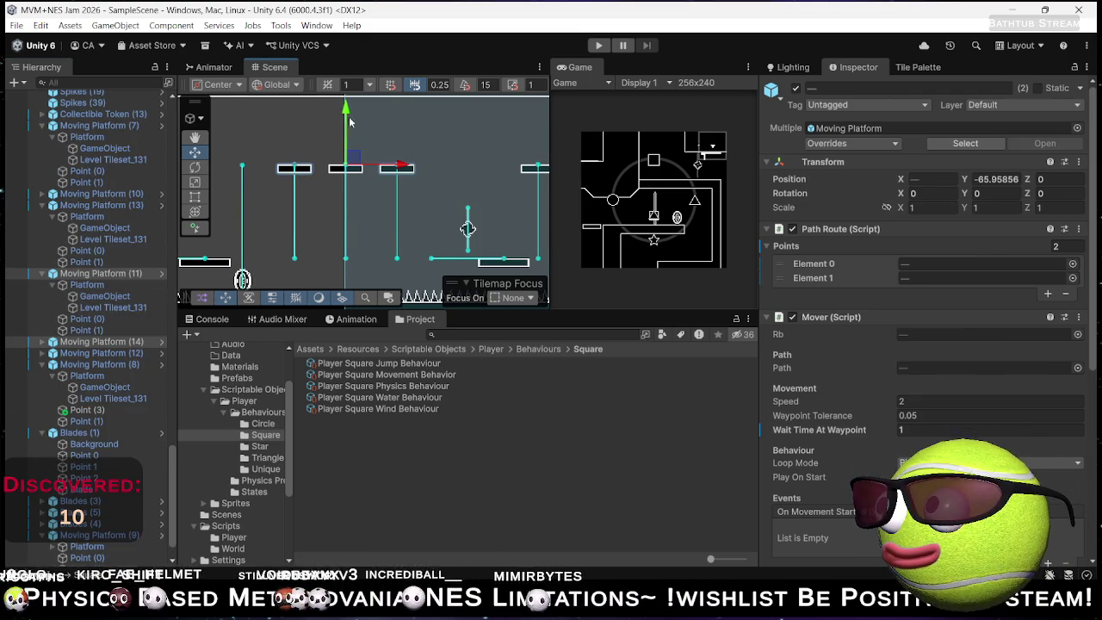
left_click_drag(345, 107, 344, 132)
left_click_drag(432, 138, 419, 151)
left_click_drag(350, 162, 351, 157)
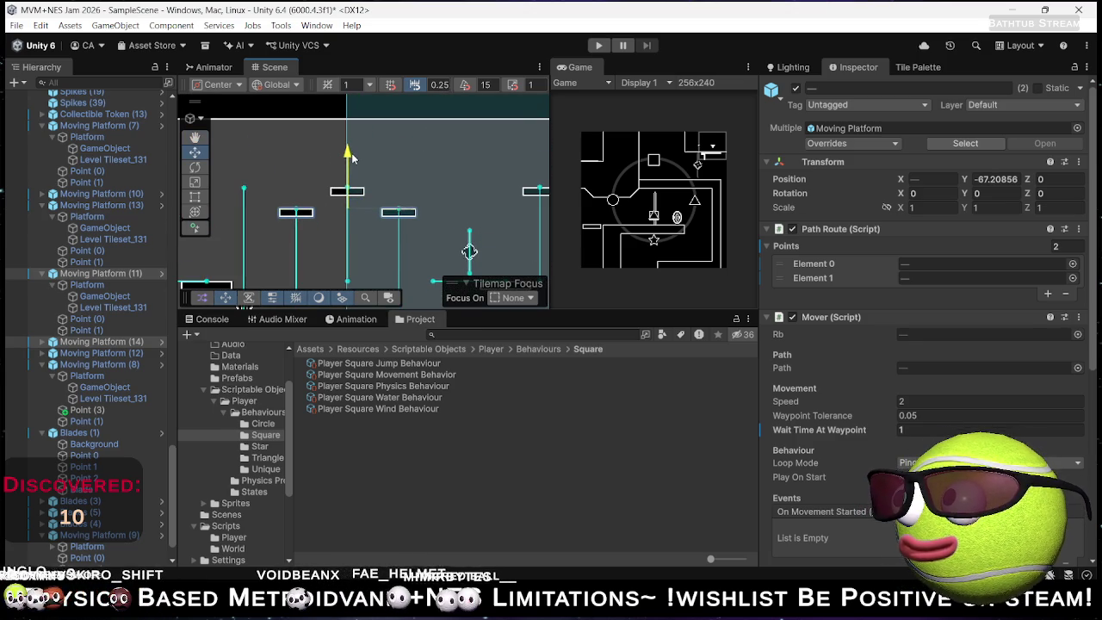
left_click(600, 45)
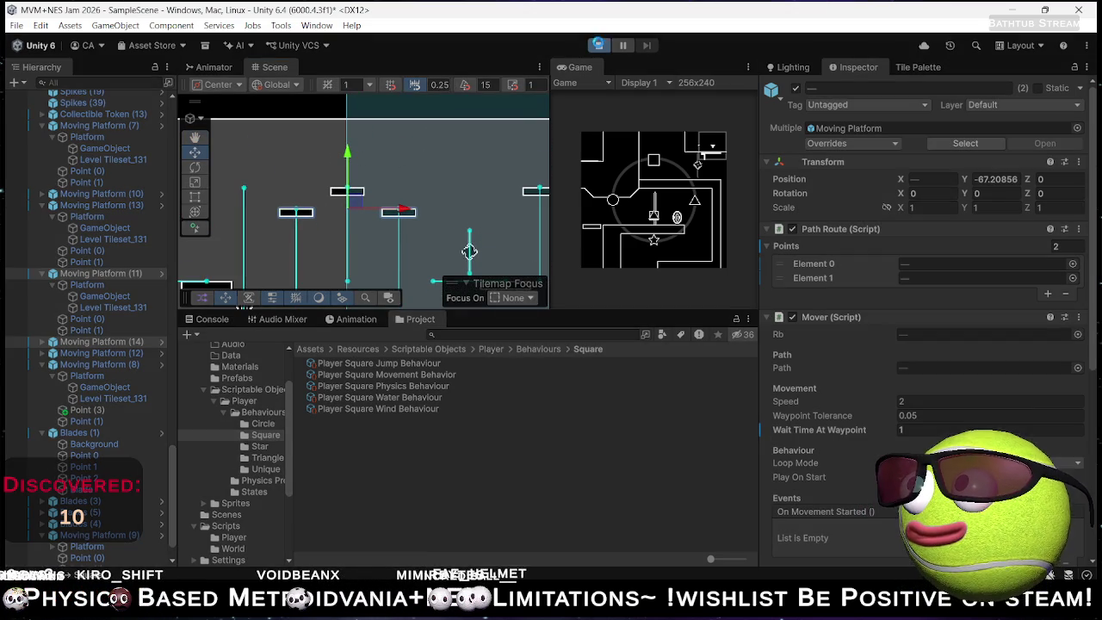
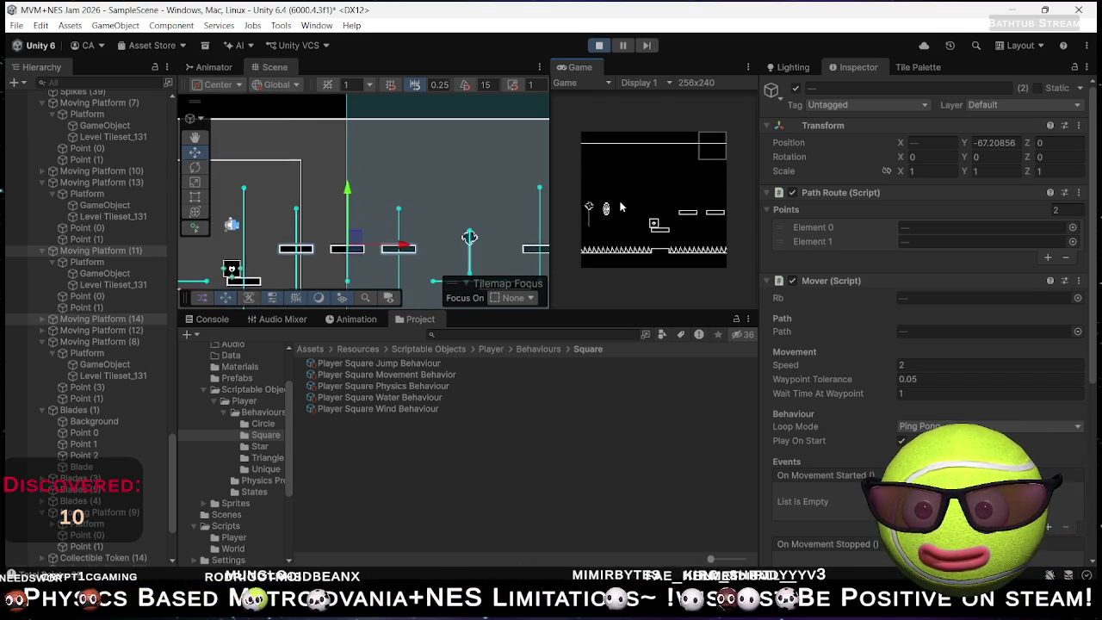
Look over the spike floor and blades, then stop the play test.
left_click_drag(525, 198, 497, 146)
scroll(496, 145, "down", 2)
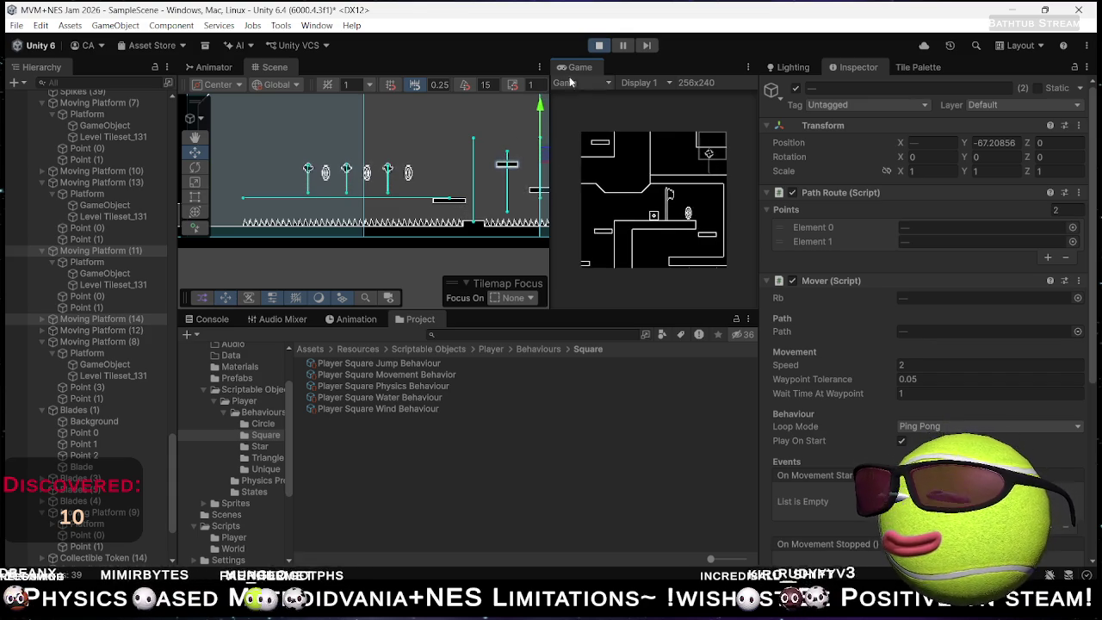
key("ctrl+p")
Lower Moving Platform (8) by 0.5, make Point (3) its first path point, and replay.
mouse_move(436, 175)
left_mouse_down()
mouse_move(453, 205)
mouse_move(431, 188)
mouse_move(480, 202)
left_mouse_up()
left_click(476, 205)
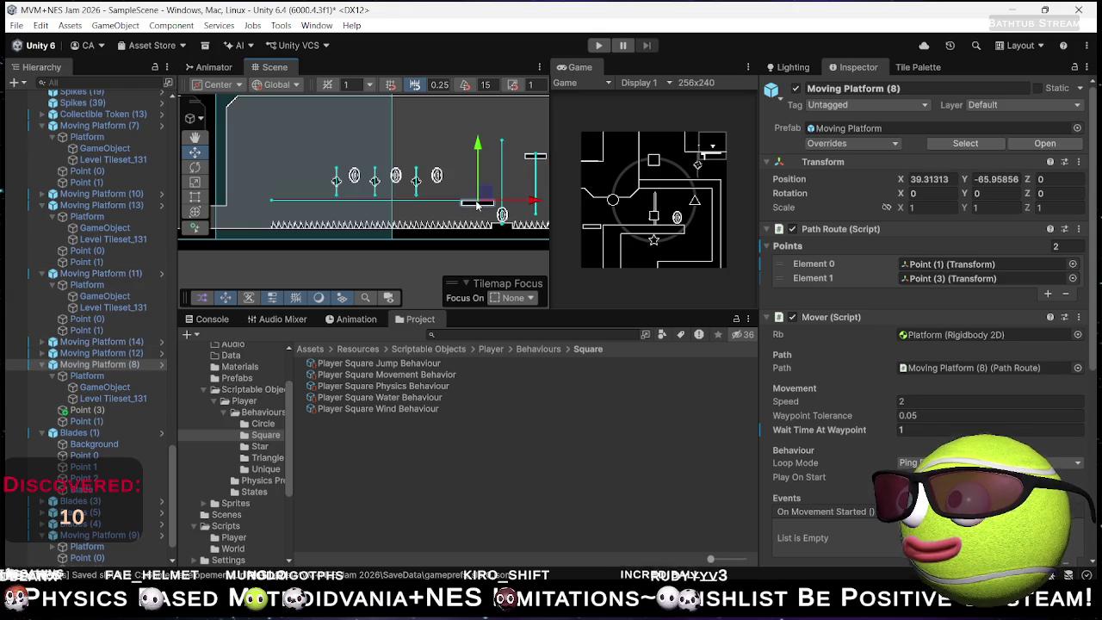
left_click_drag(483, 191, 485, 197)
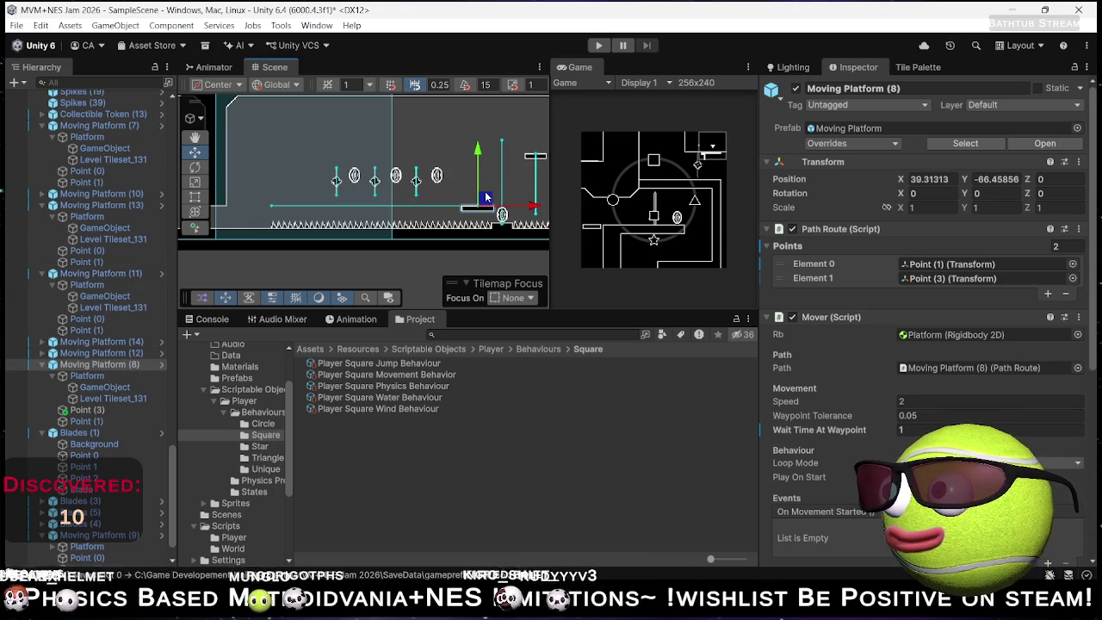
left_click_drag(790, 279, 783, 263)
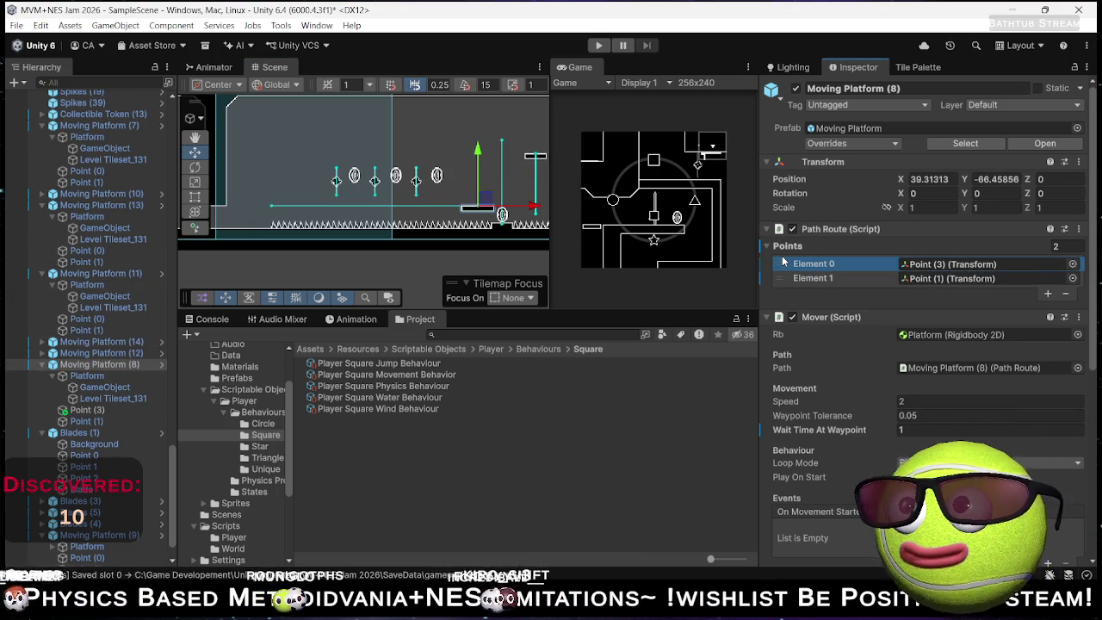
left_click(602, 48)
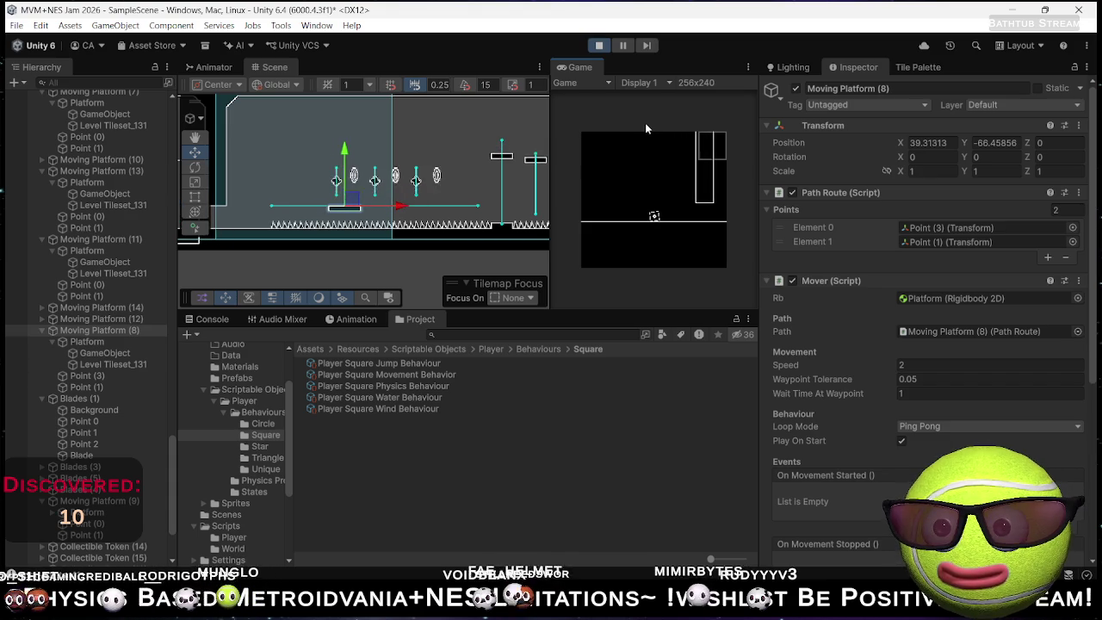
left_click(598, 45)
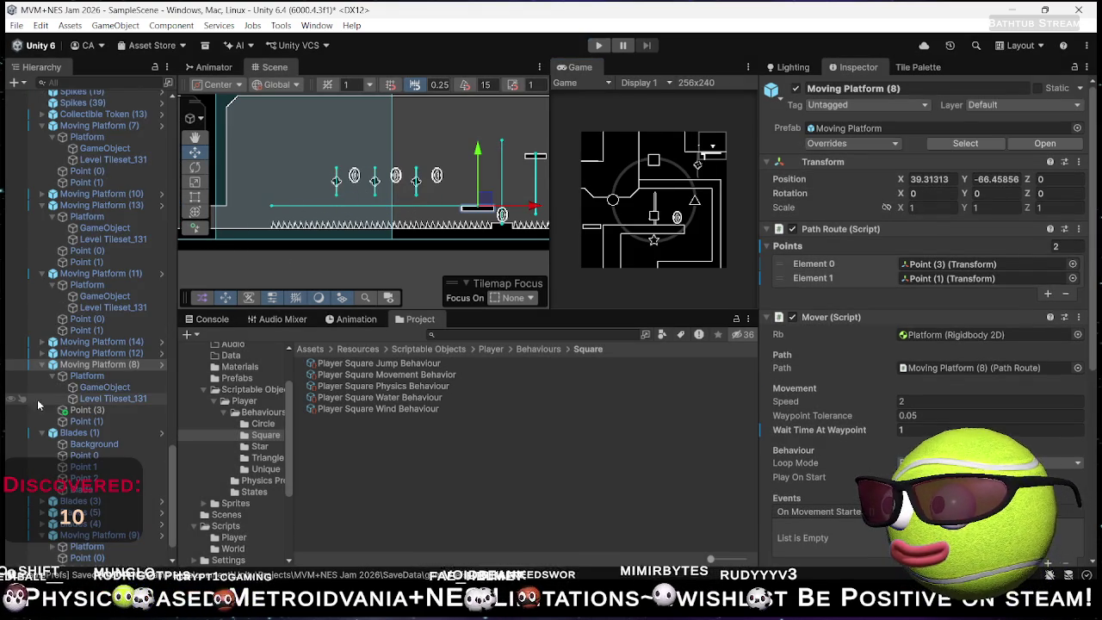
Raise Collectible Token (13) to Y -69.27.
left_click(86, 410)
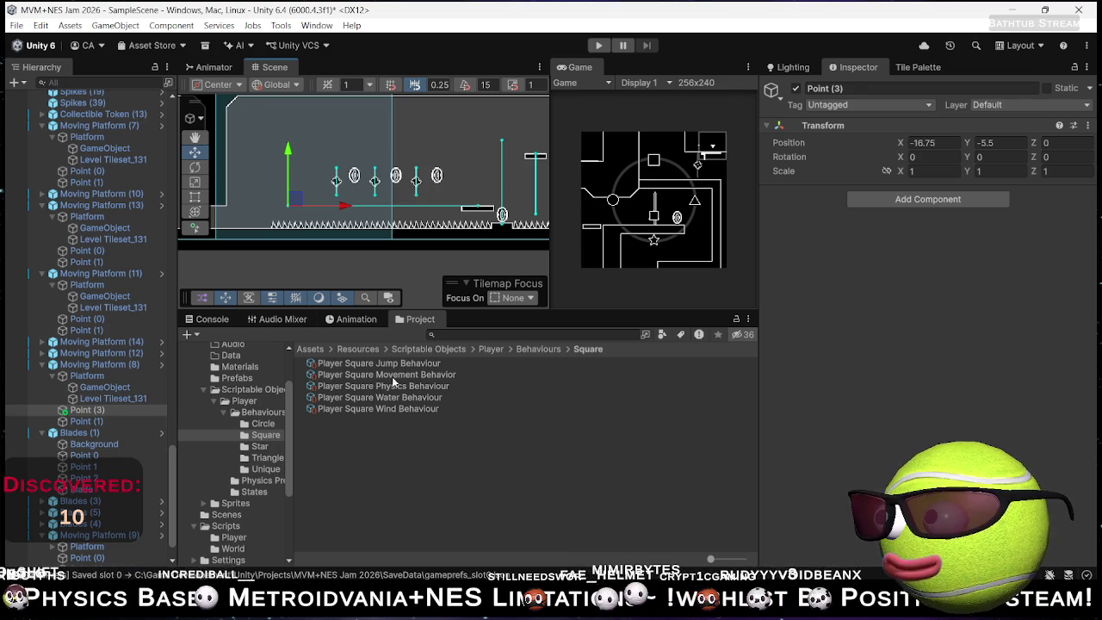
left_click(512, 216)
left_click_drag(504, 161, 503, 123)
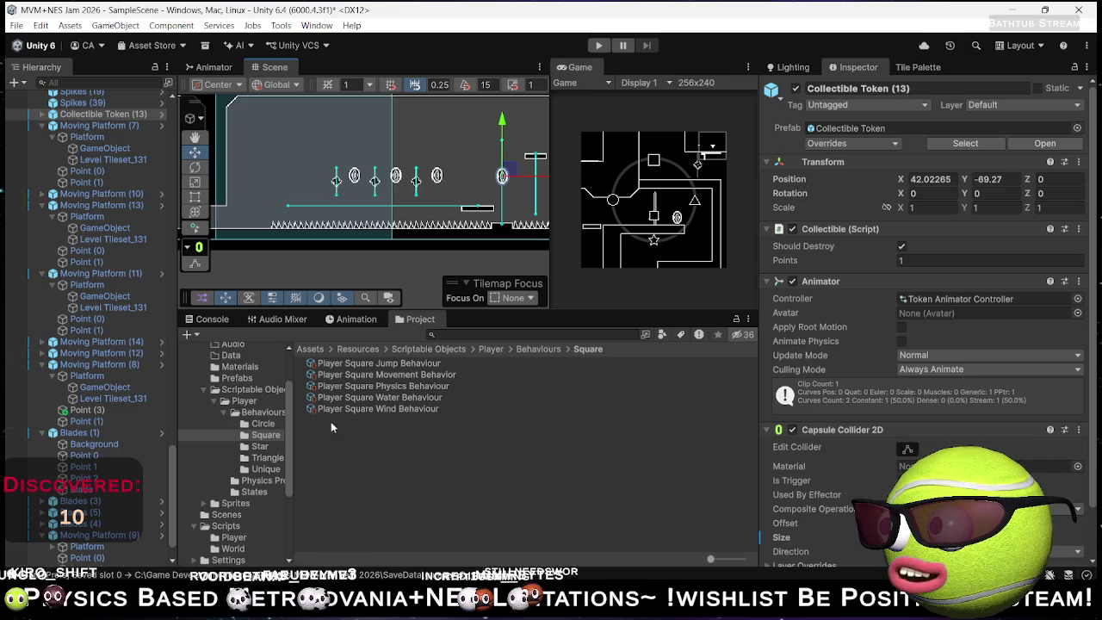
Browse the States, Physics Profiles and Prefabs folders, and select Checkpoint (1).
left_click(254, 492)
left_click(258, 481)
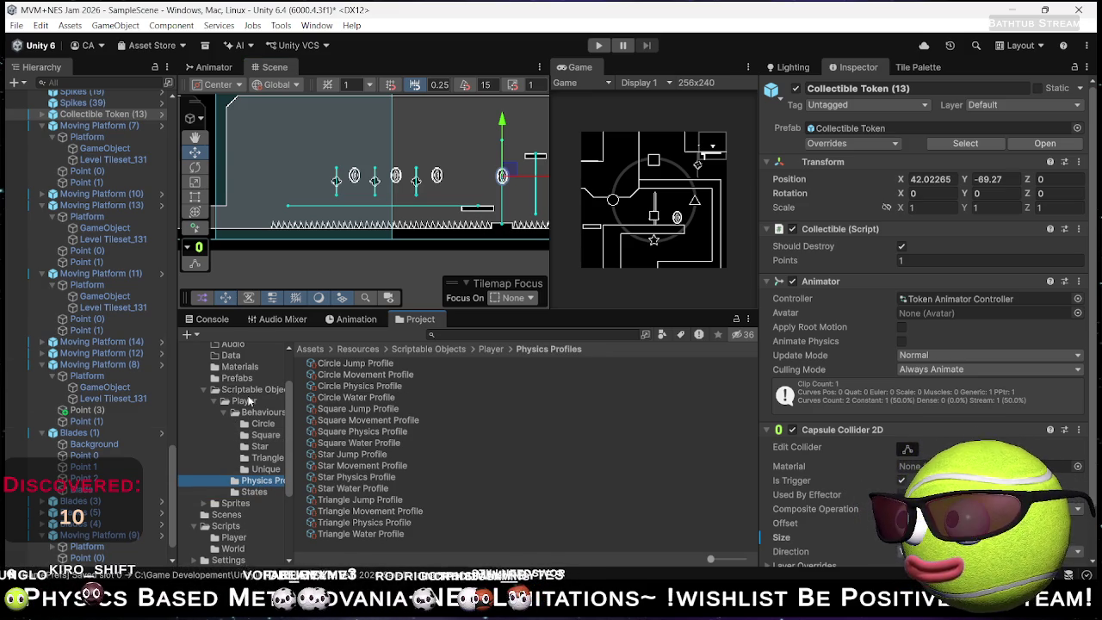
left_click(241, 378)
left_click(506, 203)
scroll(506, 203, "up", 4)
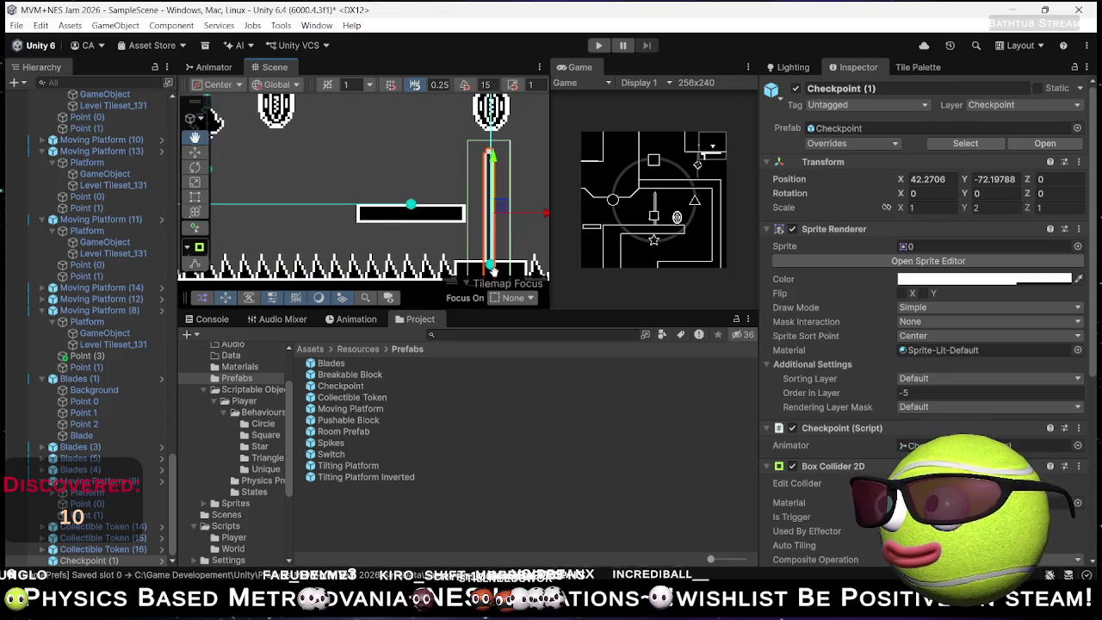
Nudge Checkpoint (1) up one snap step to Y -71.51.
left_click_drag(503, 182, 502, 184)
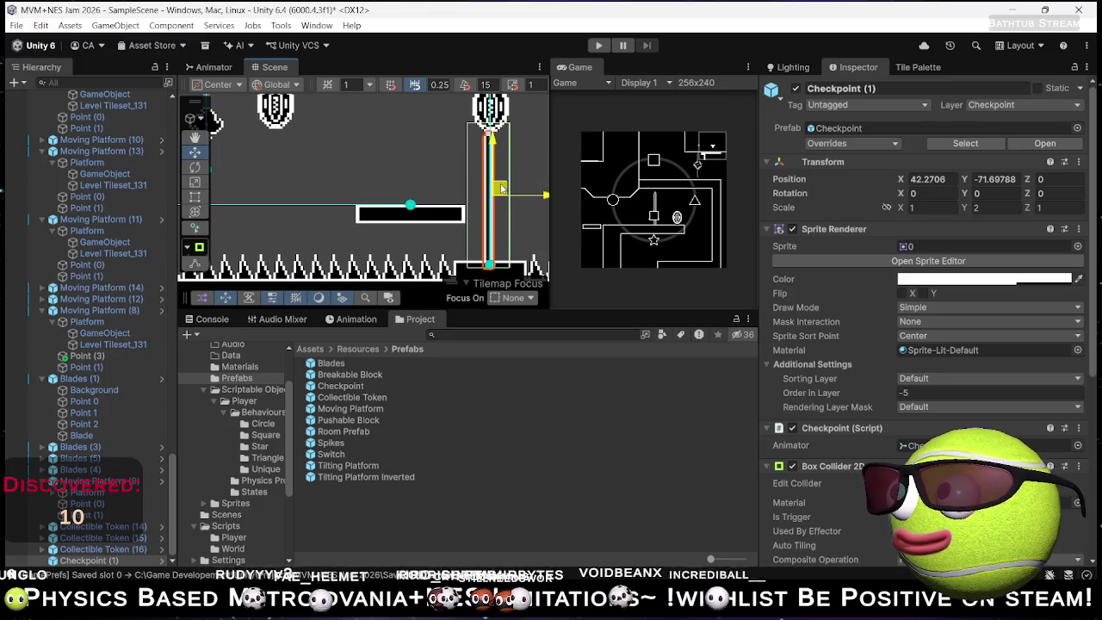
scroll(502, 185, "up", 3)
mouse_move(511, 252)
left_mouse_down()
mouse_move(470, 232)
mouse_move(447, 190)
mouse_move(442, 212)
left_mouse_up()
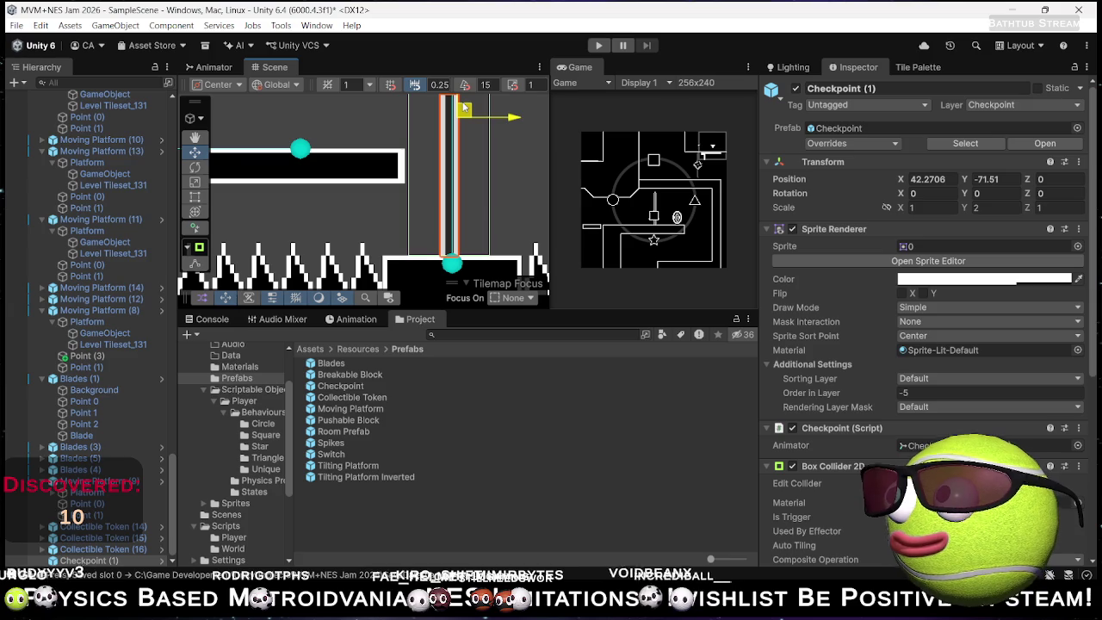
Place Collectible Token (17) from the prefab at X 28.81, Y -62.99, above the spikes.
scroll(471, 196, "down", 2)
scroll(473, 195, "down", 2)
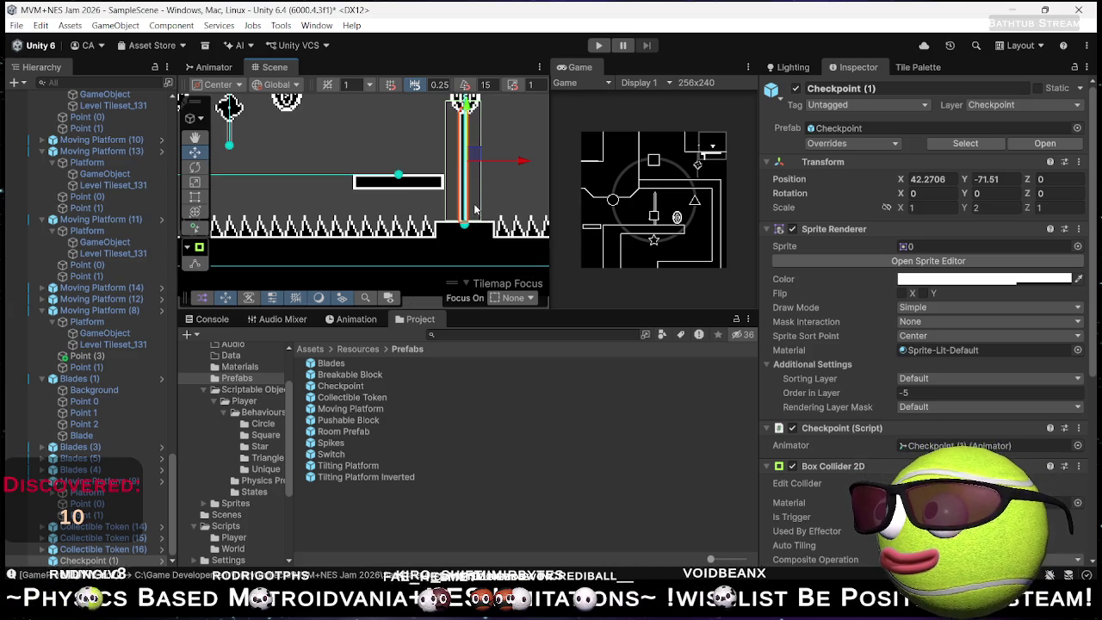
scroll(504, 217, "down", 3)
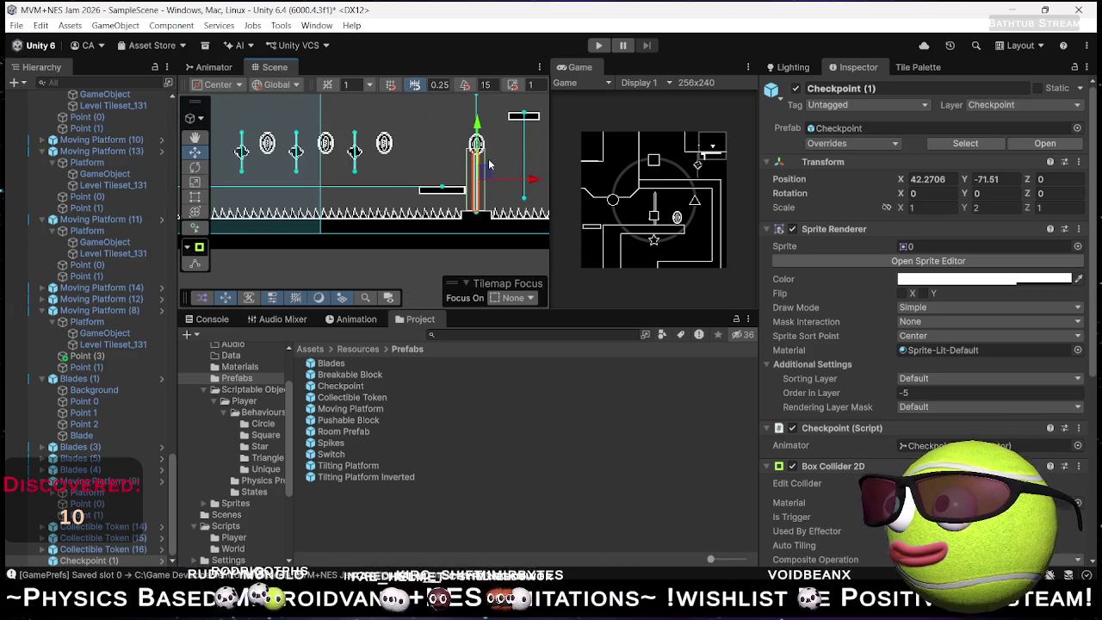
scroll(489, 165, "down", 5)
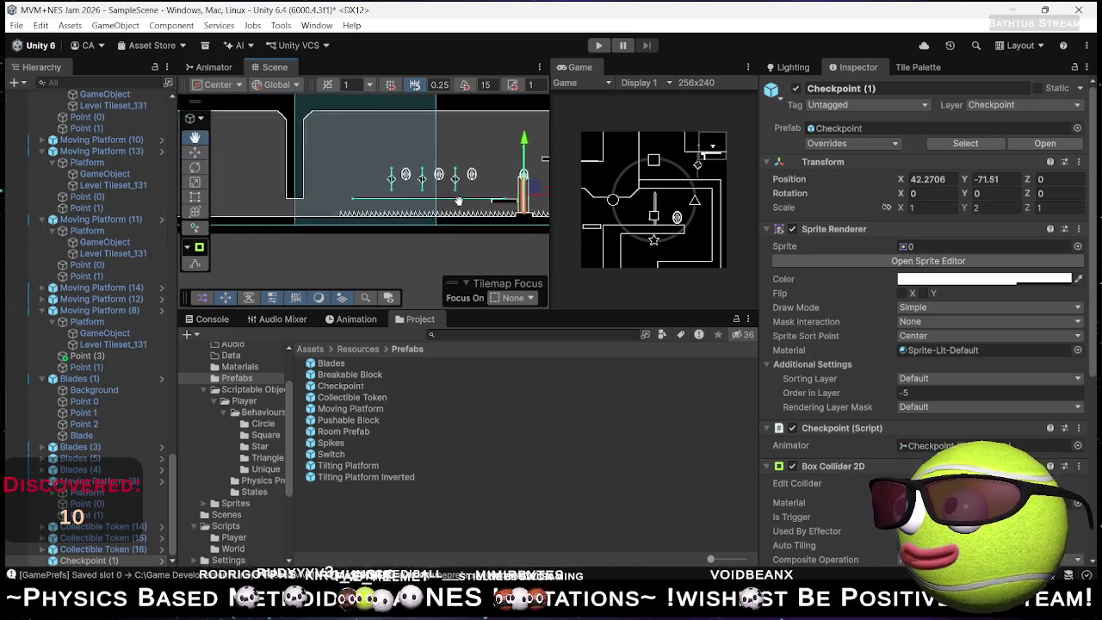
scroll(357, 222, "down", 3)
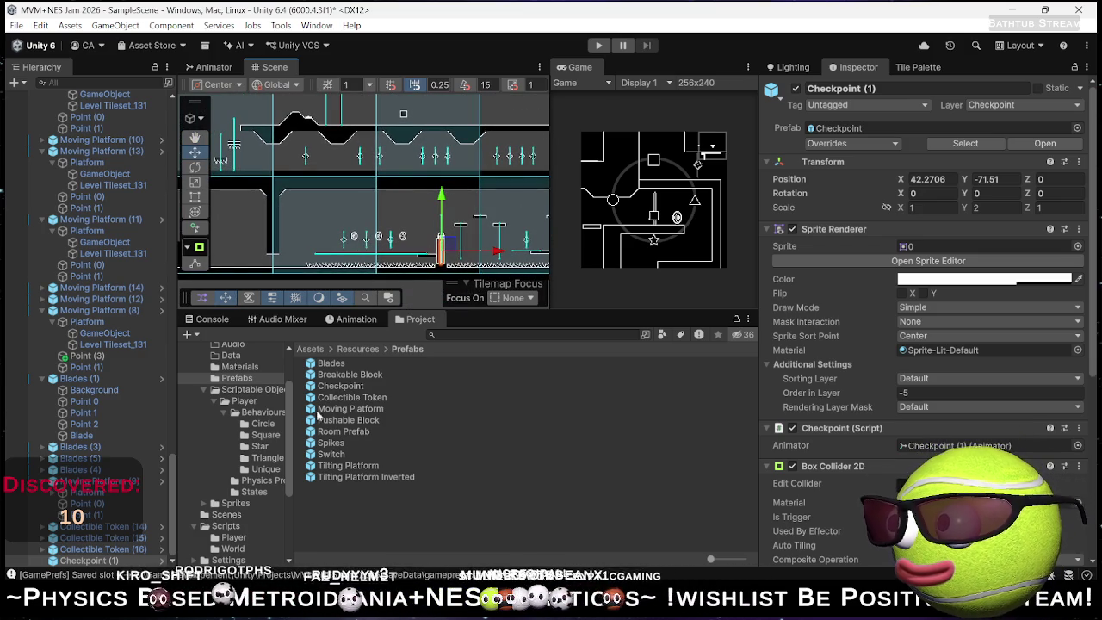
left_click_drag(361, 396, 350, 203)
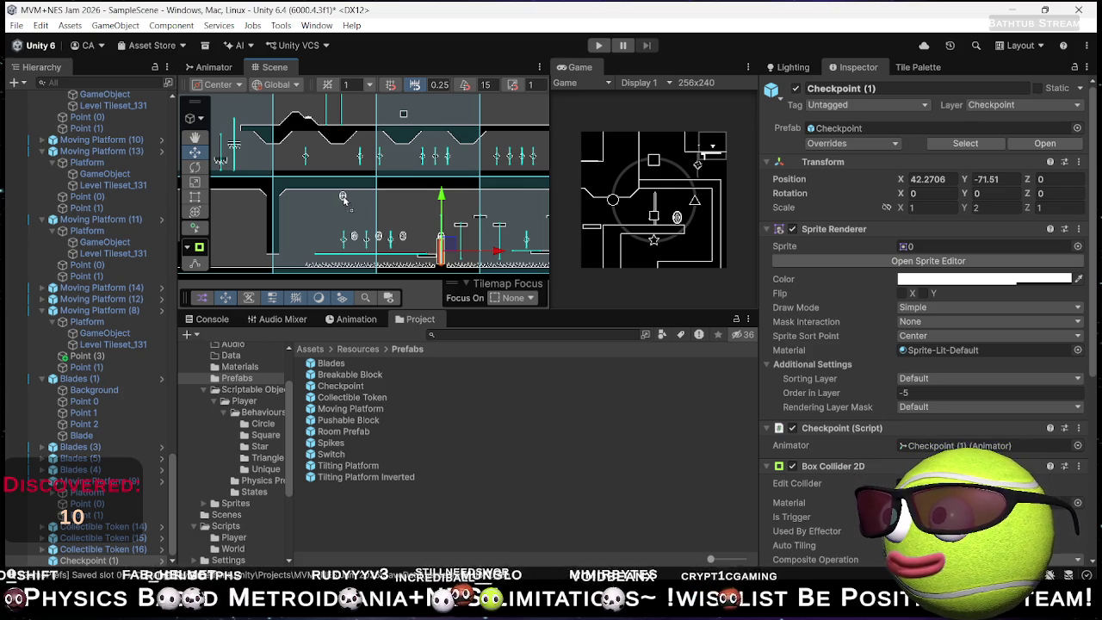
left_click_drag(342, 198, 345, 199)
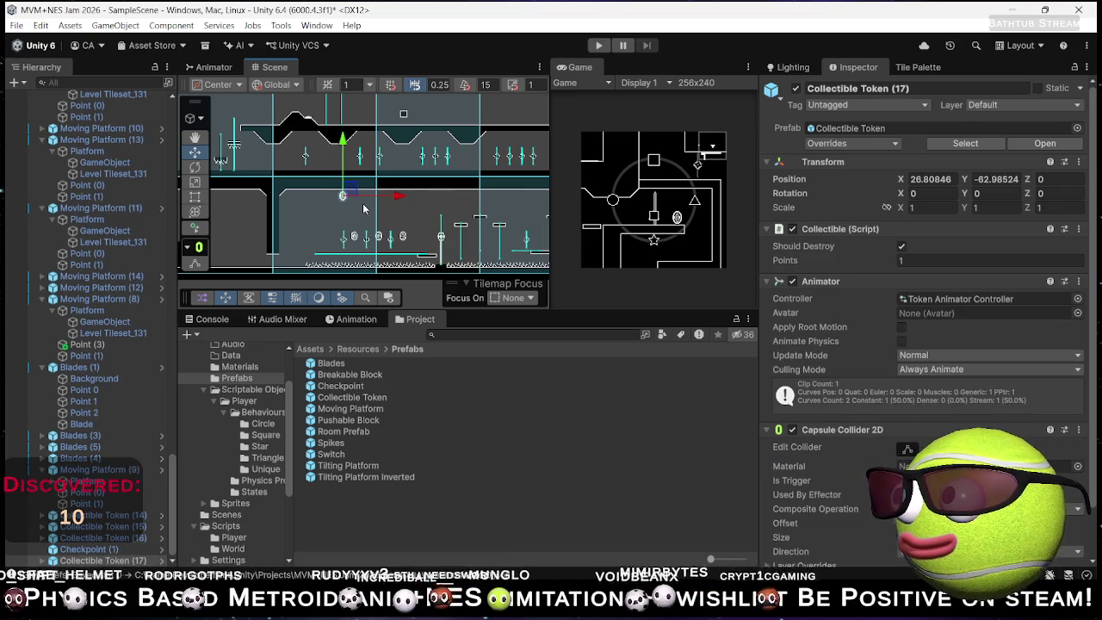
Duplicate the token into evenly spaced copies at Y -62.99, the last at X 55.56.
key("ctrl+d")
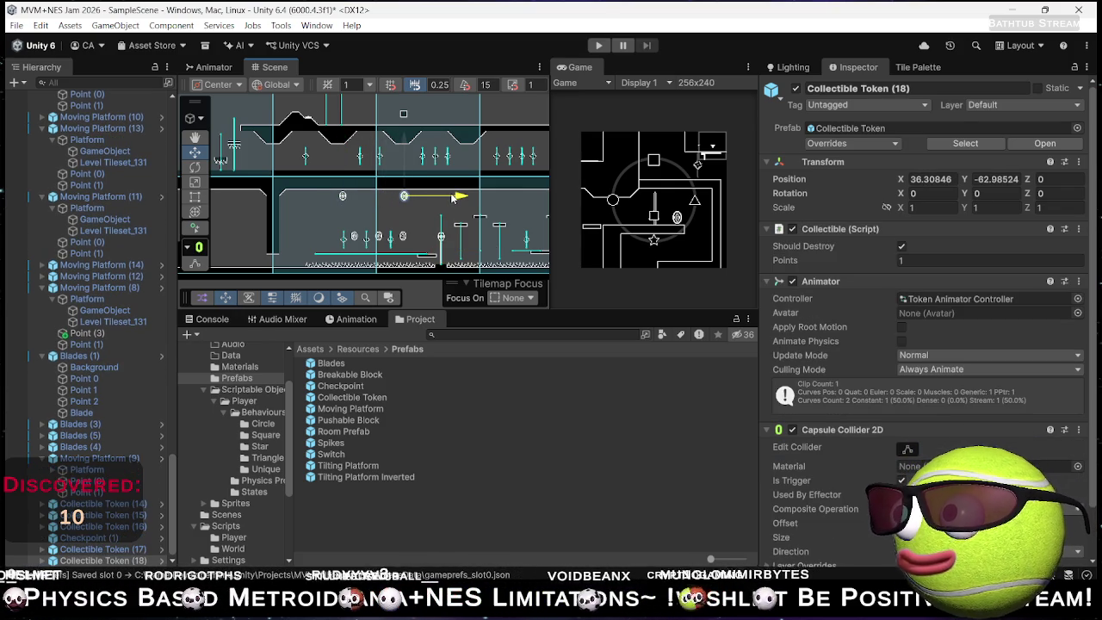
left_click_drag(453, 197, 531, 198)
key("ctrl+d")
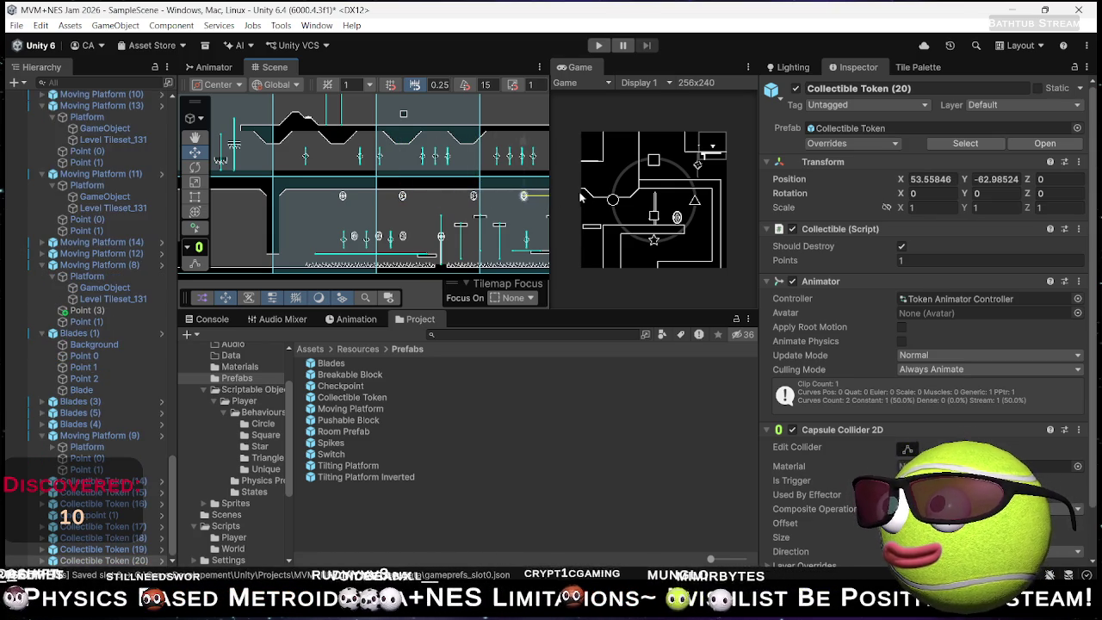
key("f")
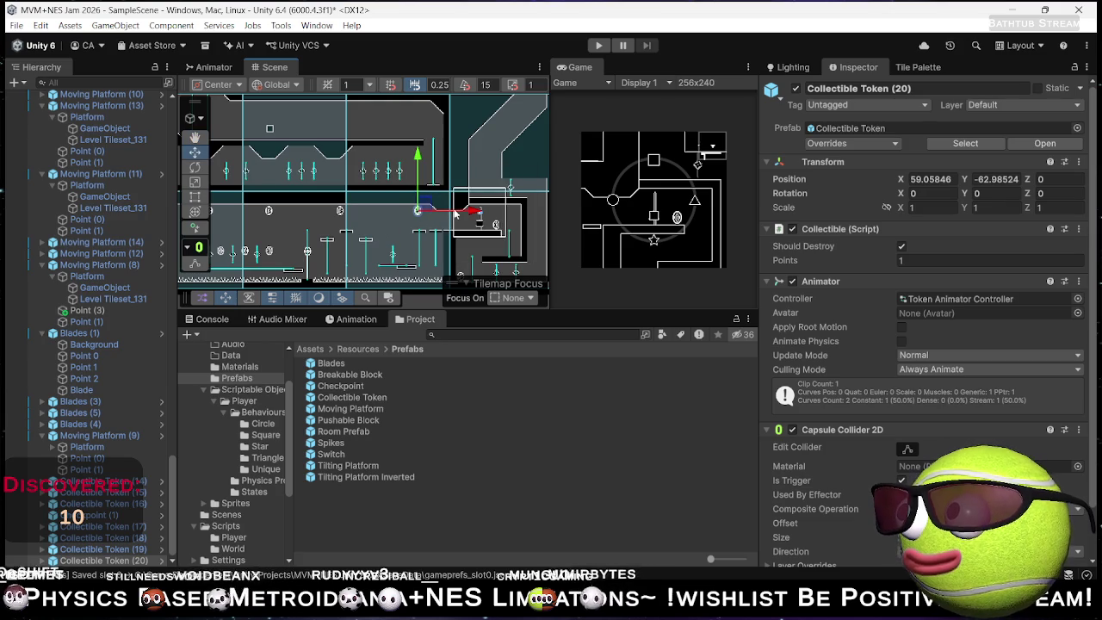
left_click_drag(477, 217, 456, 223)
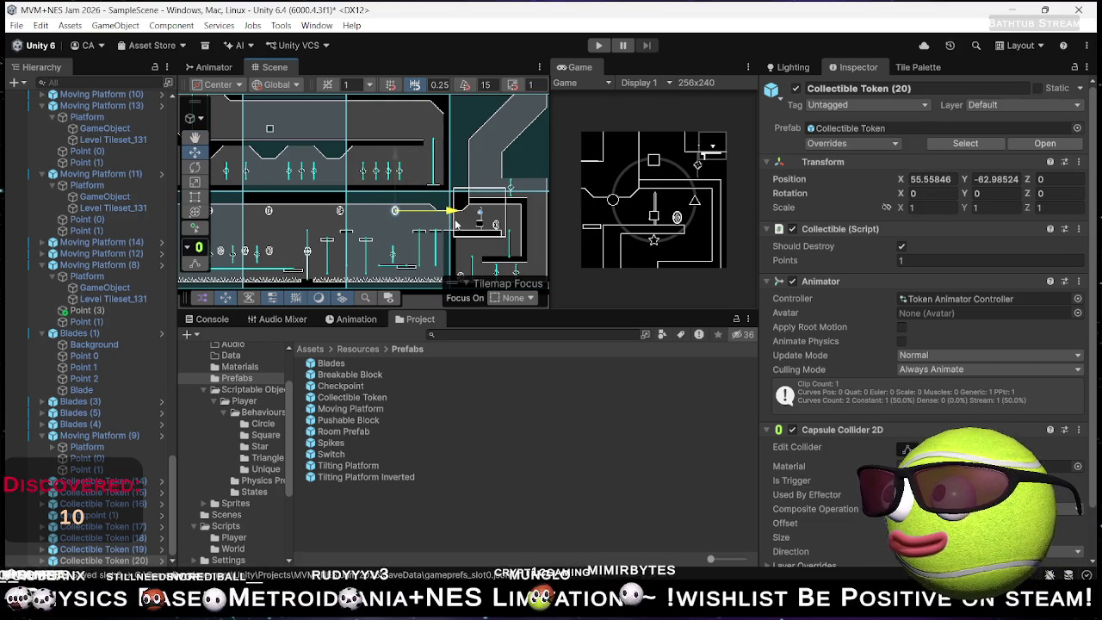
Pan to the wall beside the spikes and bring up the Tile Palette.
mouse_move(413, 256)
left_mouse_down()
mouse_move(482, 250)
mouse_move(473, 226)
mouse_move(426, 232)
left_mouse_up()
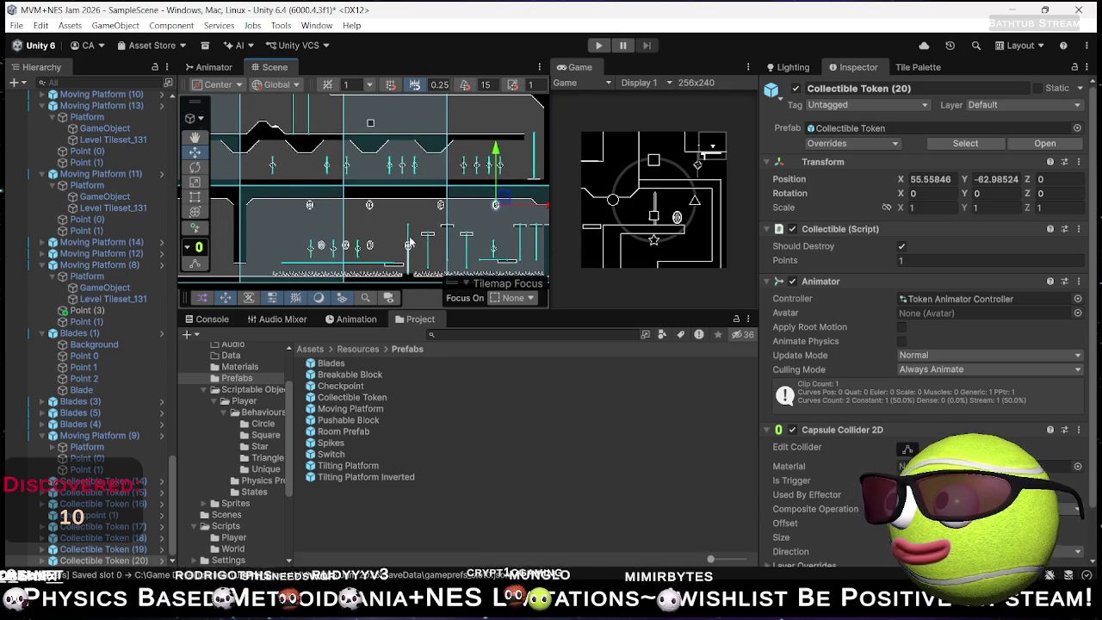
left_click_drag(430, 234, 379, 199)
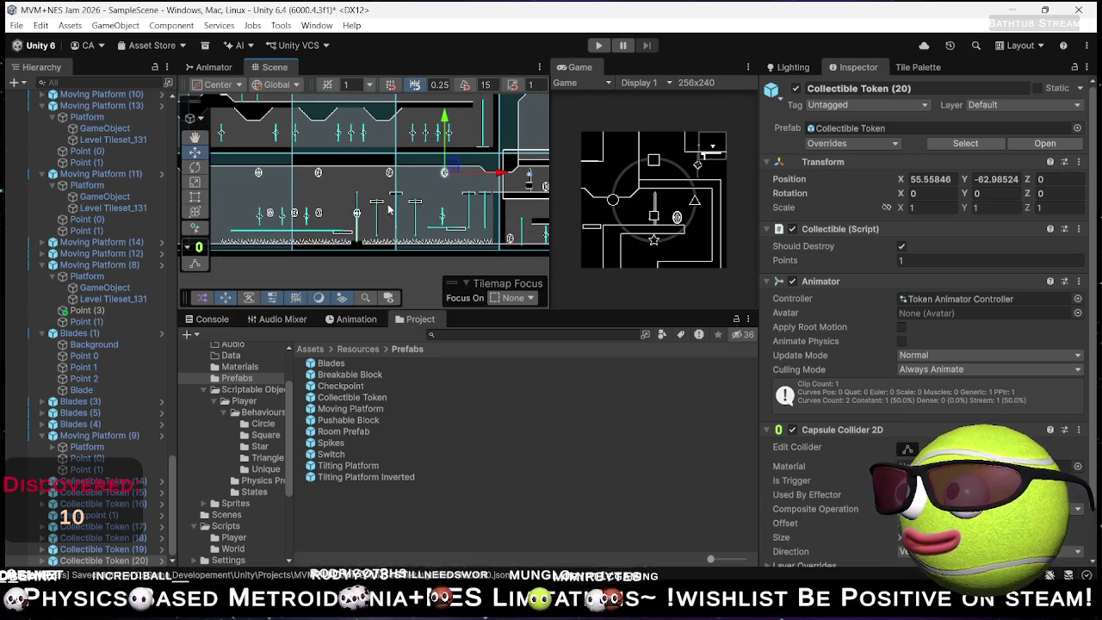
mouse_move(392, 206)
left_mouse_down()
mouse_move(377, 198)
mouse_move(400, 209)
left_mouse_up()
scroll(437, 208, "up", 5)
left_click_drag(450, 177, 382, 193)
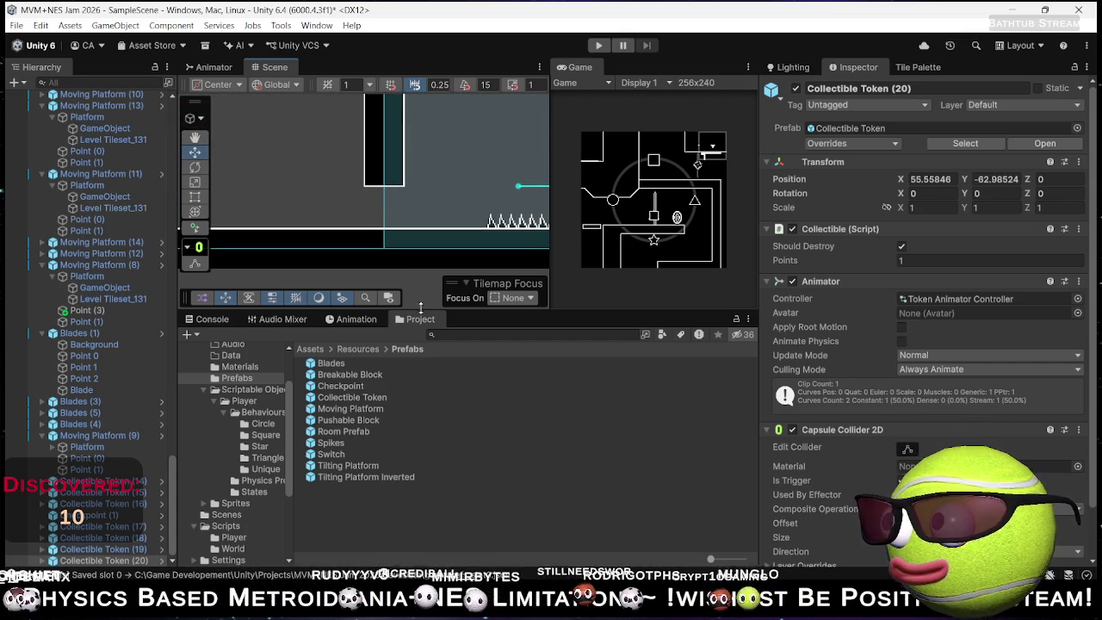
left_click(917, 68)
Paint a Breakable Block just left of the spikes and view its properties.
left_click(1035, 201)
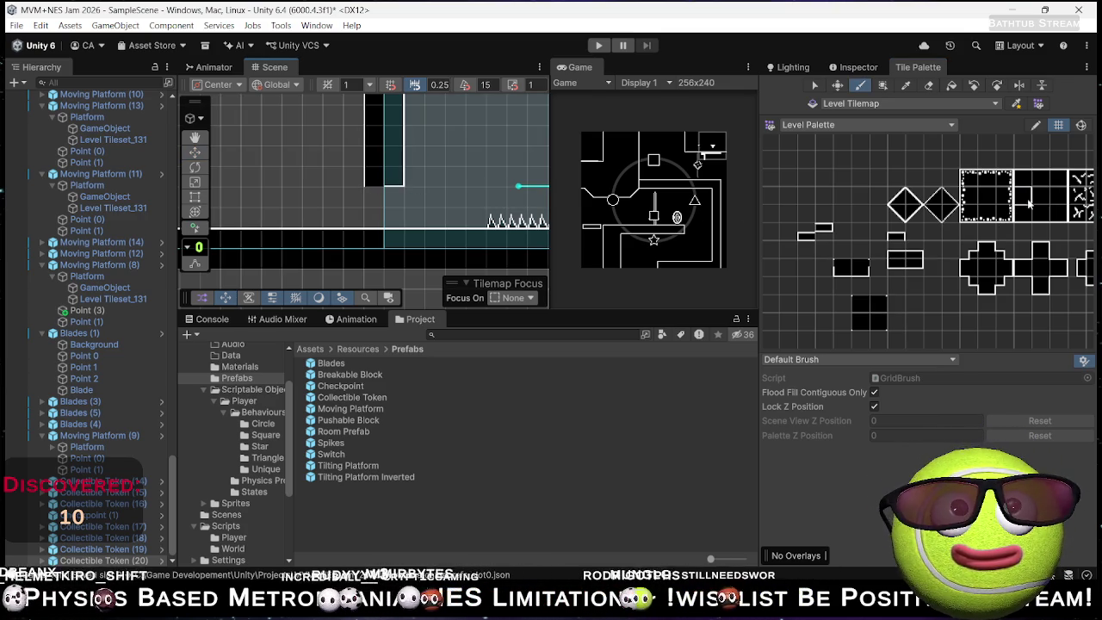
left_click(475, 218)
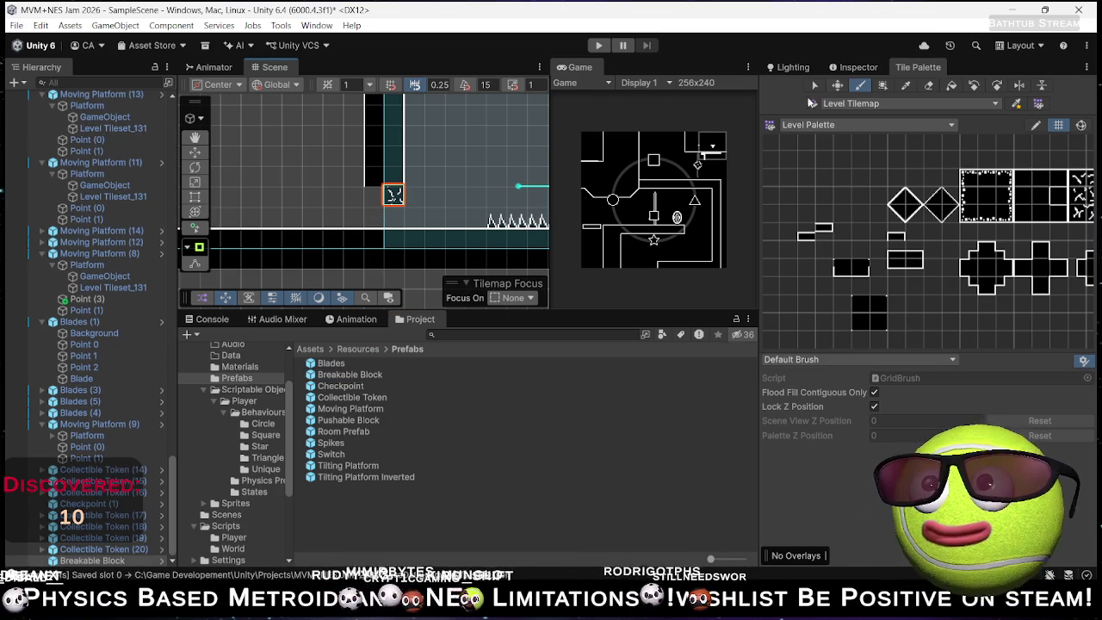
left_click(861, 68)
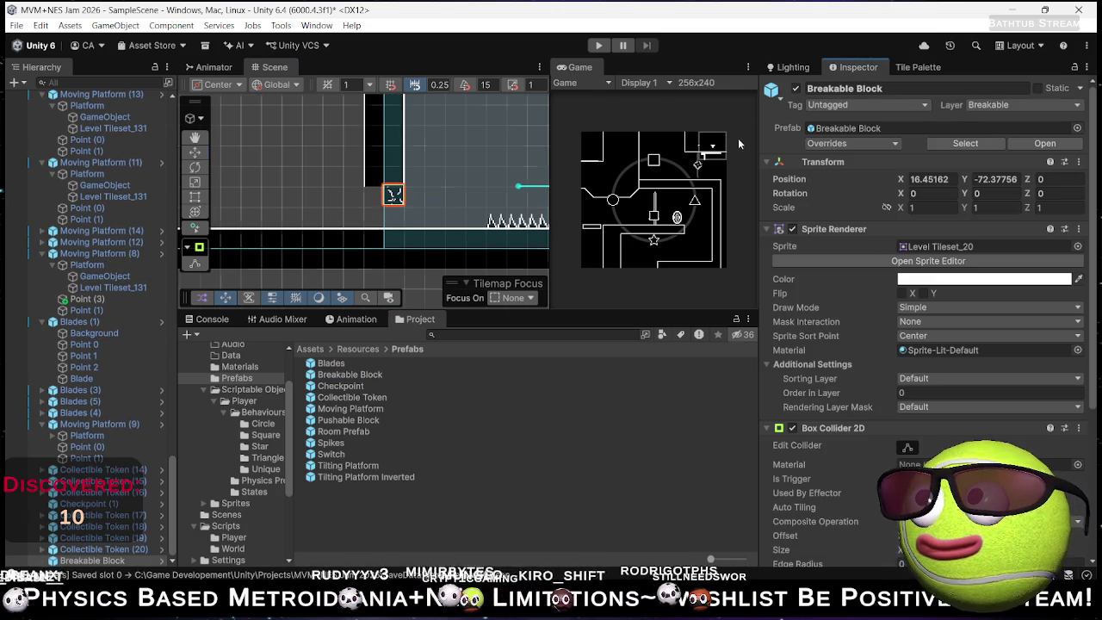
Snap the Breakable Block to the grid at Position Y -72.5.
key("w")
scroll(399, 215, "up", 3)
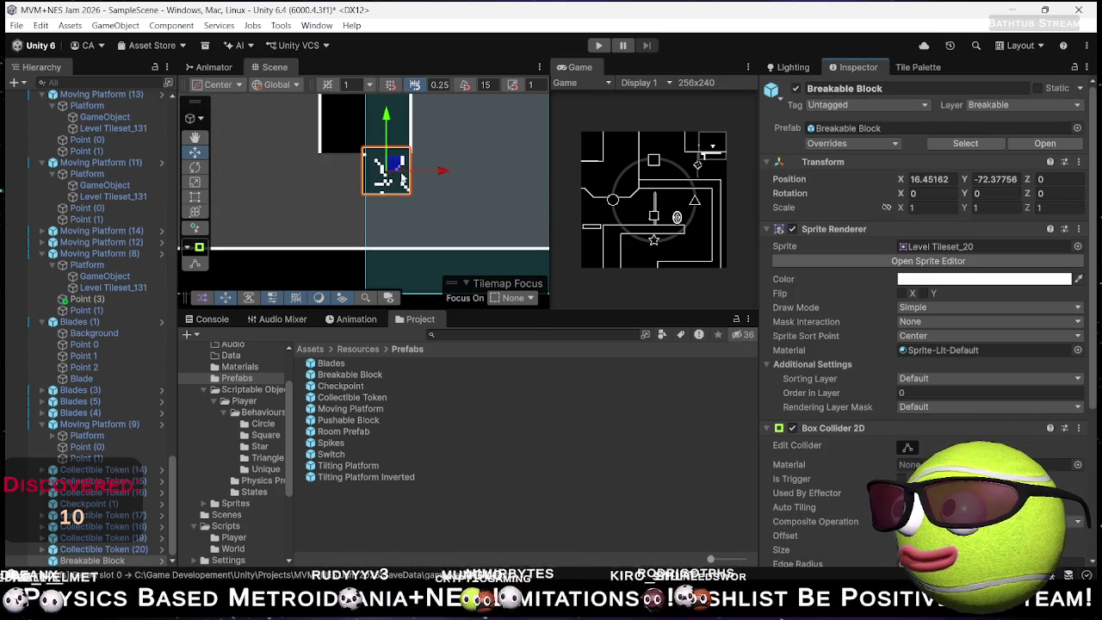
mouse_move(397, 160)
left_mouse_down()
mouse_move(394, 180)
mouse_move(398, 172)
left_mouse_up()
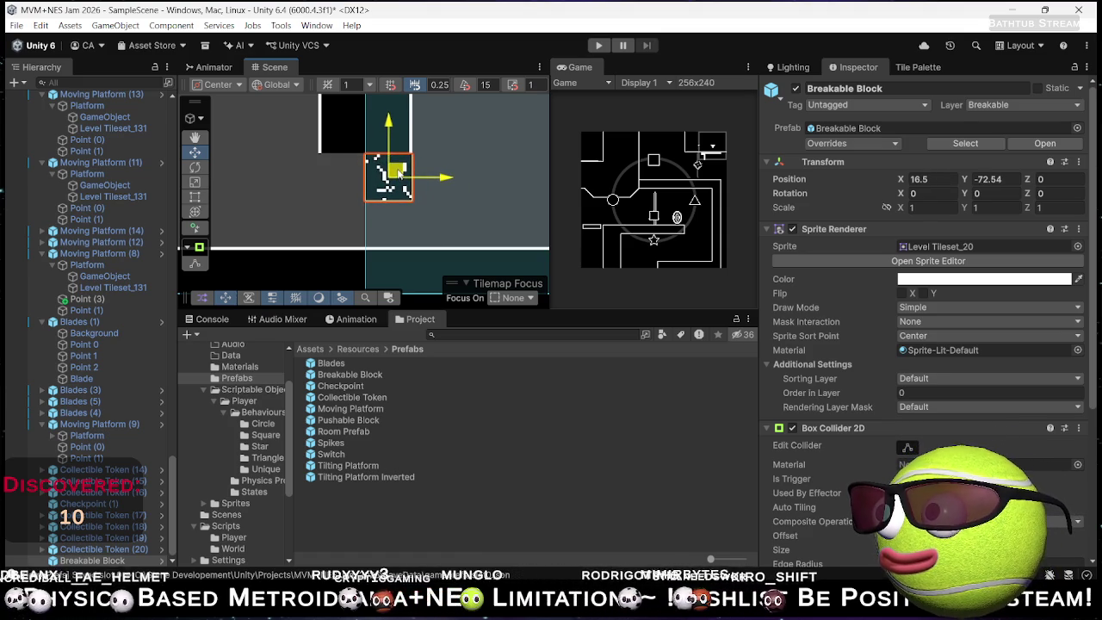
left_click(1001, 179)
type("-72.5")
key("Return")
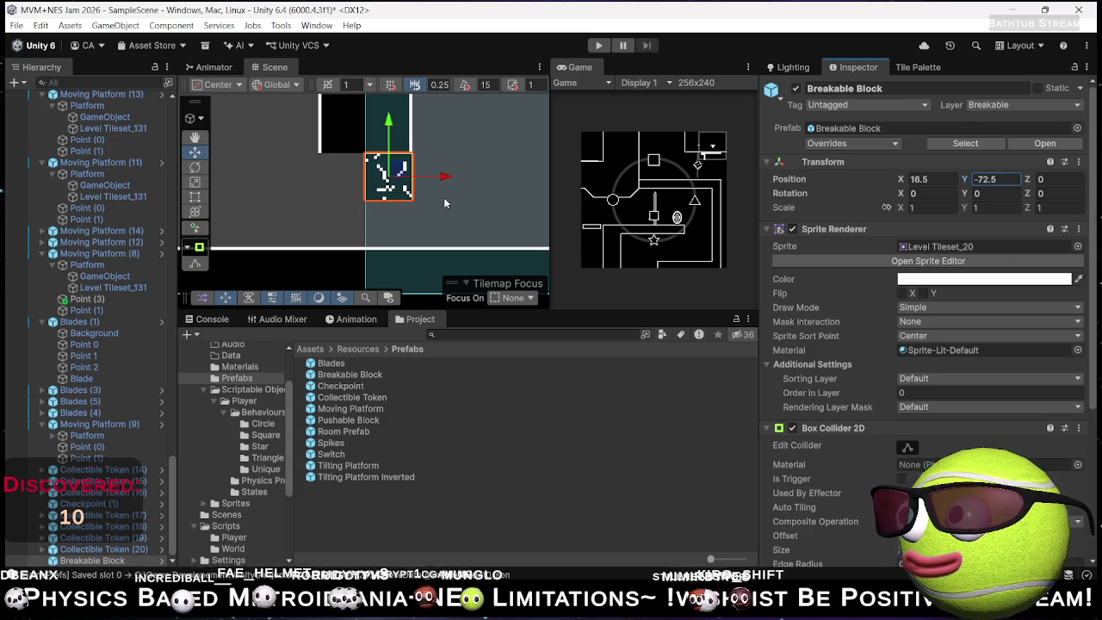
mouse_move(389, 119)
left_mouse_down()
mouse_move(391, 142)
mouse_move(398, 136)
left_mouse_up()
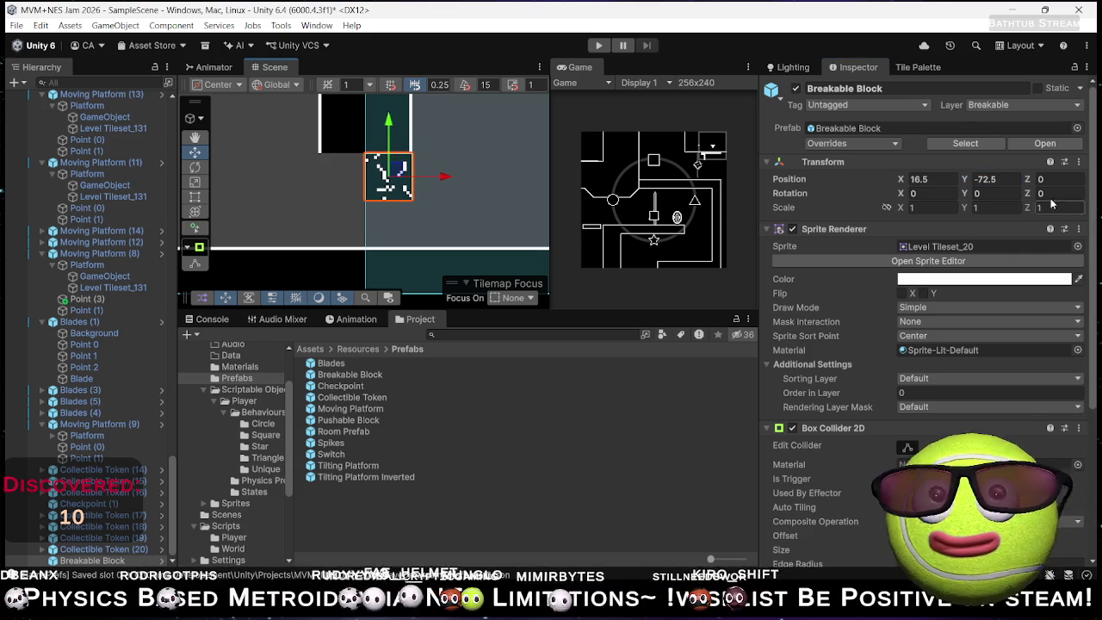
Give the block the Level Tileset_21 sprite and duplicate it.
left_click(1076, 247)
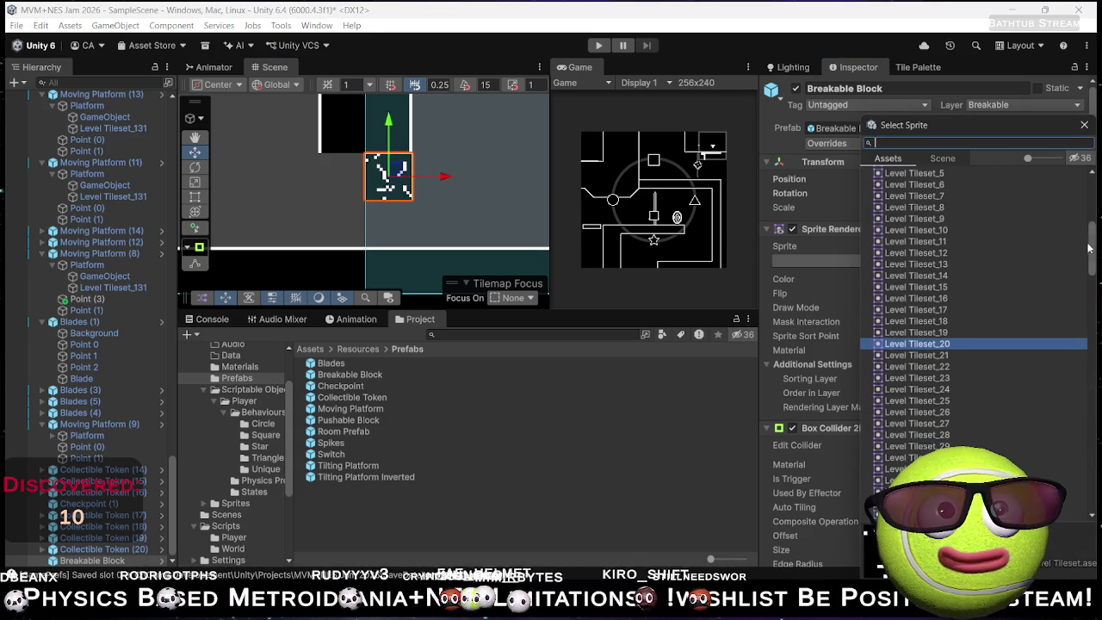
key("Down")
key("Return")
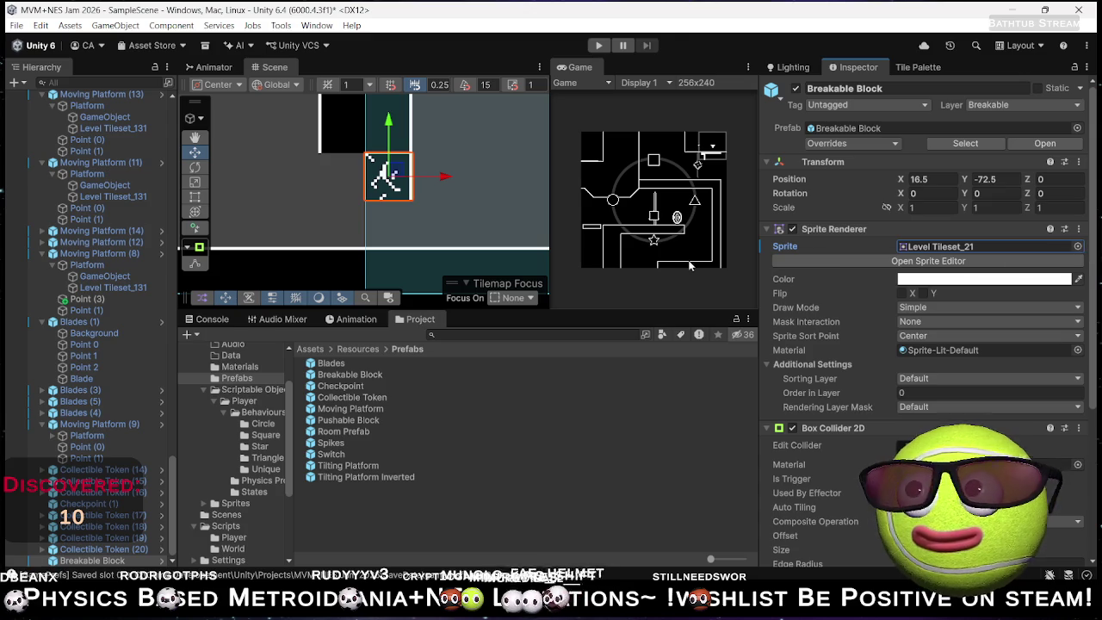
mouse_move(390, 134)
left_mouse_down()
mouse_move(389, 207)
mouse_move(389, 164)
left_mouse_up()
key("ctrl+d")
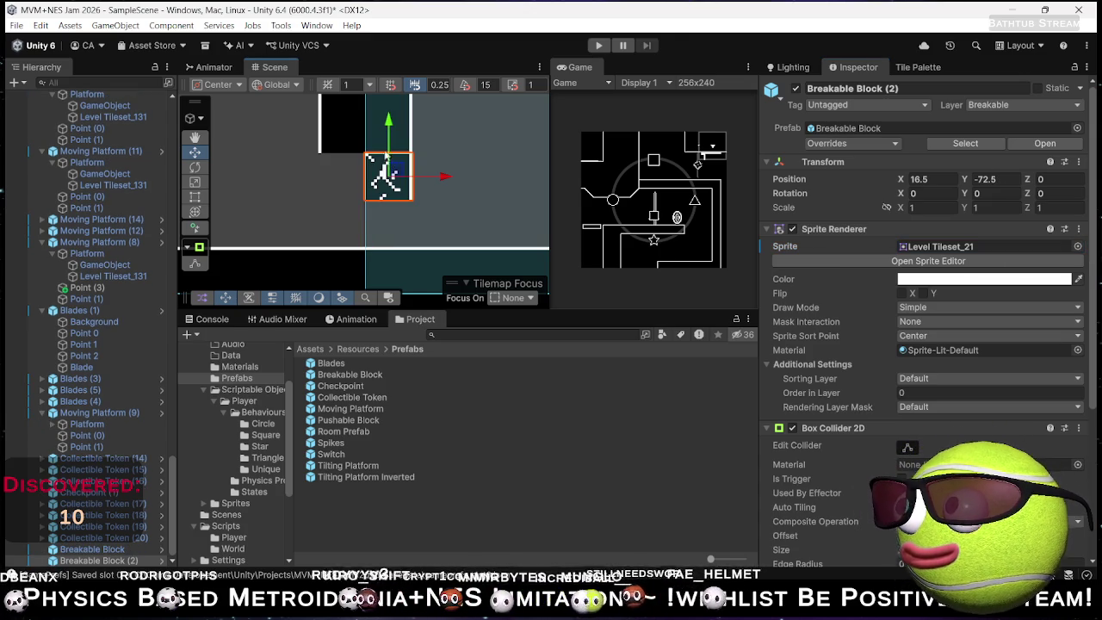
Stack the copy one tile below the original, then duplicate both one unit left.
left_click_drag(389, 120, 389, 168)
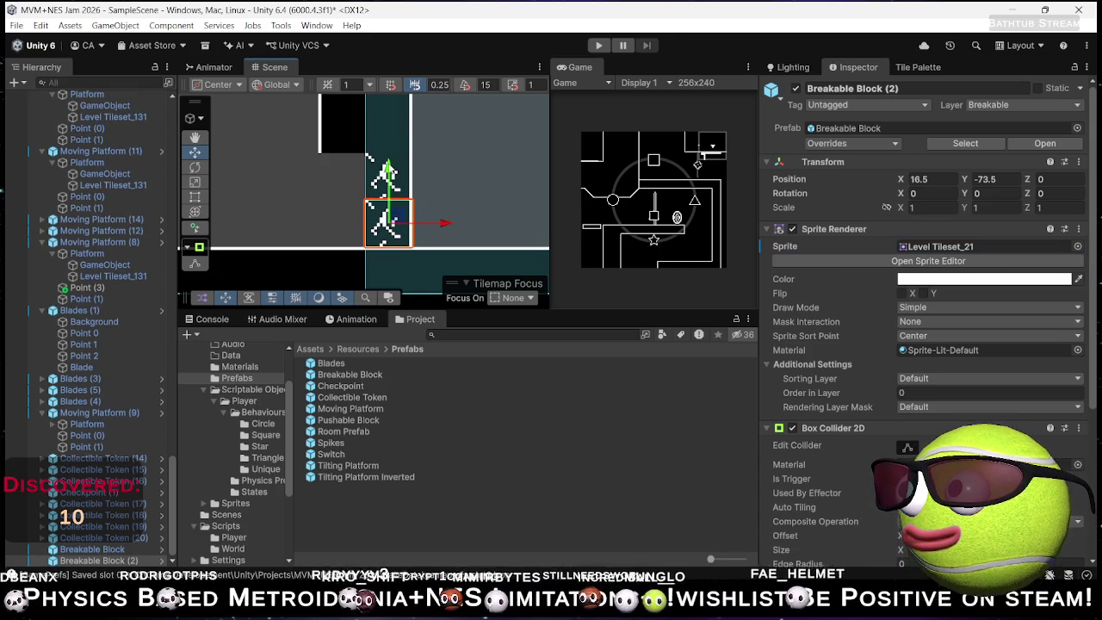
left_click(92, 549, "ctrl")
key("ctrl+d")
left_click_drag(444, 200, 397, 202)
Set the two new copies' sprite to Level Tileset_19.
left_click(1076, 246)
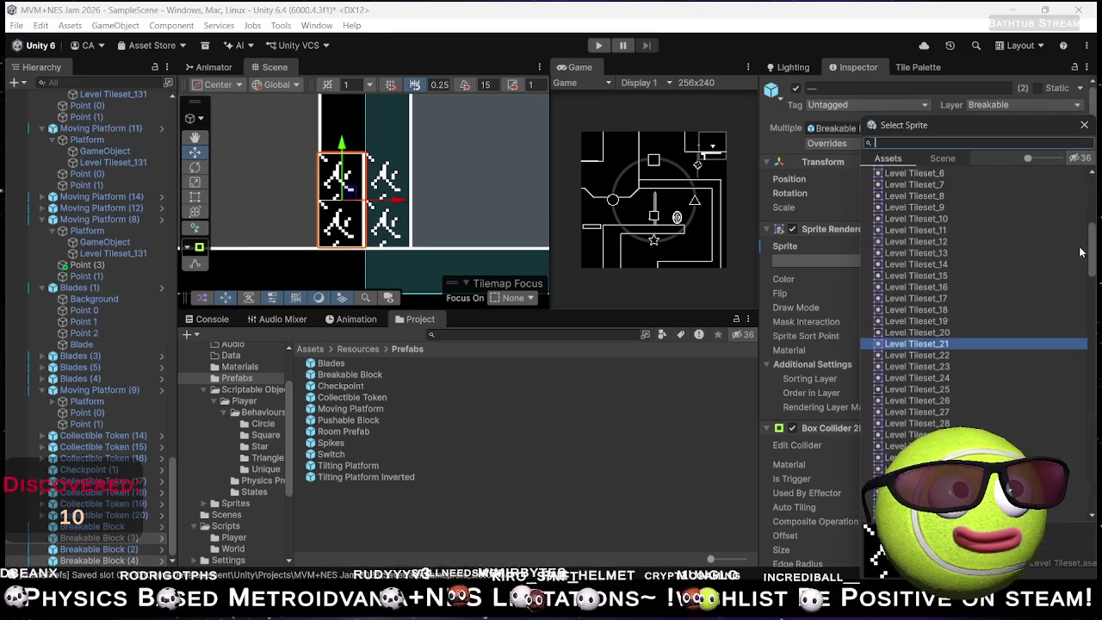
key("Up")
key("Up")
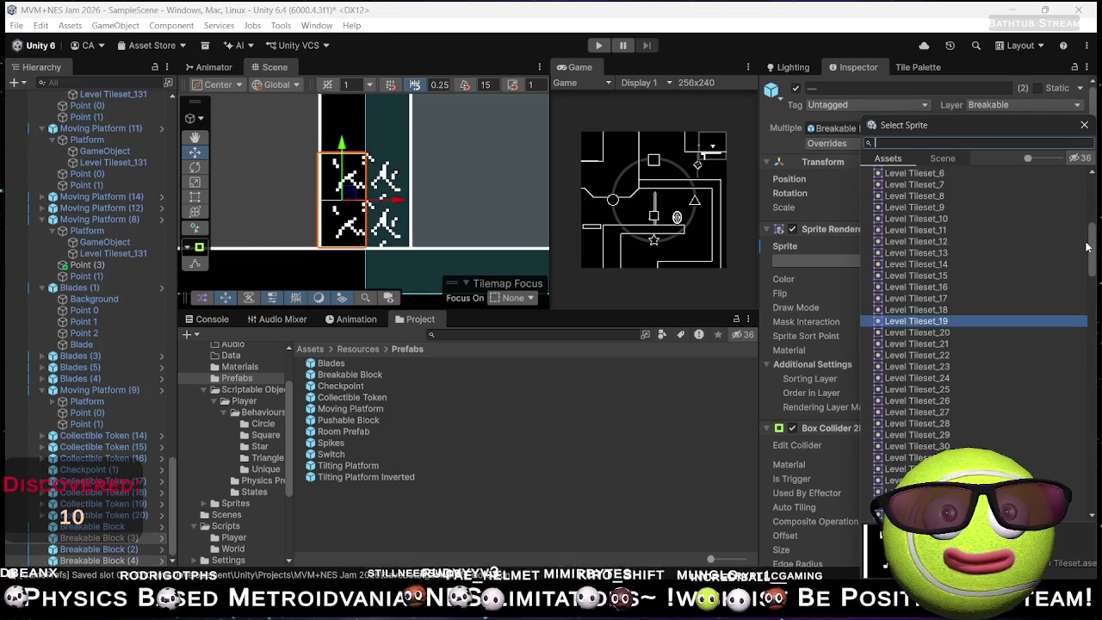
key("Return")
Pan and zoom across the level to inspect the new block stack at X 15.5.
scroll(387, 202, "down", 5)
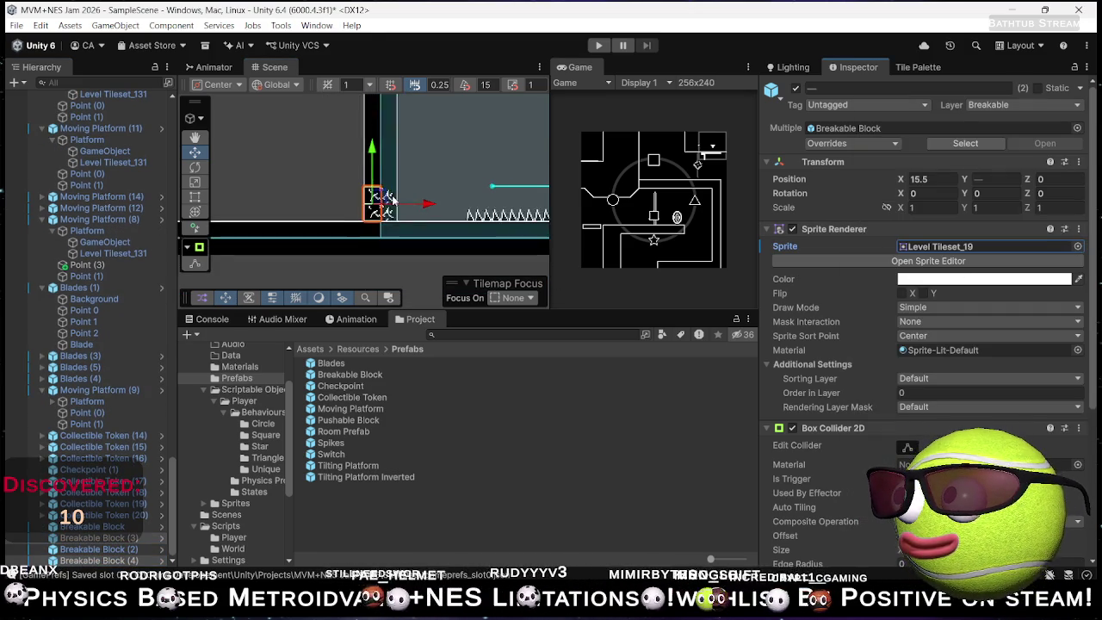
left_click_drag(340, 172, 315, 208)
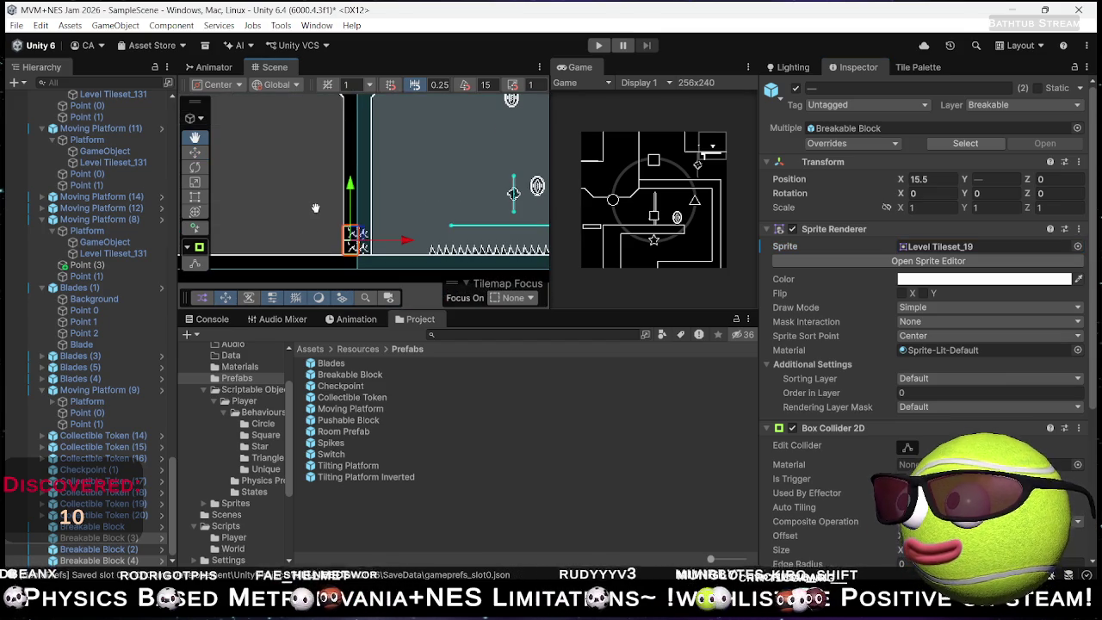
scroll(312, 211, "up", 5)
left_click_drag(417, 230, 378, 224)
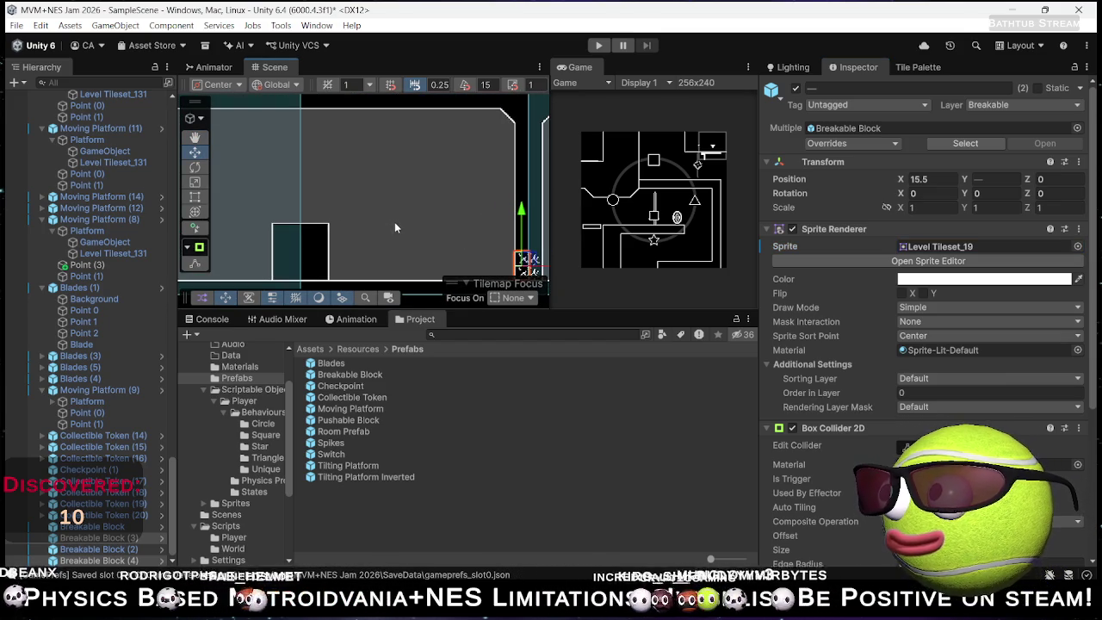
scroll(395, 225, "down", 3)
scroll(479, 243, "down", 5)
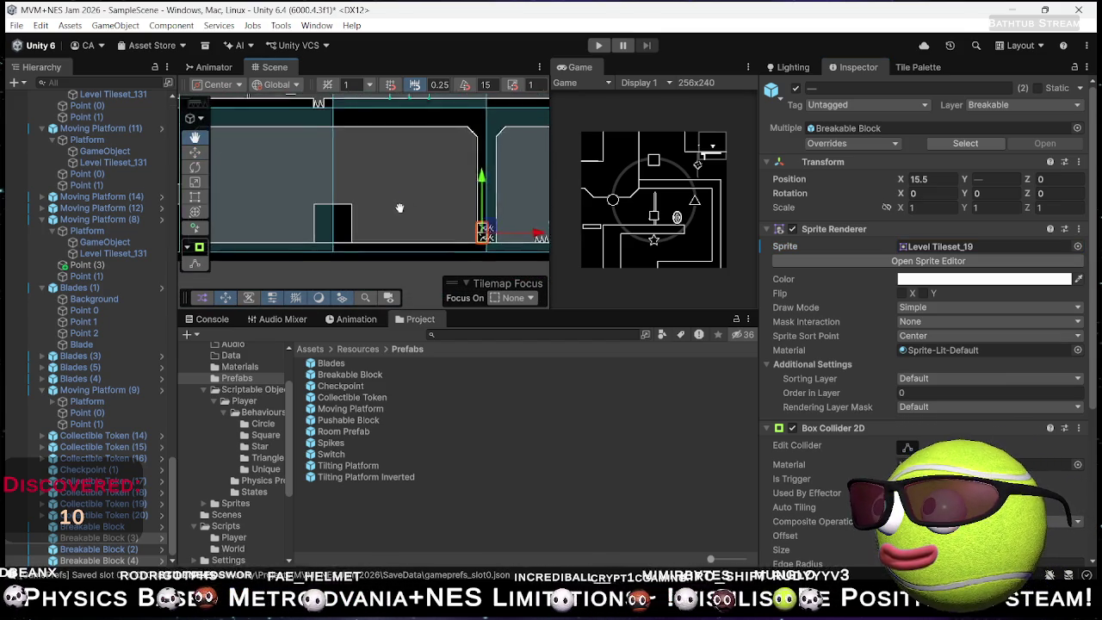
mouse_move(379, 193)
left_mouse_down()
mouse_move(330, 198)
mouse_move(348, 205)
mouse_move(340, 219)
left_mouse_up()
scroll(330, 198, "down", 5)
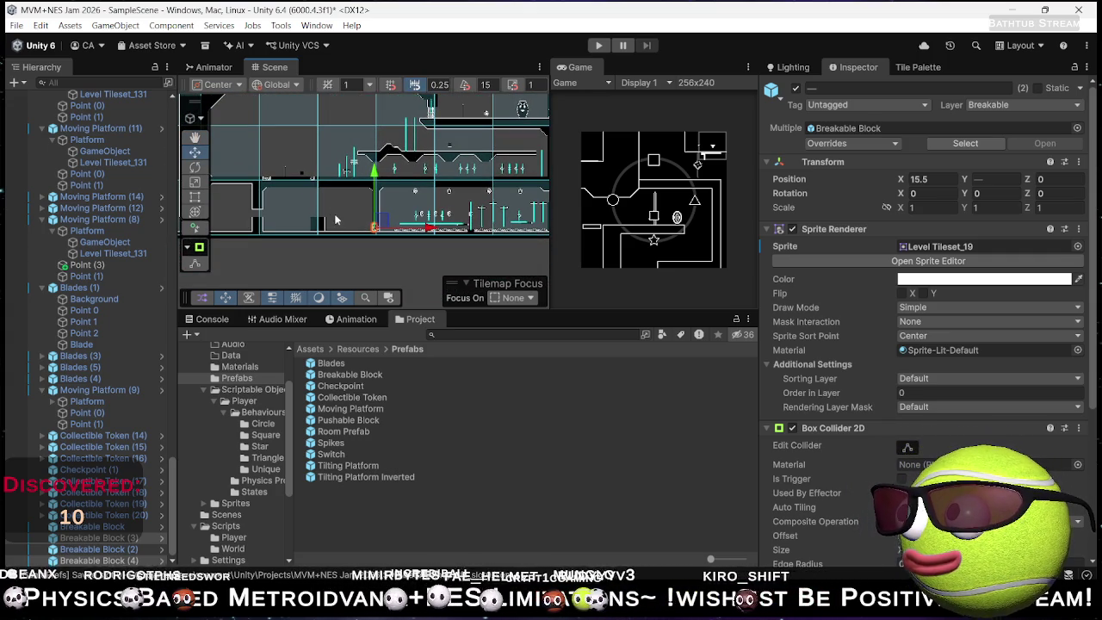
key("w")
left_click_drag(275, 204, 349, 194)
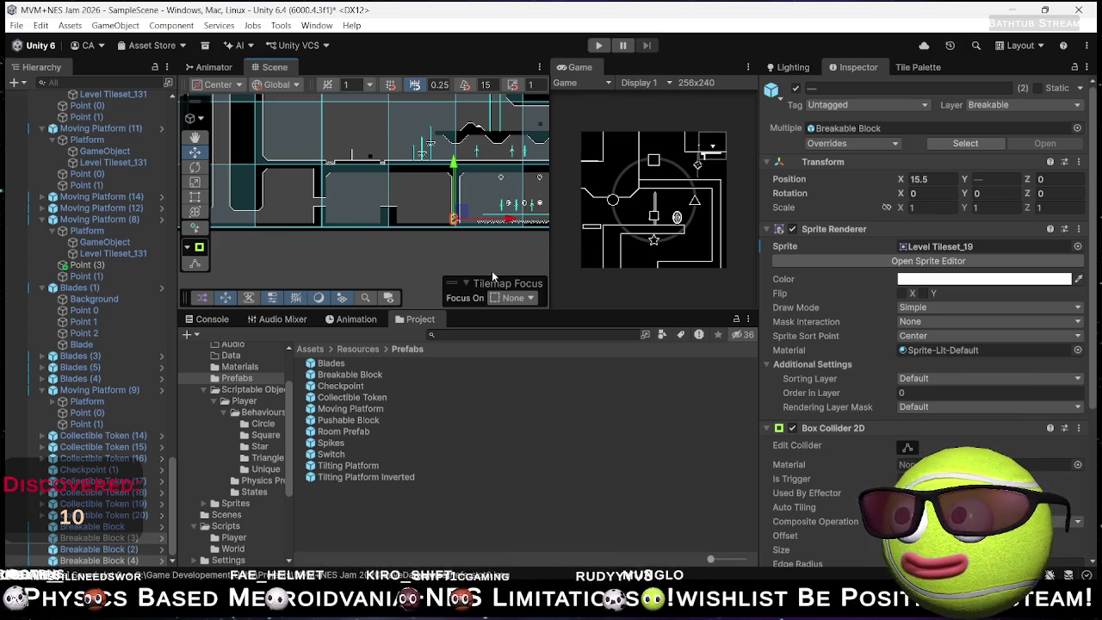
Pan the Scene view and select Level Tilemap in the Hierarchy.
mouse_move(395, 211)
left_mouse_down()
mouse_move(371, 251)
mouse_move(398, 214)
mouse_move(390, 237)
mouse_move(374, 207)
left_mouse_up()
left_click(374, 206)
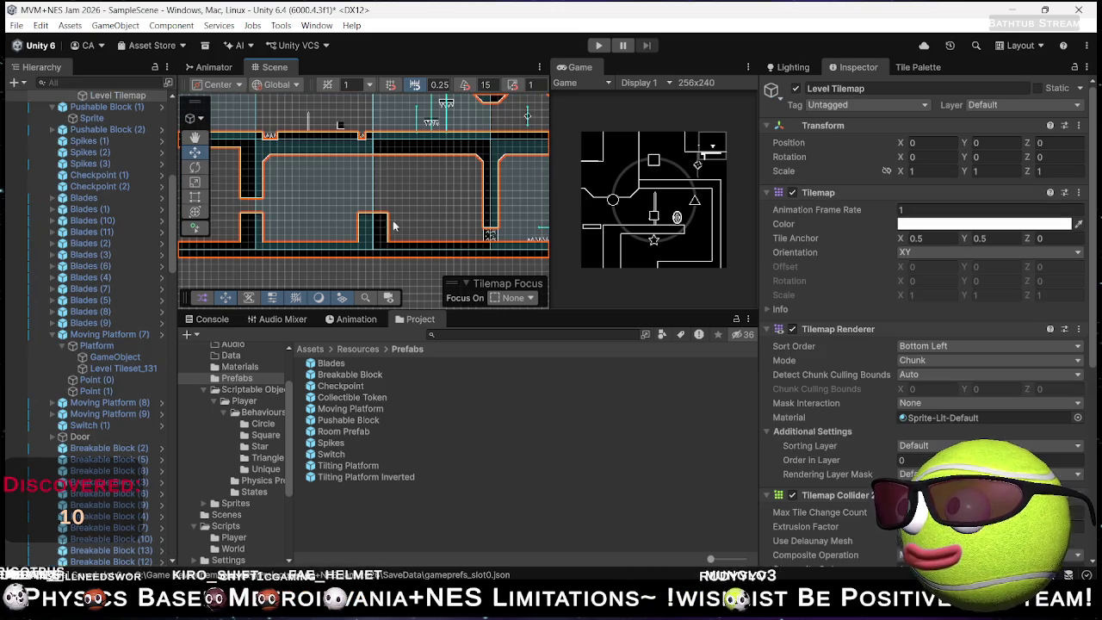
Erase the small block of tiles from the room's floor with the Tile Palette Eraser.
left_click(920, 67)
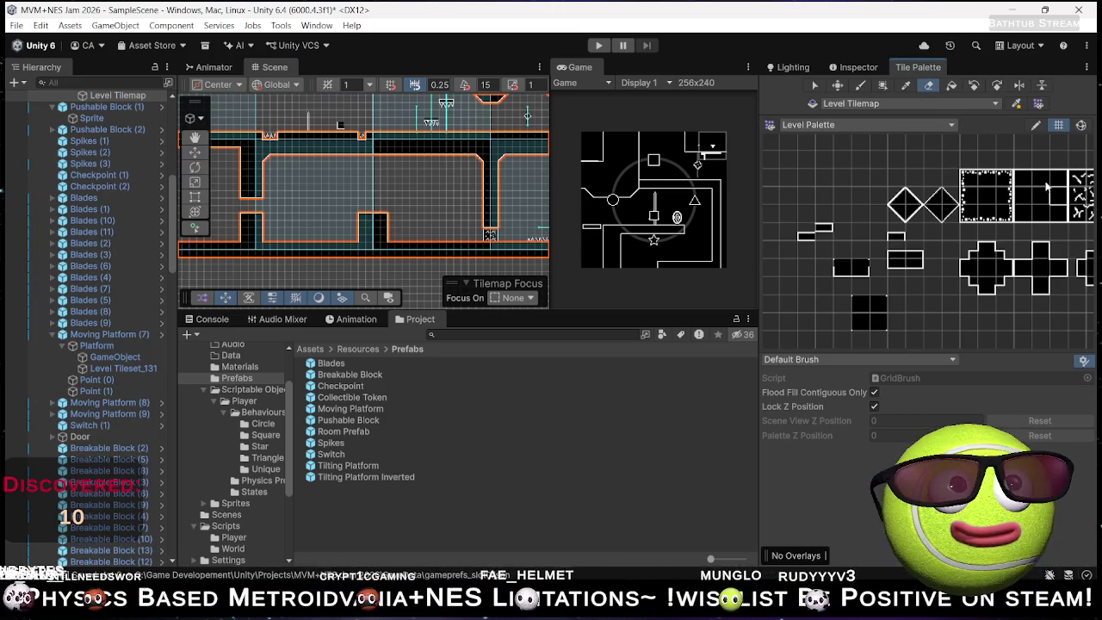
left_click_drag(361, 198, 330, 225)
scroll(327, 223, "up", 4)
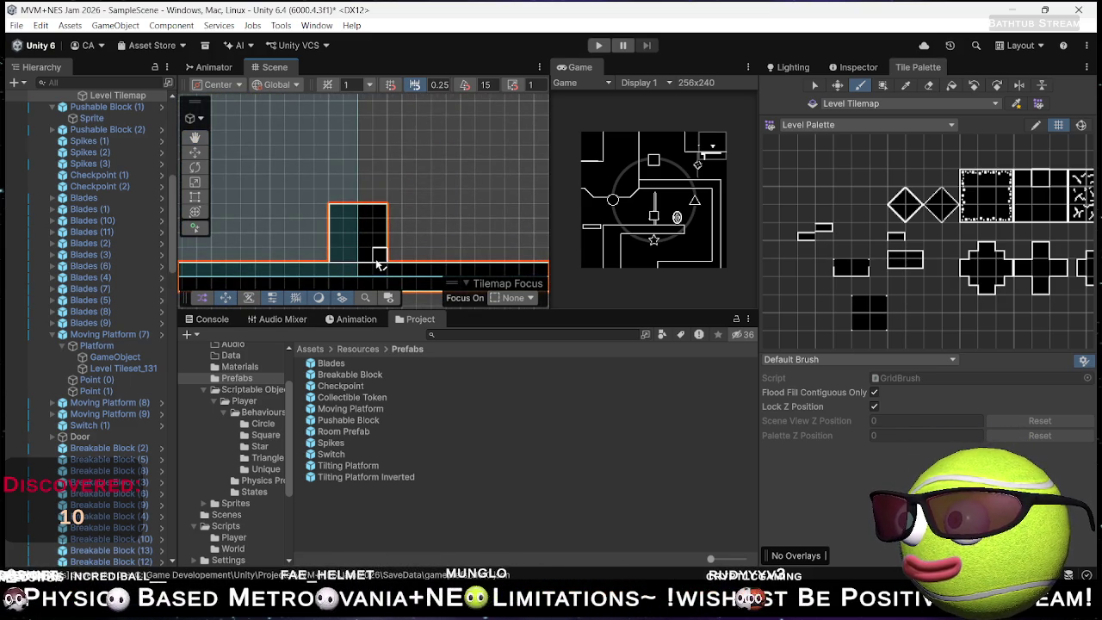
scroll(336, 273, "up", 5)
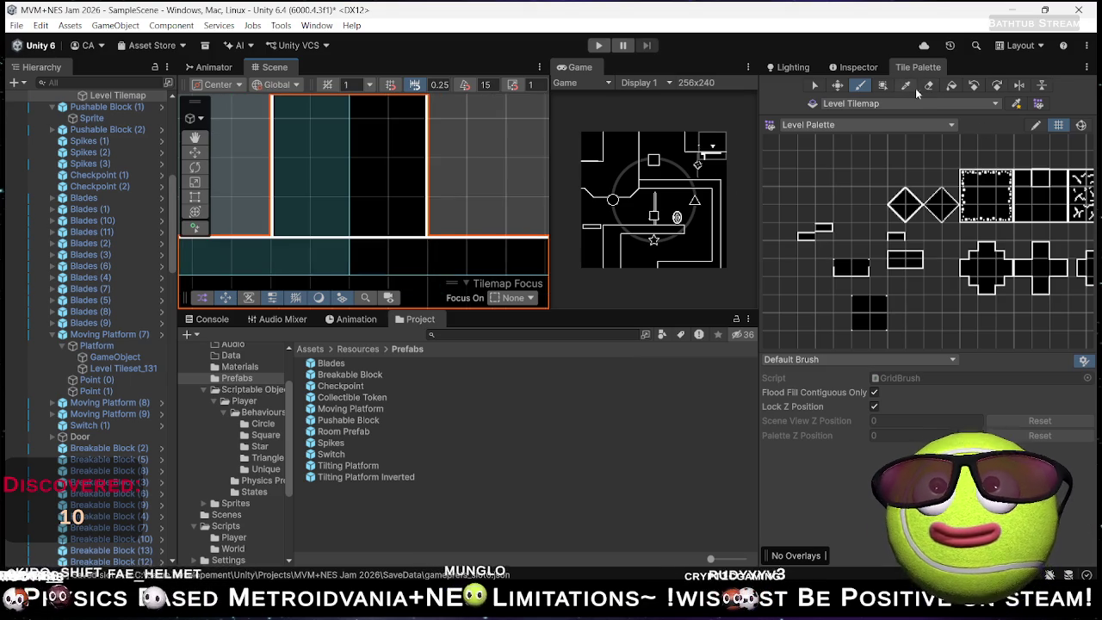
mouse_move(442, 219)
left_mouse_down()
mouse_move(241, 191)
mouse_move(529, 169)
mouse_move(279, 121)
mouse_move(292, 107)
mouse_move(349, 154)
left_mouse_up()
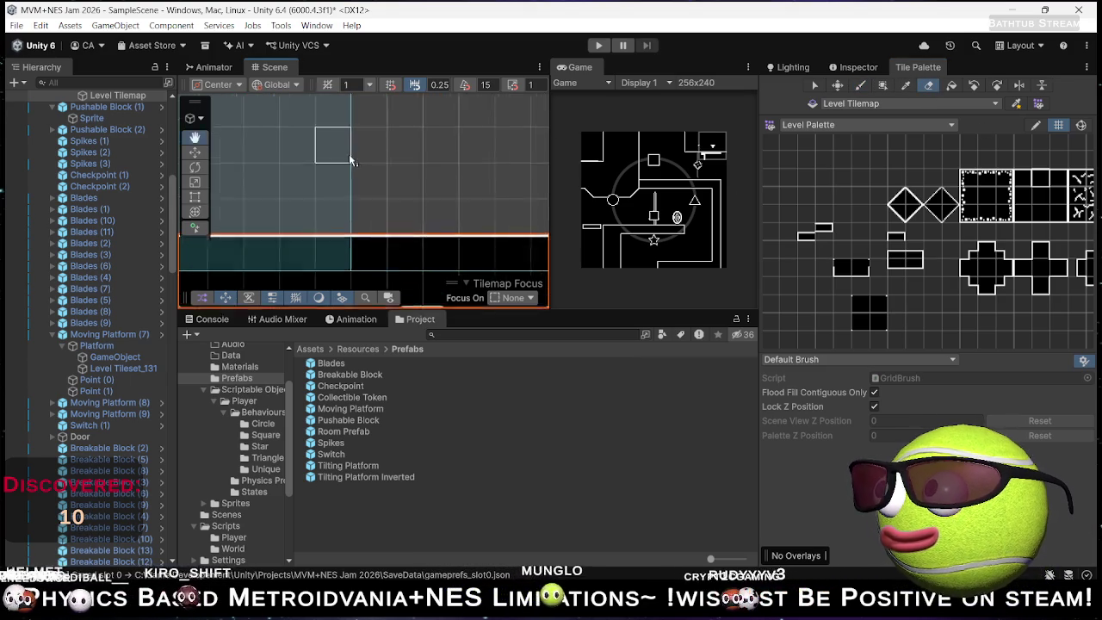
Move the view over to the tunnel's vertical shaft.
scroll(353, 153, "down", 6)
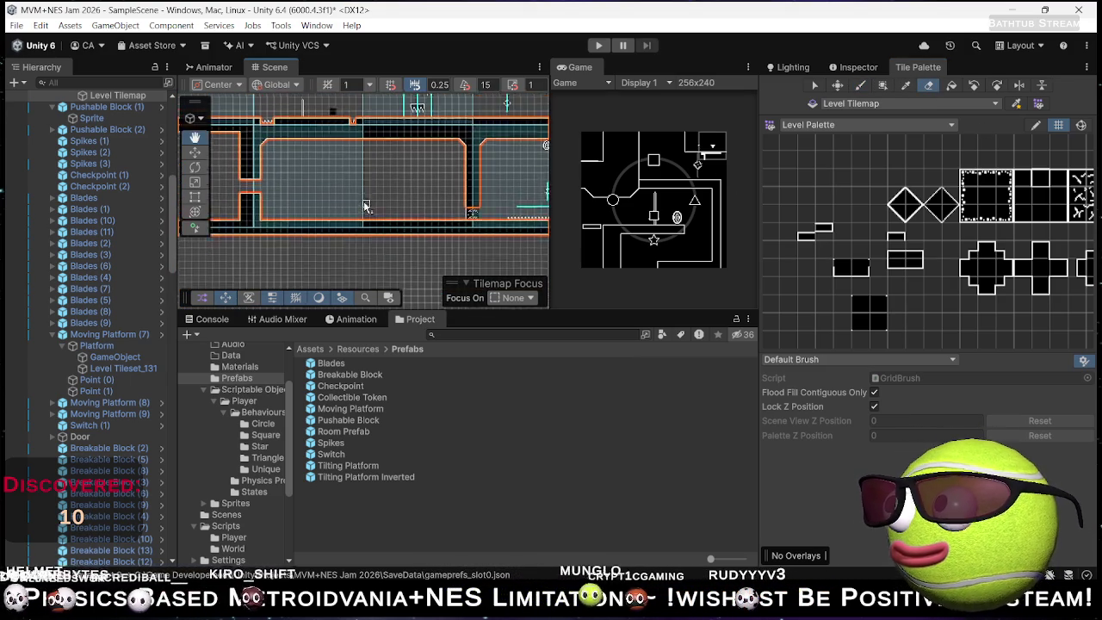
left_click_drag(364, 202, 365, 196)
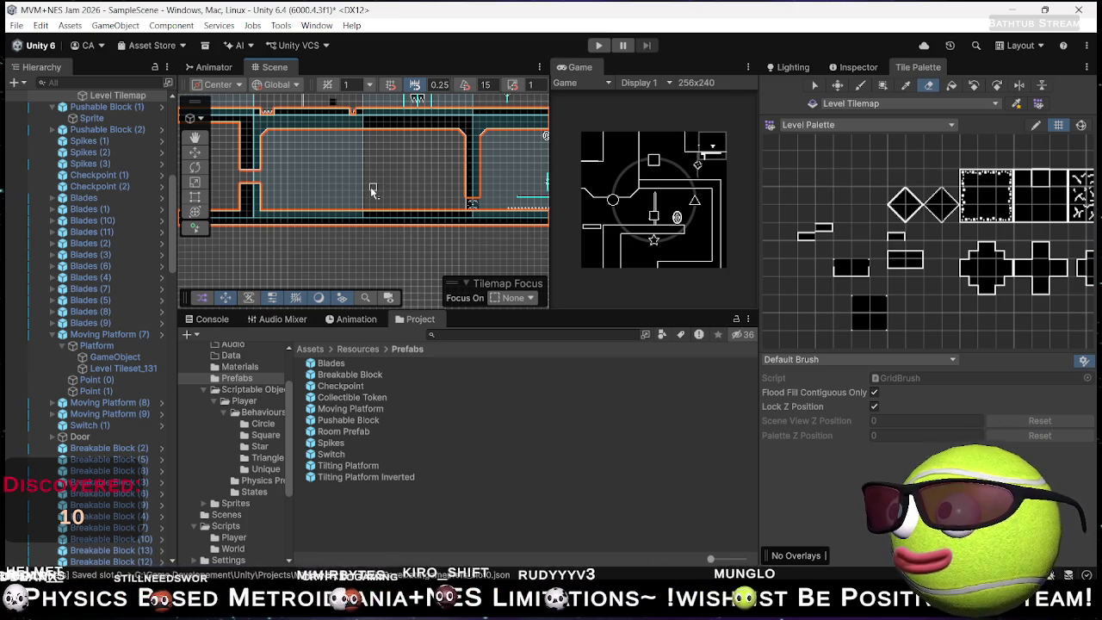
mouse_move(303, 197)
left_mouse_down()
mouse_move(340, 233)
mouse_move(425, 235)
left_mouse_up()
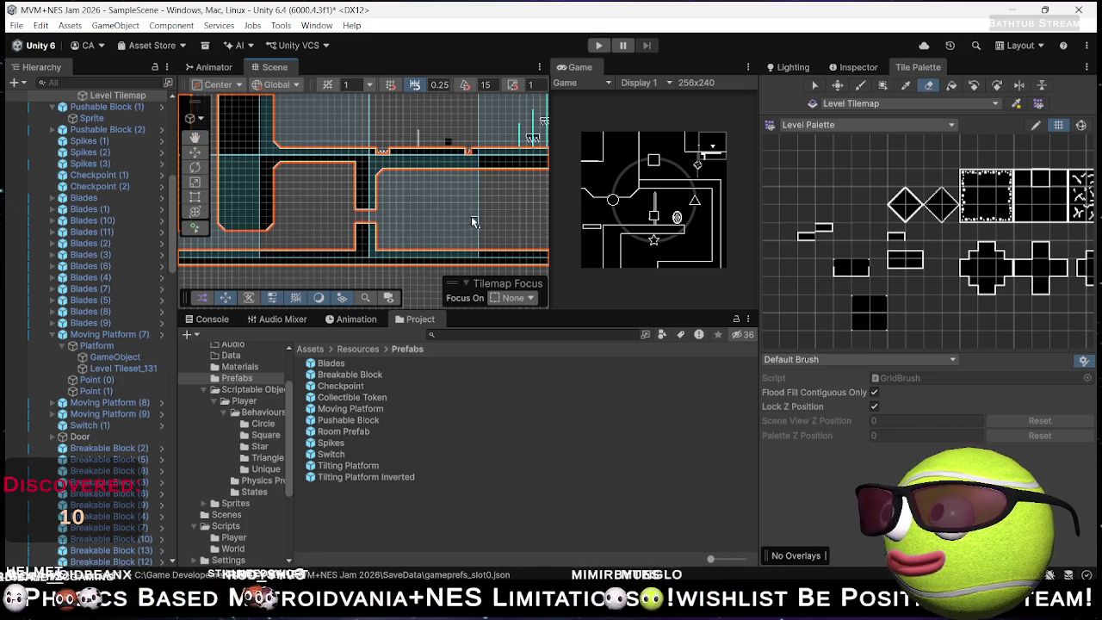
scroll(473, 220, "up", 3)
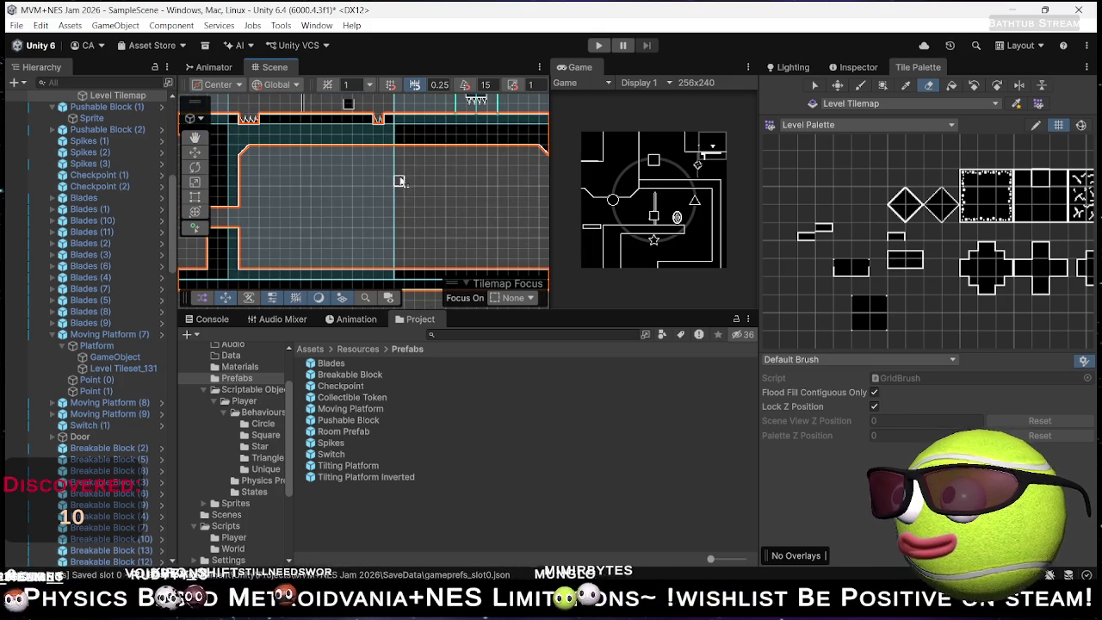
left_click_drag(430, 193, 366, 172)
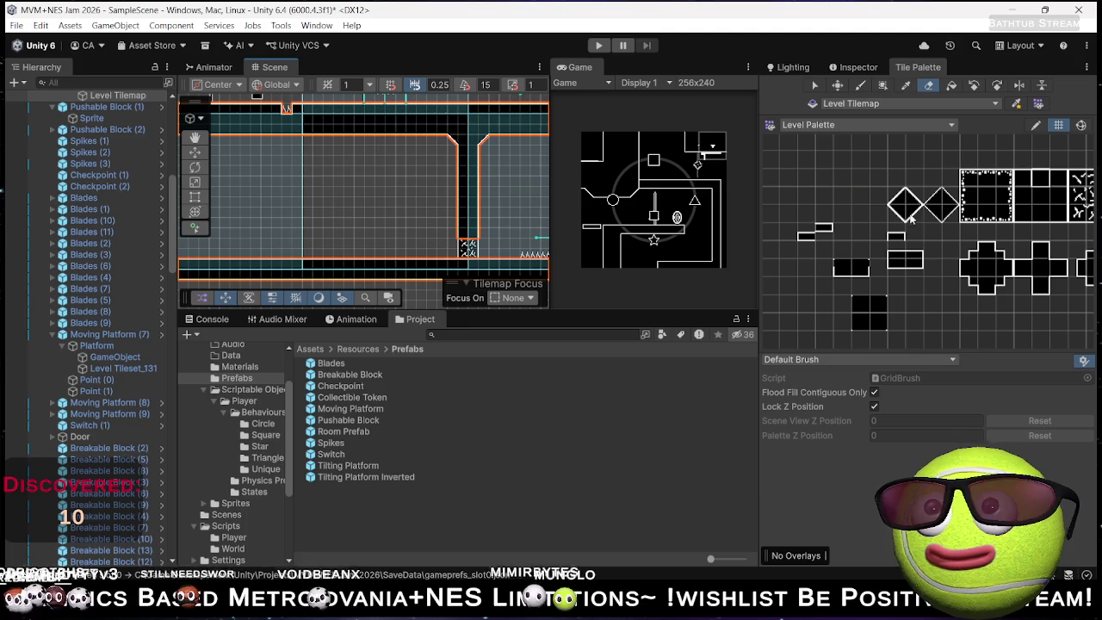
scroll(385, 124, "up", 2)
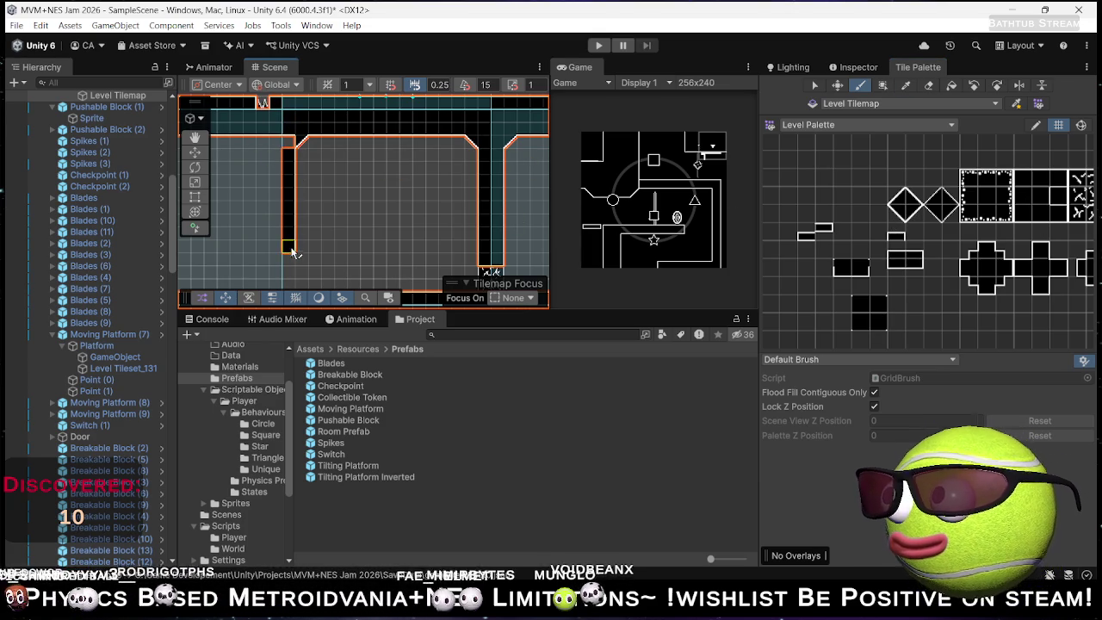
Reveal the floor and room outline, then pick a wall tile from the palette.
left_click_drag(315, 274, 333, 222)
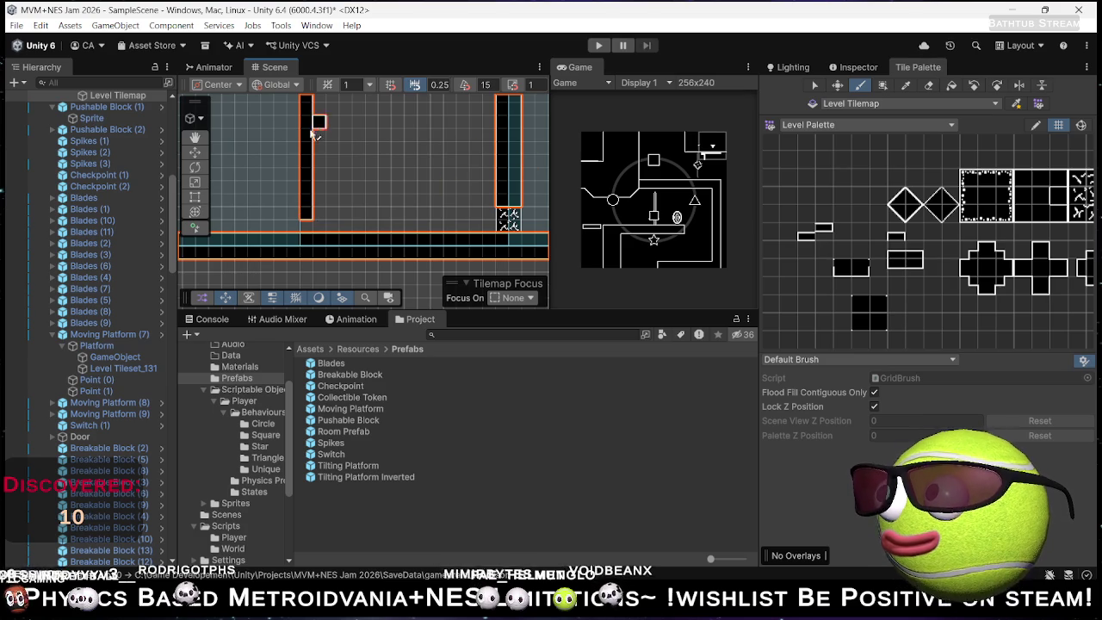
mouse_move(337, 162)
left_mouse_down()
mouse_move(353, 210)
mouse_move(395, 216)
left_mouse_up()
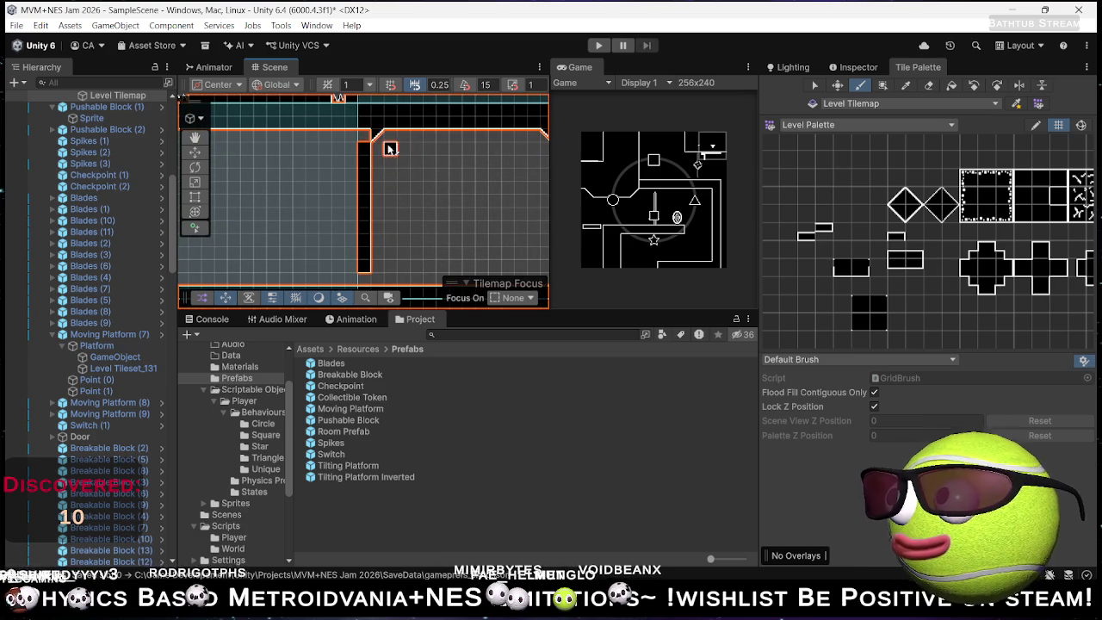
left_click(1027, 202)
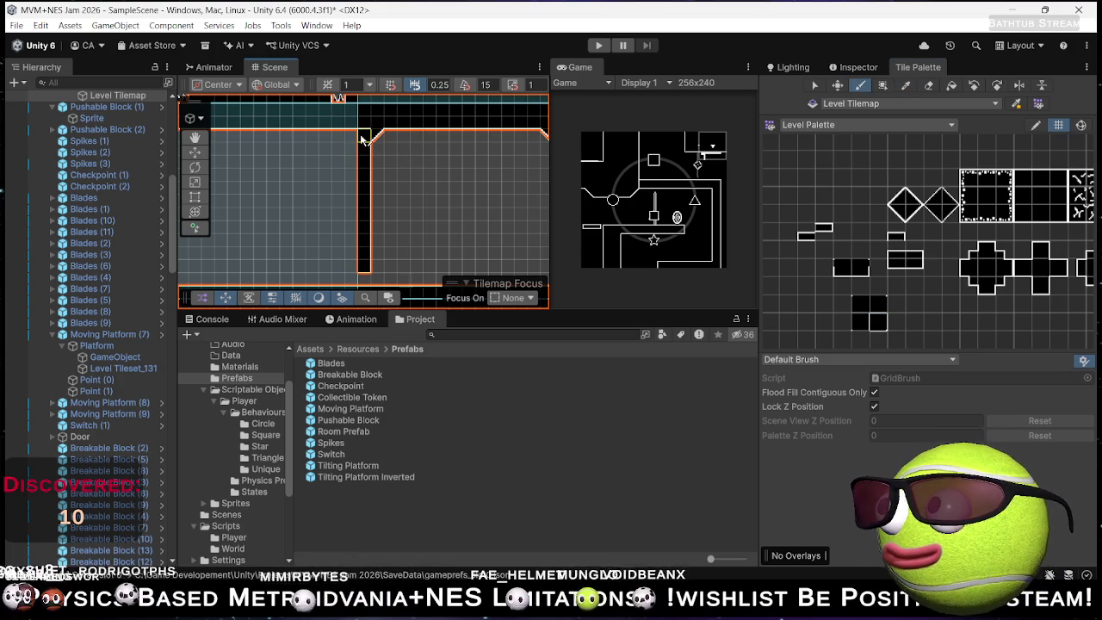
Move the view to the walls on the tunnel's left side.
scroll(396, 136, "up", 3)
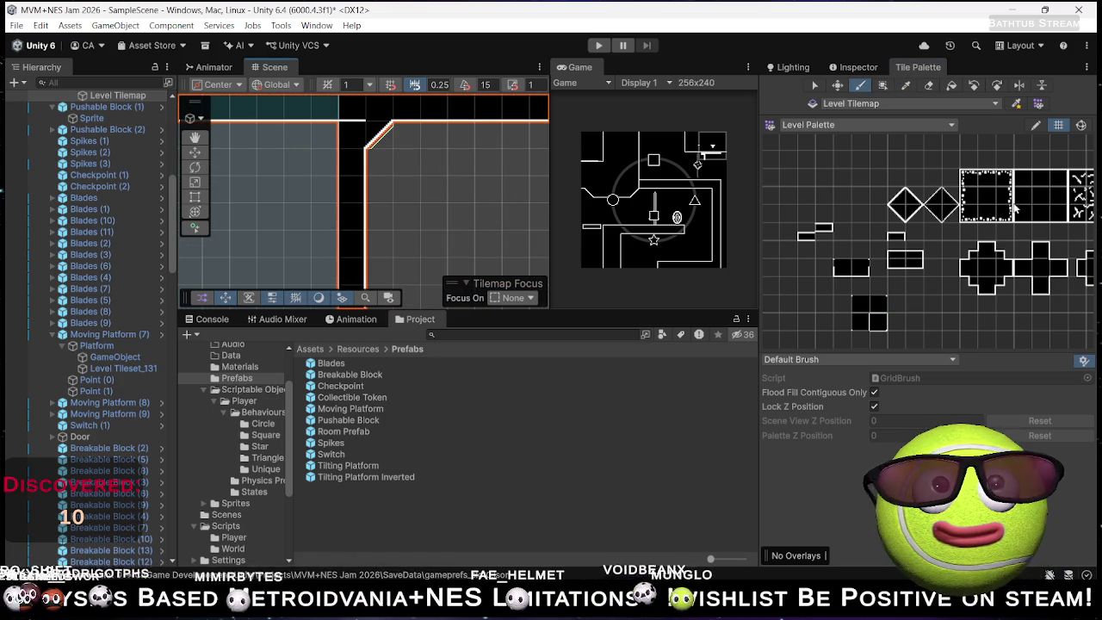
mouse_move(431, 160)
left_mouse_down()
mouse_move(326, 174)
mouse_move(239, 223)
mouse_move(139, 207)
left_mouse_up()
scroll(322, 173, "up", 3)
mouse_move(361, 223)
left_mouse_down()
mouse_move(287, 227)
mouse_move(295, 239)
mouse_move(344, 234)
mouse_move(364, 244)
left_mouse_up()
scroll(287, 226, "down", 1)
scroll(301, 228, "up", 3)
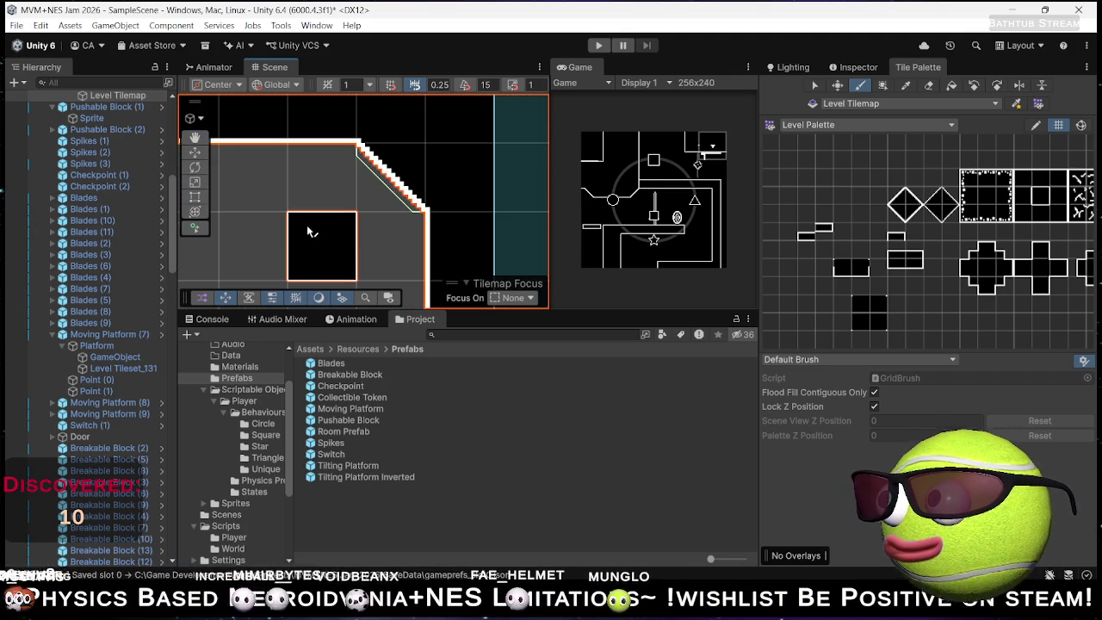
scroll(303, 226, "down", 2)
mouse_move(304, 220)
left_mouse_down()
mouse_move(504, 180)
mouse_move(233, 153)
mouse_move(295, 197)
mouse_move(357, 202)
mouse_move(345, 189)
mouse_move(352, 167)
mouse_move(415, 228)
mouse_move(388, 179)
left_mouse_up()
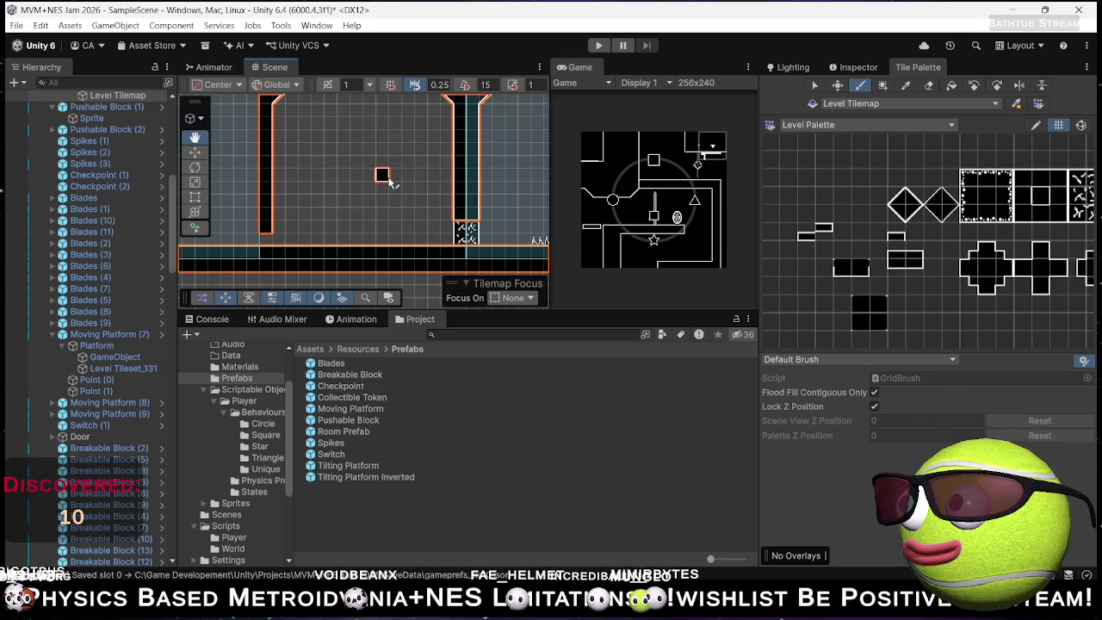
left_click_drag(342, 266, 524, 220)
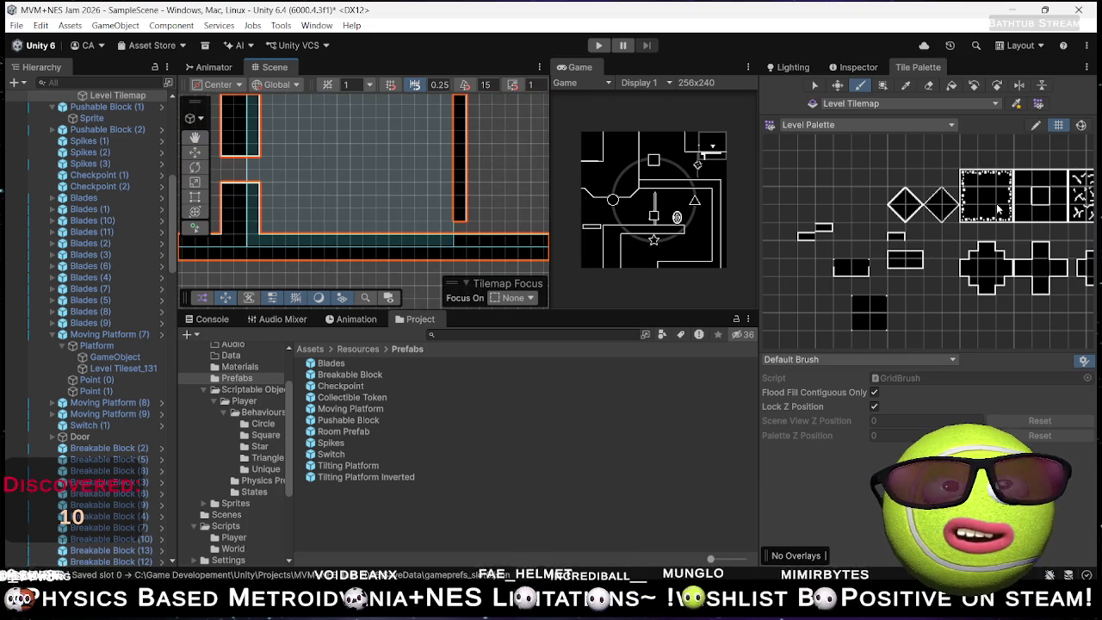
scroll(461, 246, "up", 3)
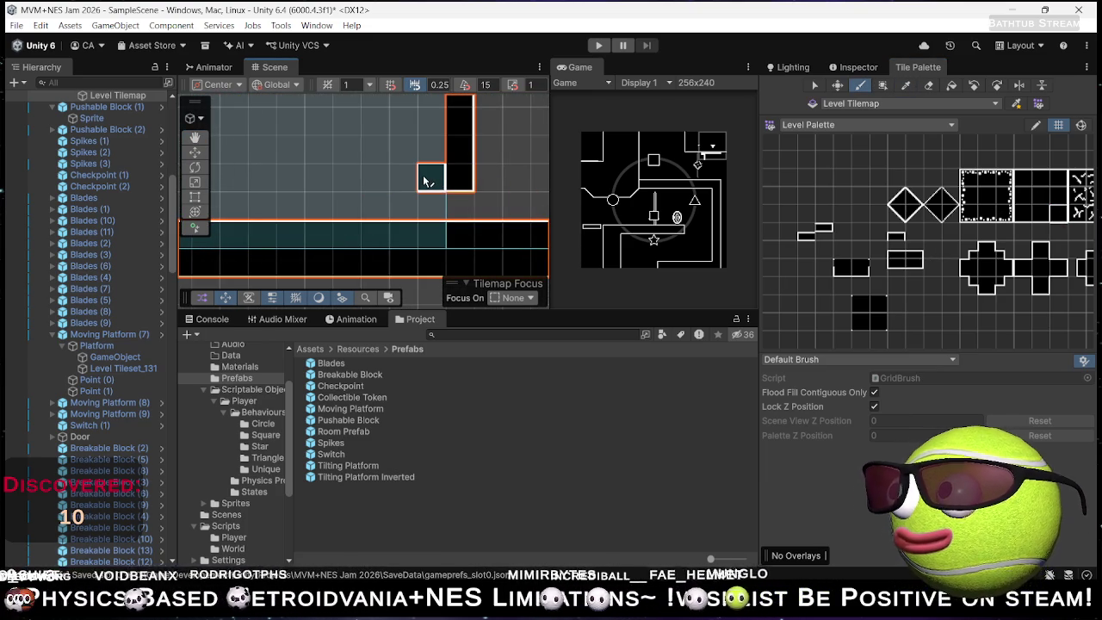
Paint a horizontal row of wall tiles leftward, undoing a stray tile.
left_click(488, 177)
key("ctrl+z")
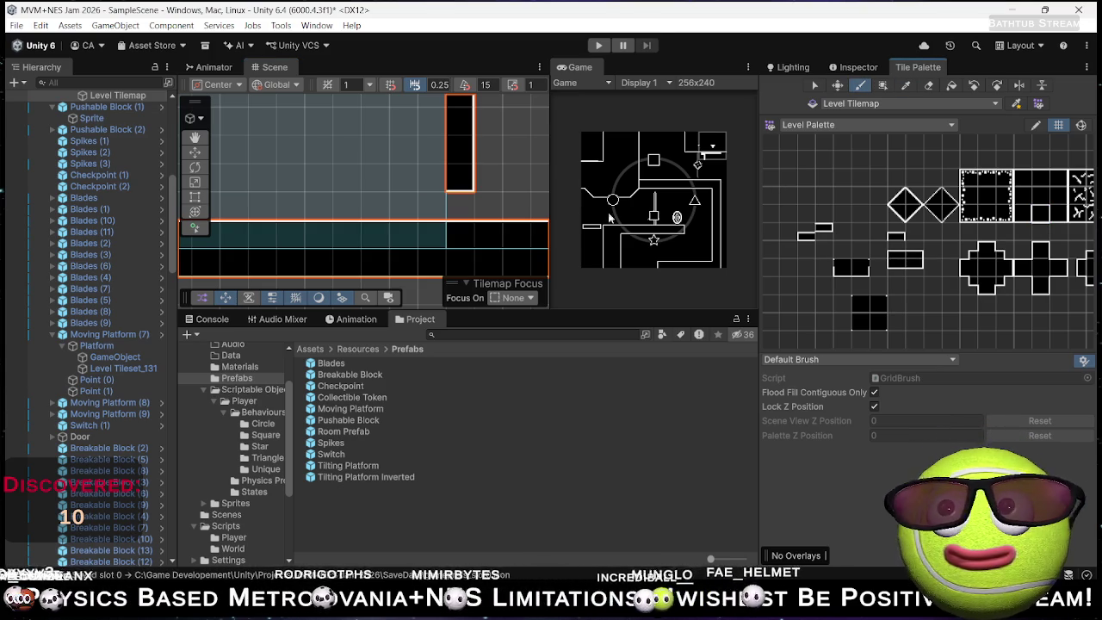
left_click_drag(431, 181, 294, 183)
Paint a vertical wall column down to the platform and a slope tile at the corner.
scroll(288, 185, "down", 3)
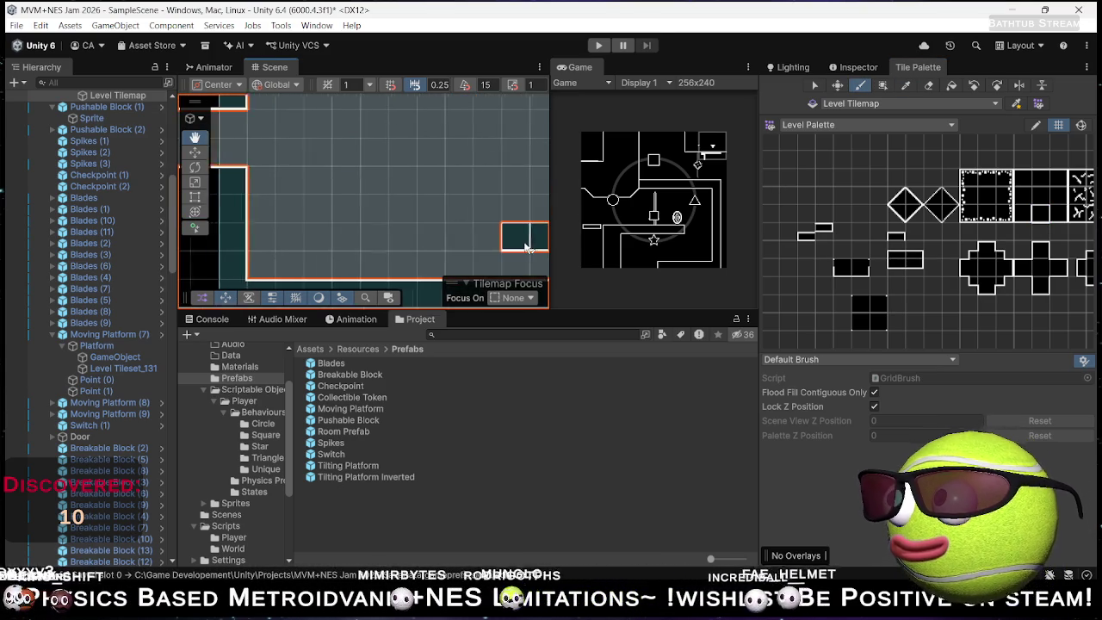
scroll(402, 178, "up", 3)
scroll(401, 178, "down", 2)
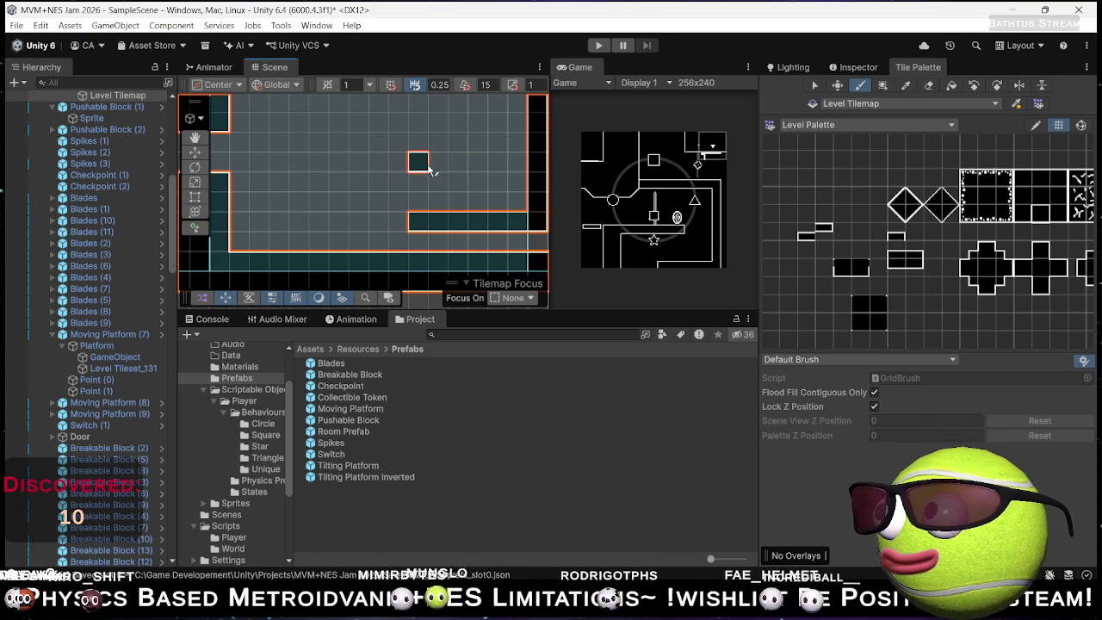
scroll(431, 172, "down", 2)
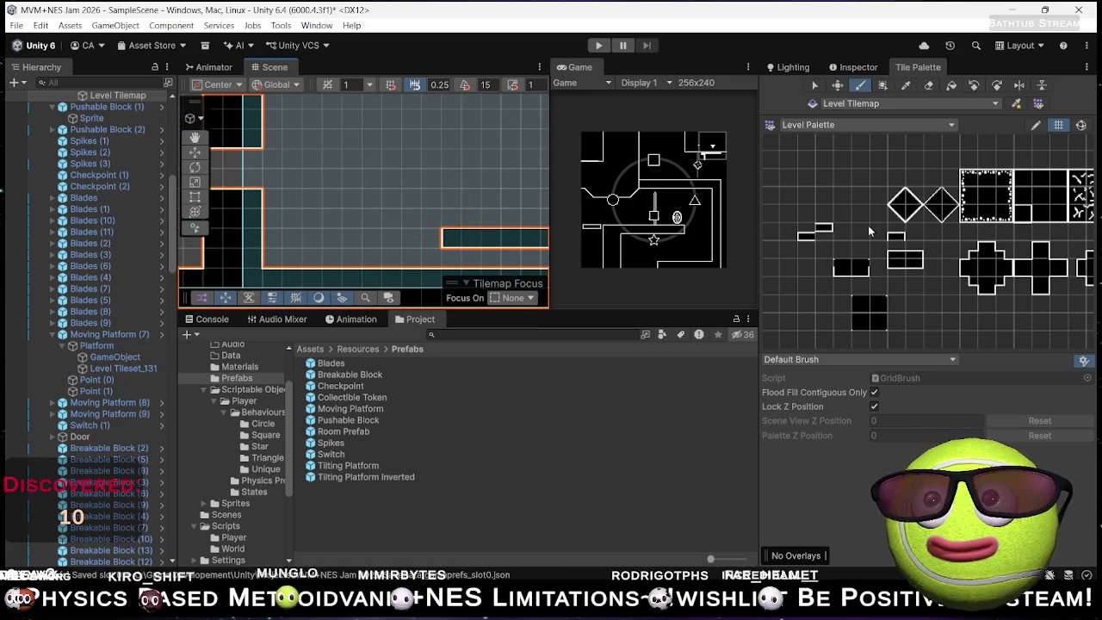
mouse_move(451, 204)
left_mouse_down()
mouse_move(451, 129)
mouse_move(439, 219)
left_mouse_up()
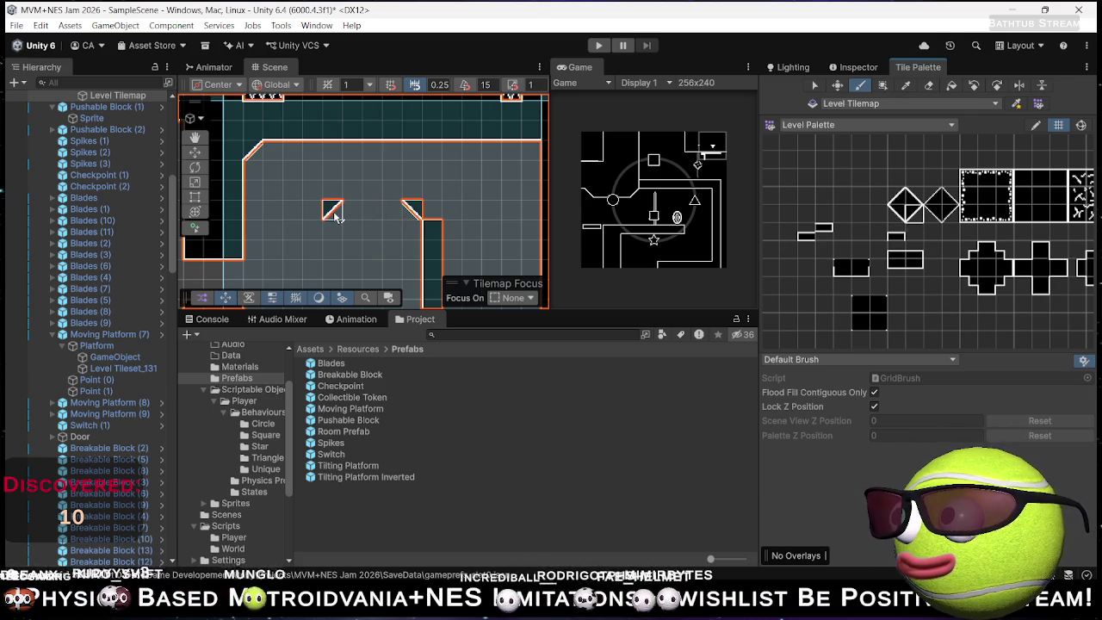
left_click(336, 216)
Paint three wall tiles at the top-left of the tunnel's upper section.
scroll(370, 217, "down", 3)
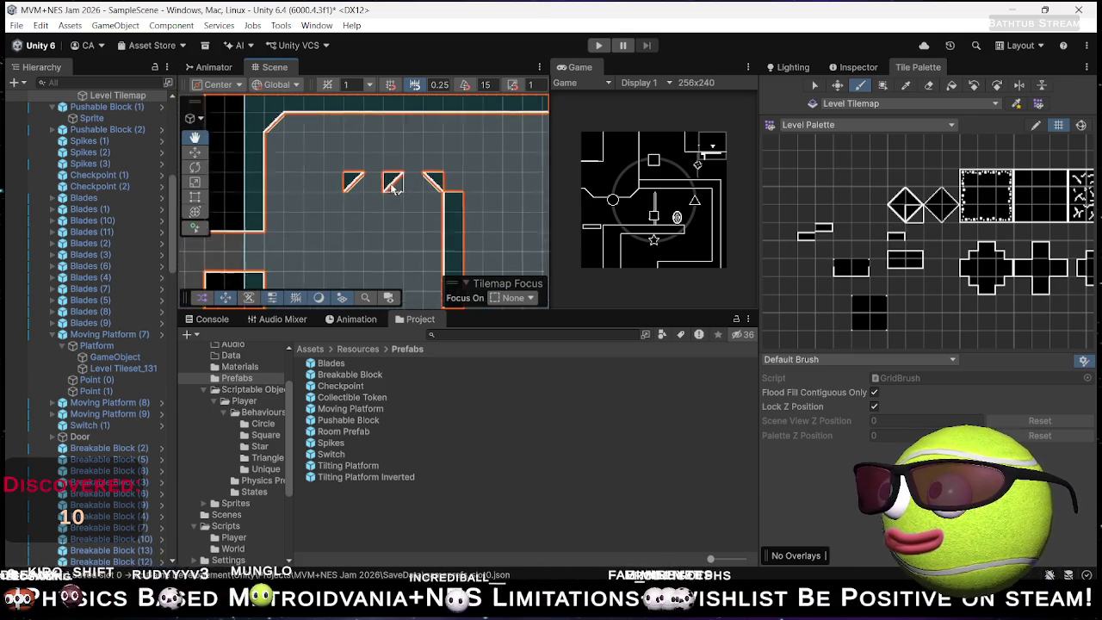
scroll(402, 199, "down", 2)
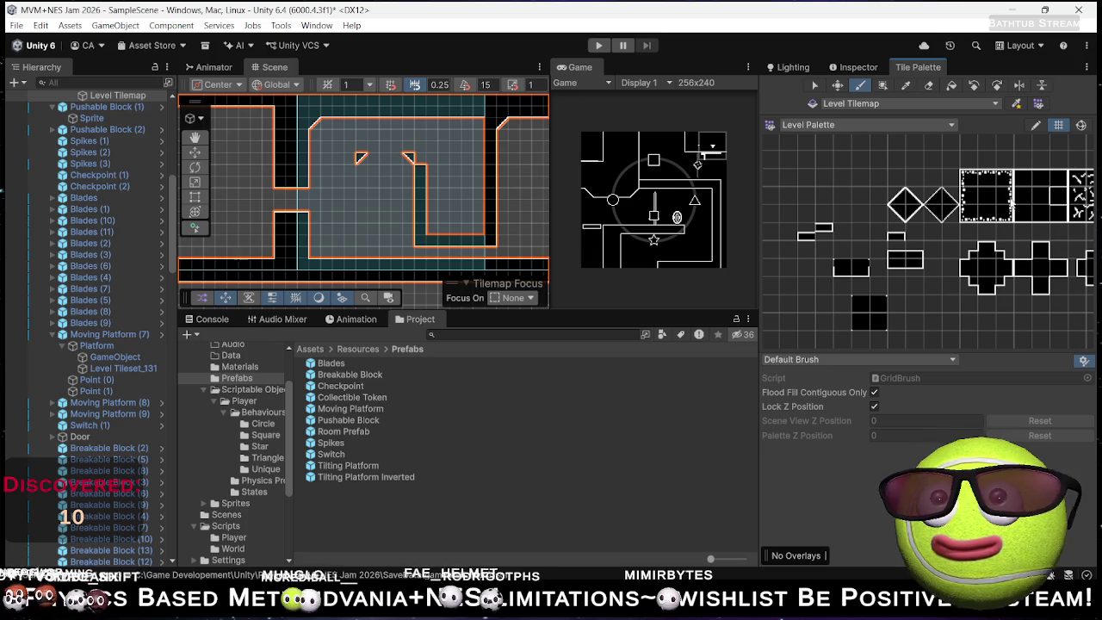
scroll(443, 152, "up", 2)
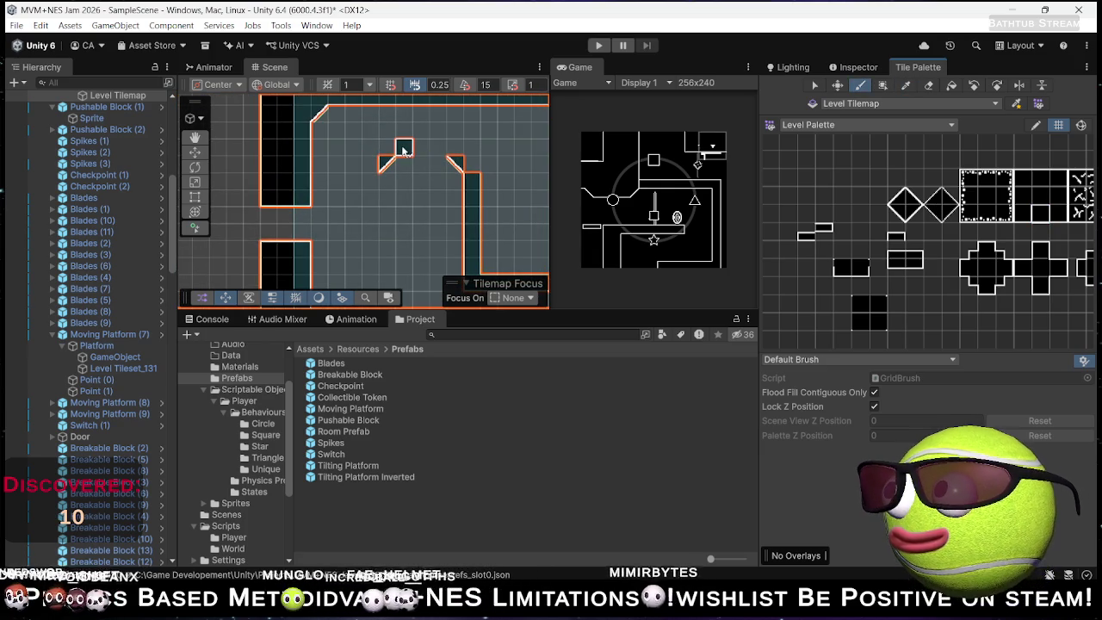
left_click_drag(508, 211, 429, 168)
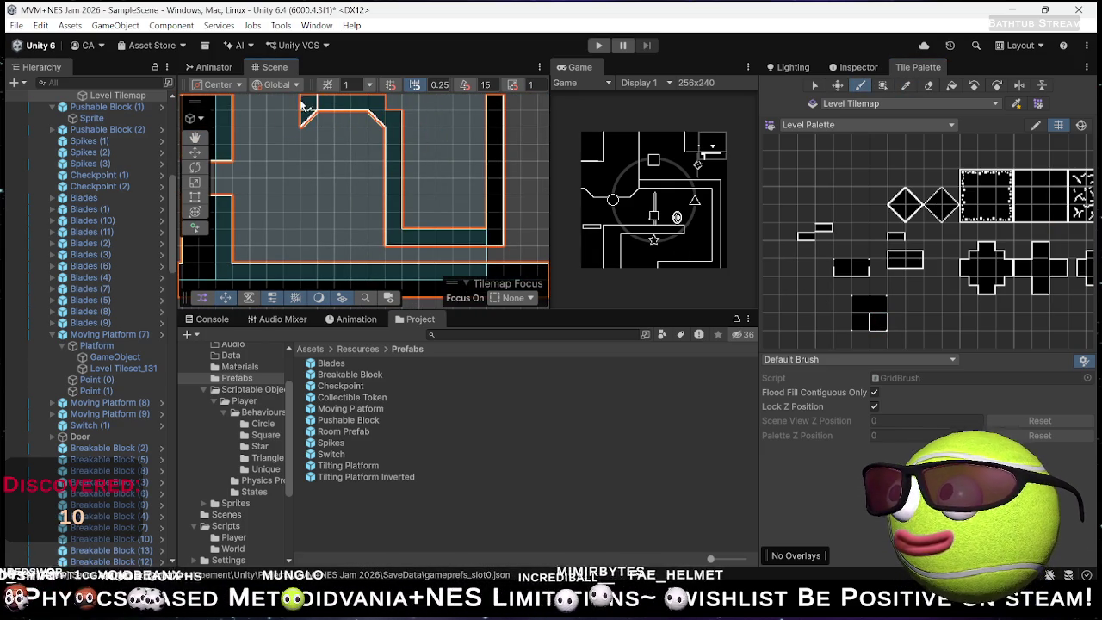
left_click(291, 126)
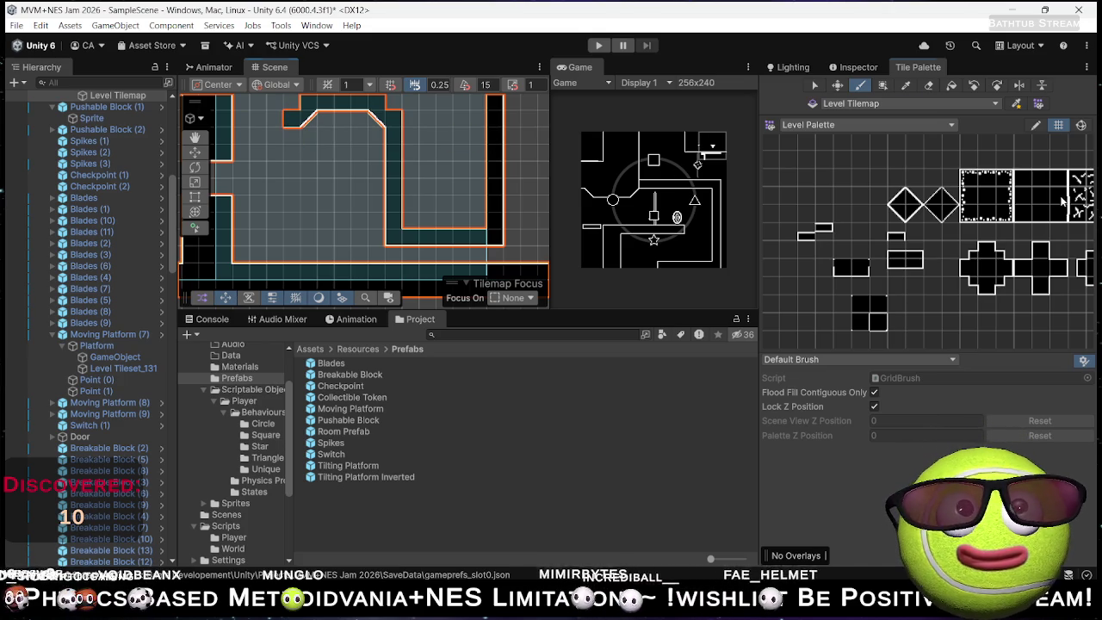
left_click(292, 138)
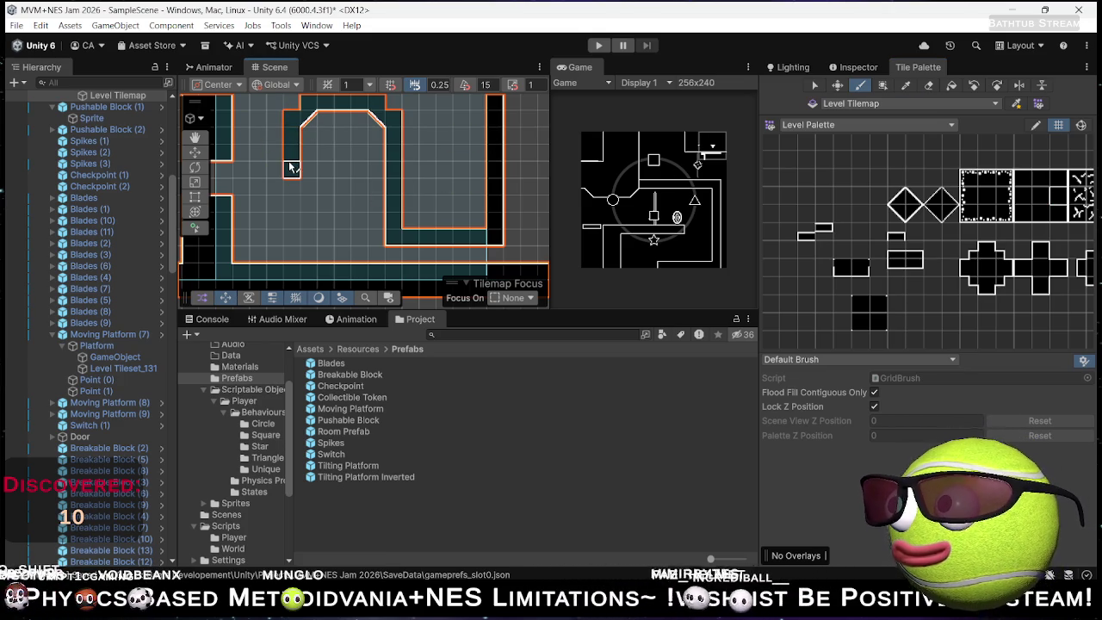
left_click(279, 152)
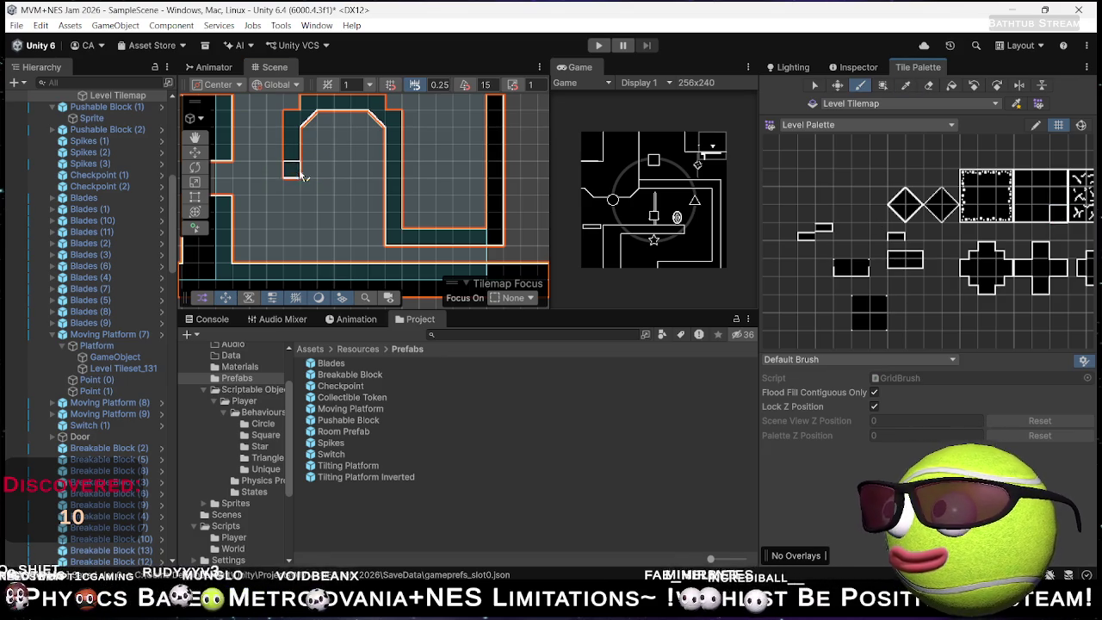
Fill the left block's notch with tiles, undoing a stray tile by the right column.
scroll(293, 172, "up", 2)
scroll(365, 188, "up", 1)
left_click_drag(366, 188, 494, 197)
left_click(394, 184)
left_click(466, 183)
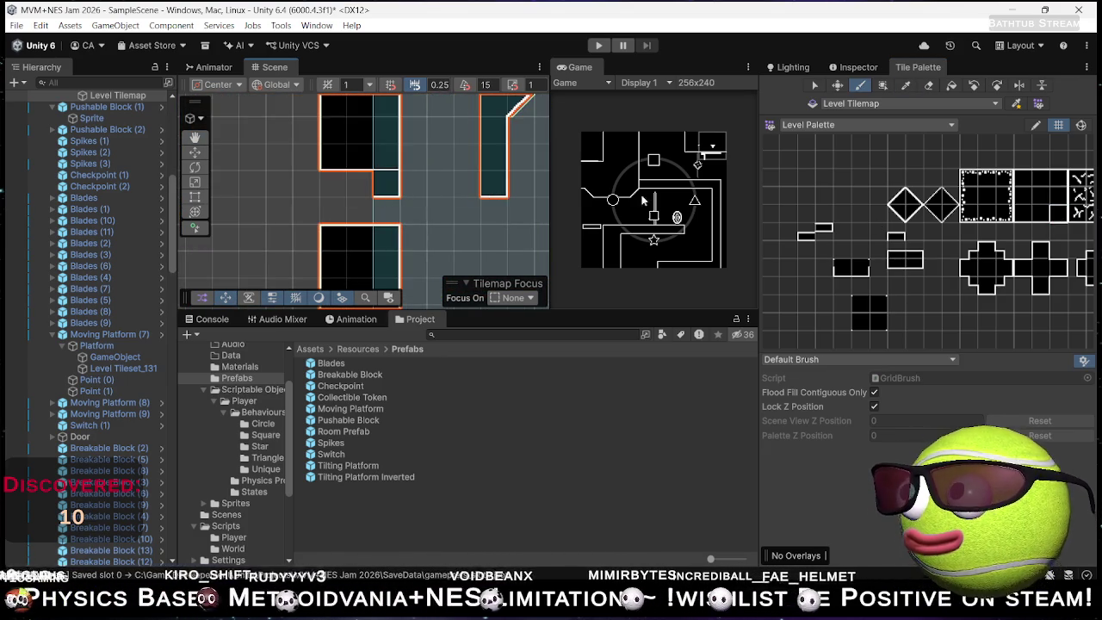
key("ctrl+z")
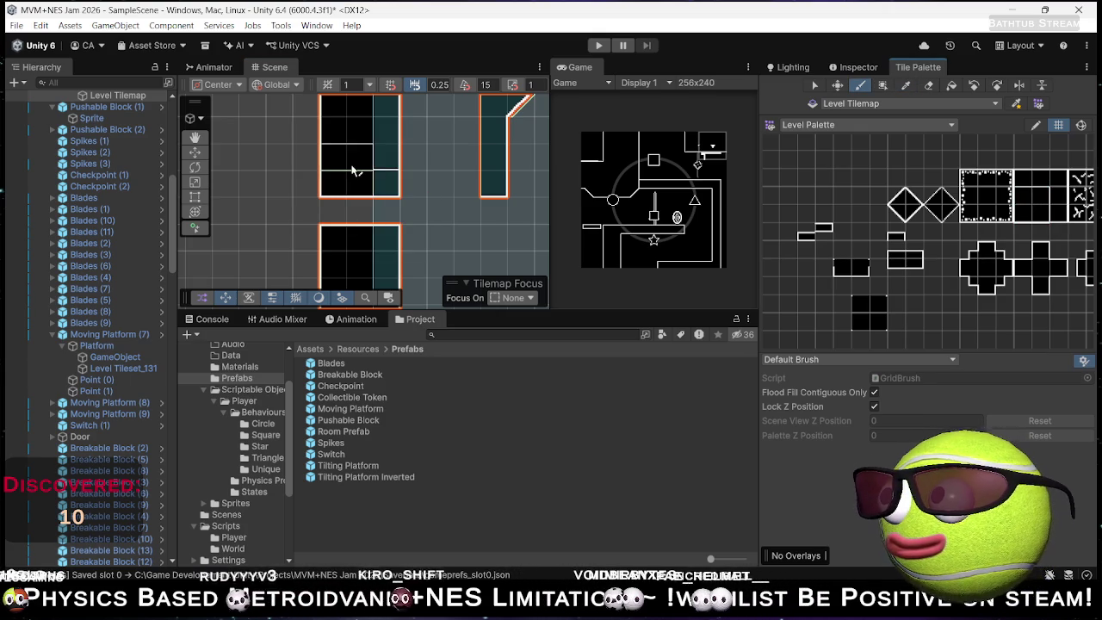
Pick a different wall tile from the Tile Palette.
key("i")
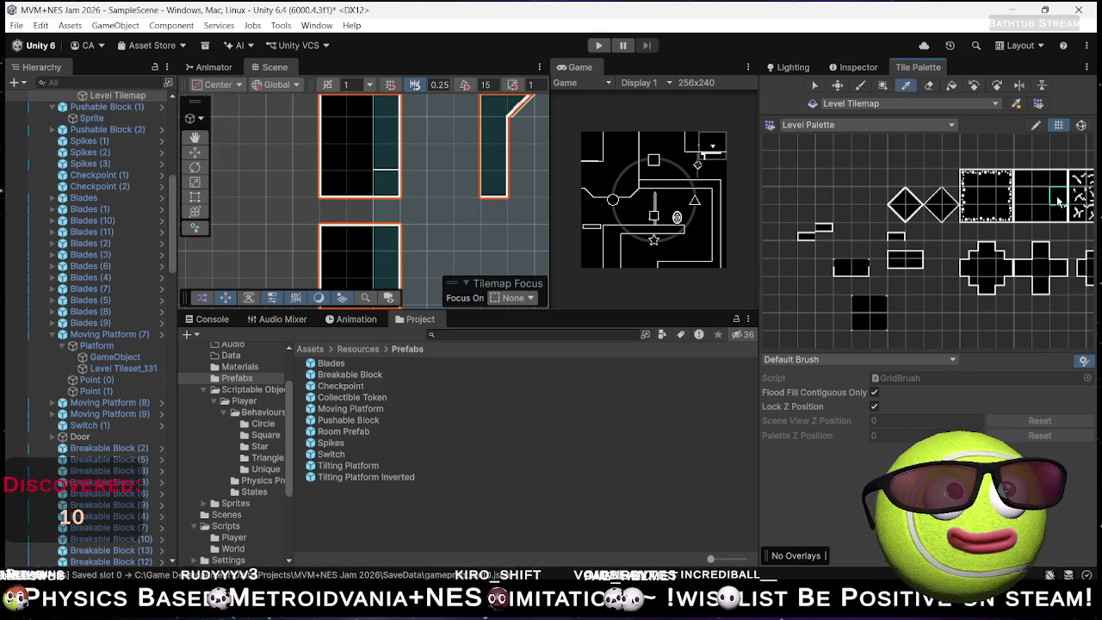
left_click(1058, 197)
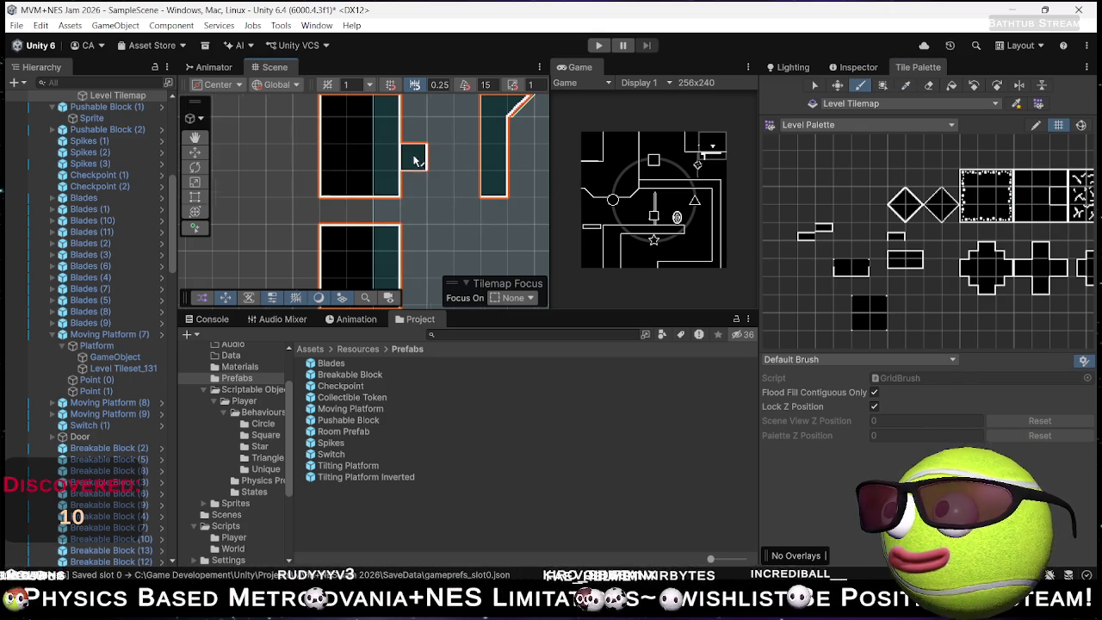
scroll(416, 161, "down", 1)
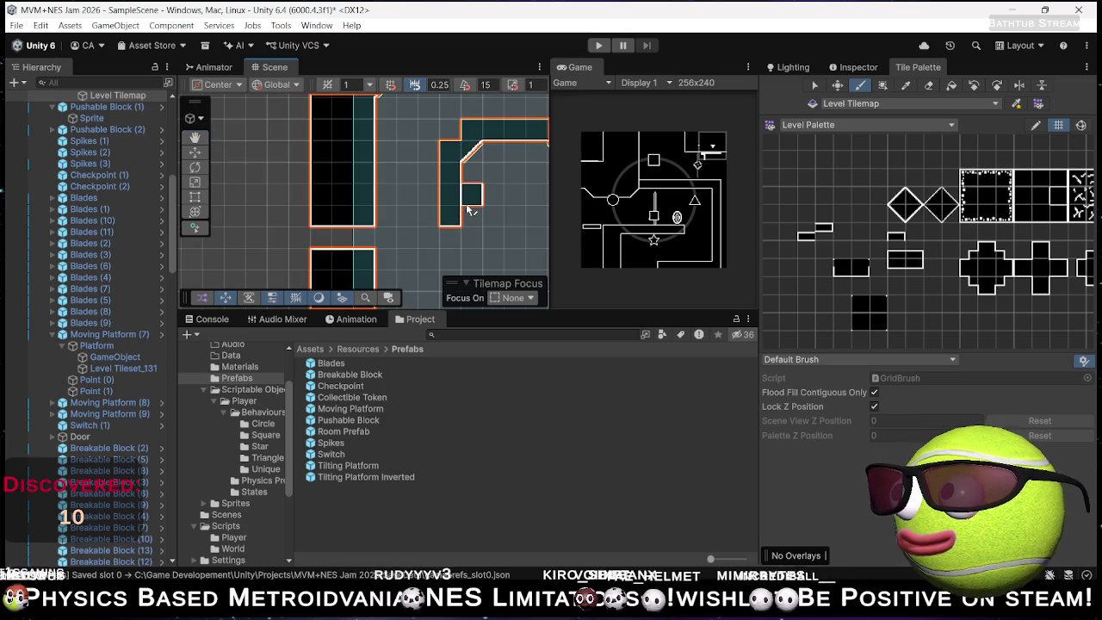
scroll(469, 210, "down", 3)
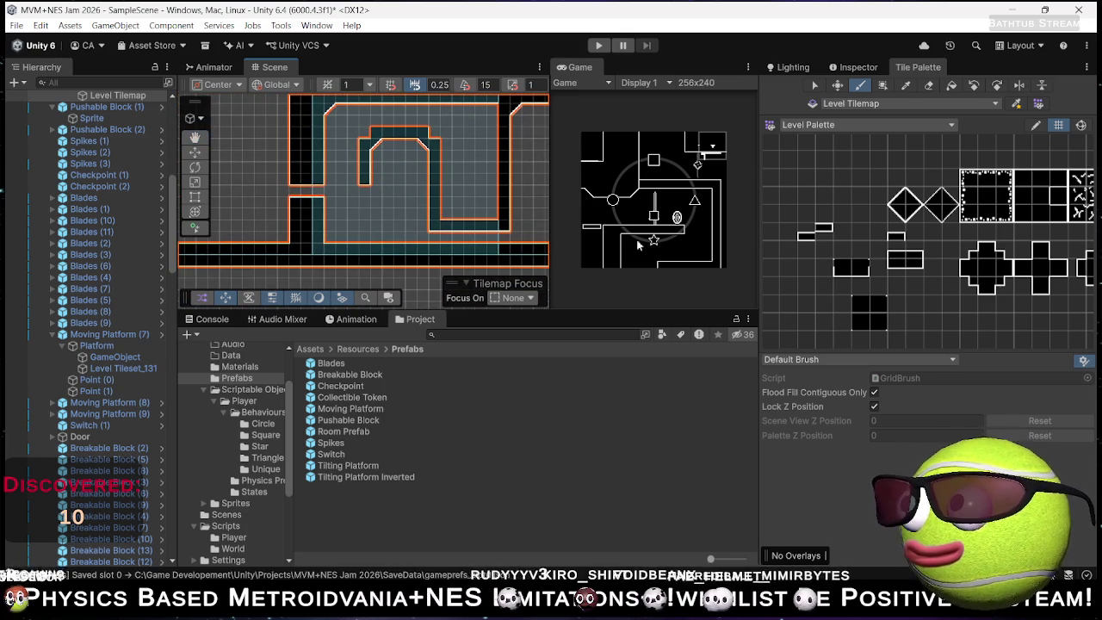
left_click(1042, 215)
scroll(347, 183, "up", 4)
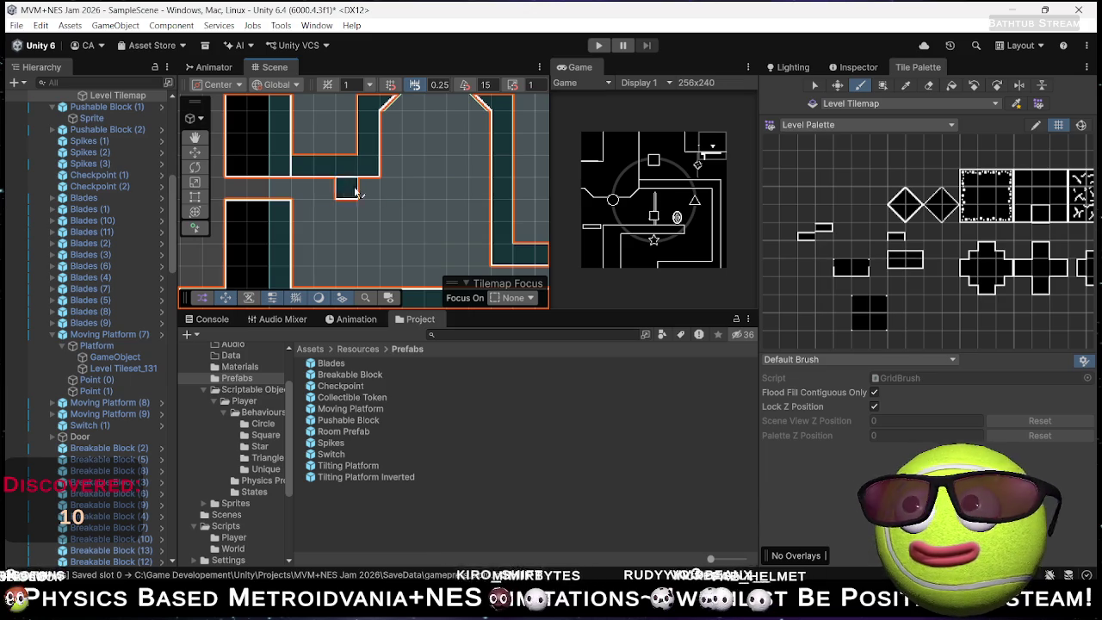
Fill the wall notch and repaint the row of tiles along the tunnel.
left_click_drag(323, 155, 310, 194)
scroll(293, 241, "down", 2)
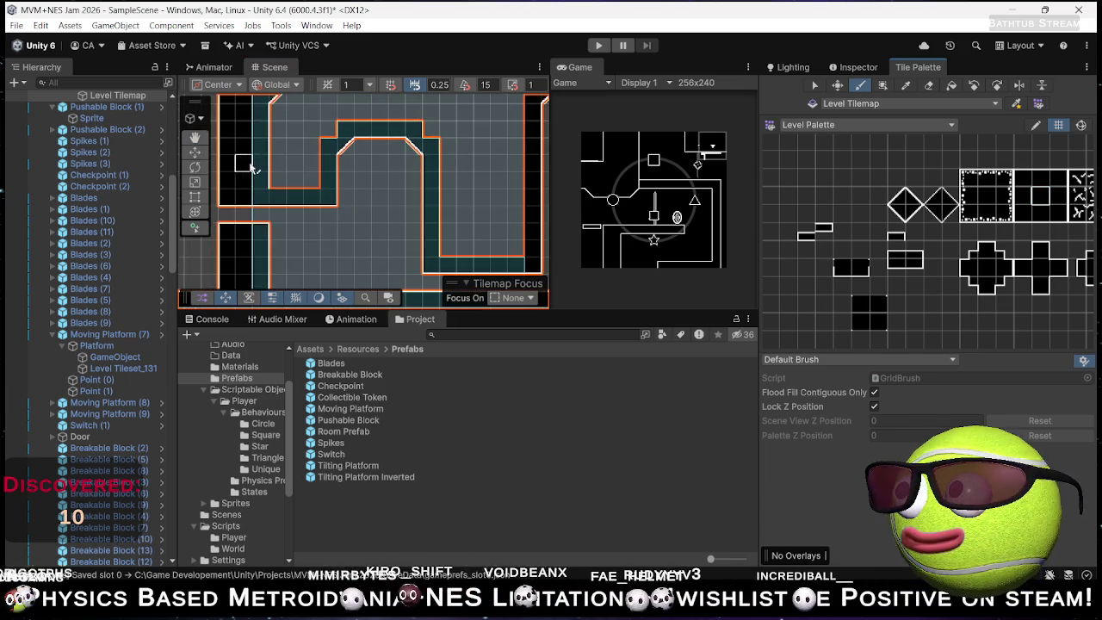
mouse_move(291, 249)
left_mouse_down()
mouse_move(312, 228)
mouse_move(275, 208)
left_mouse_up()
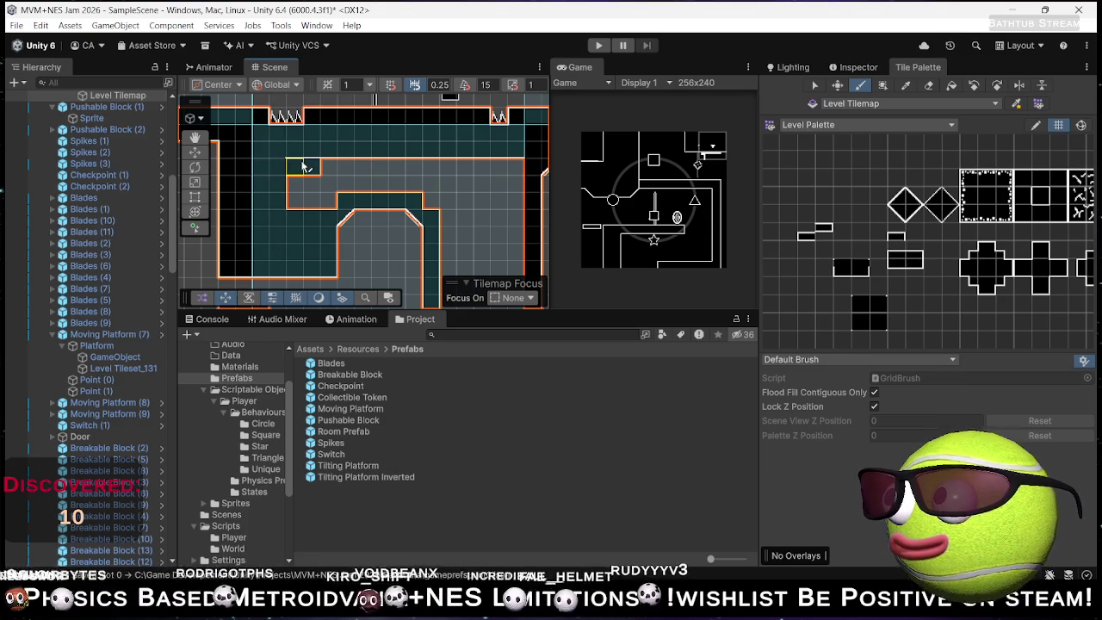
mouse_move(309, 163)
left_mouse_down()
mouse_move(500, 164)
mouse_move(369, 172)
mouse_move(463, 181)
left_mouse_up()
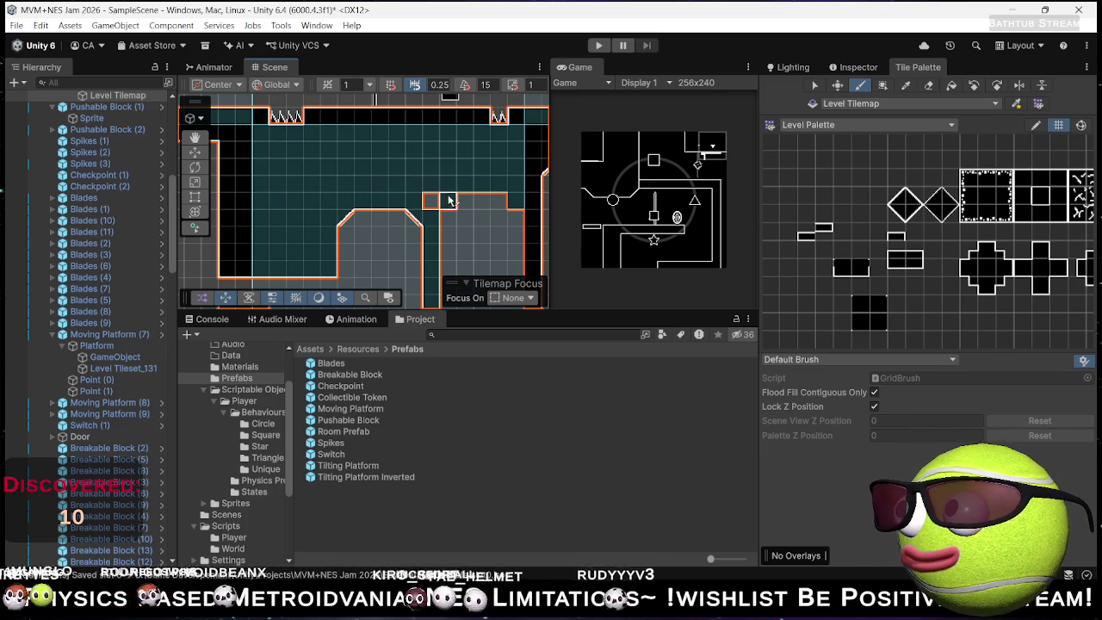
left_click_drag(520, 267, 462, 140)
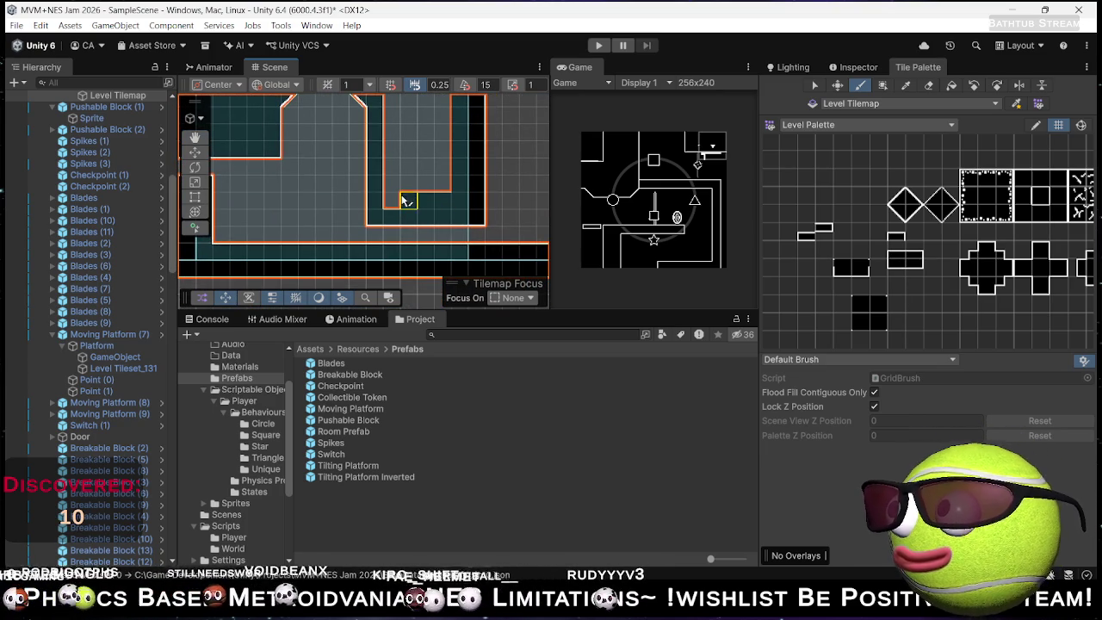
Fill the notch near the top and paint a narrow vertical wall column upward.
left_click_drag(393, 158, 448, 149)
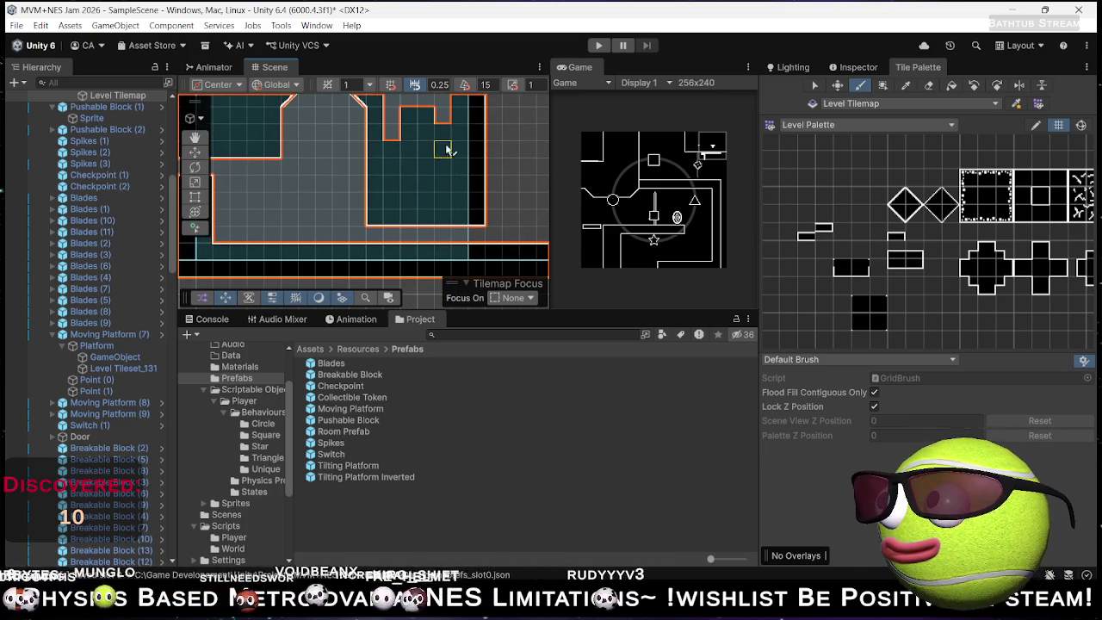
mouse_move(395, 123)
left_mouse_down()
mouse_move(454, 164)
mouse_move(428, 109)
mouse_move(423, 129)
left_mouse_up()
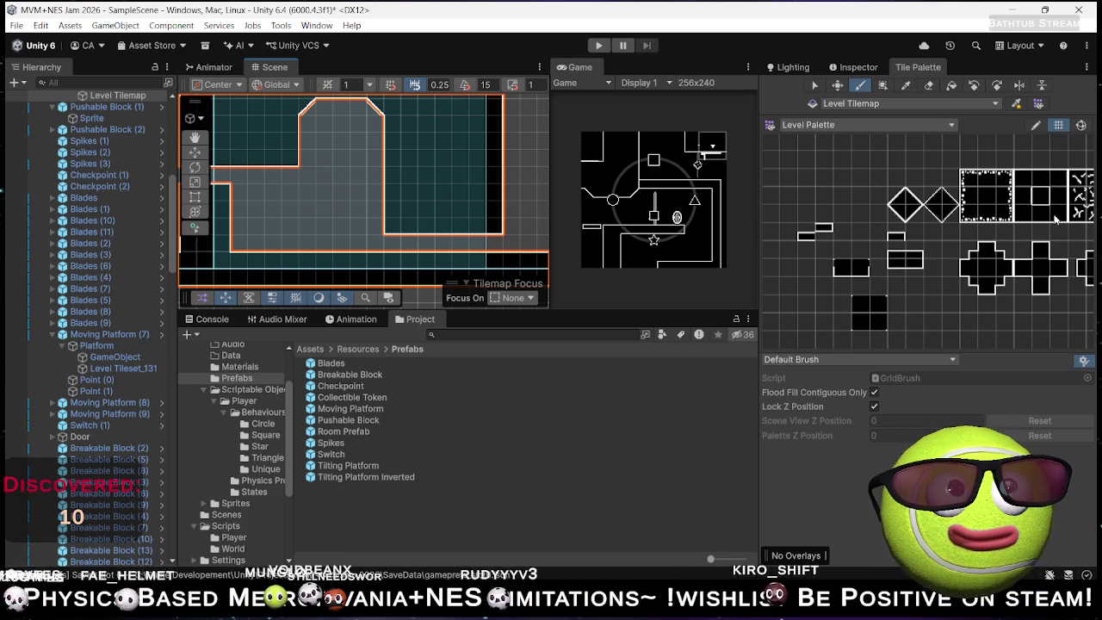
scroll(336, 247, "up", 2)
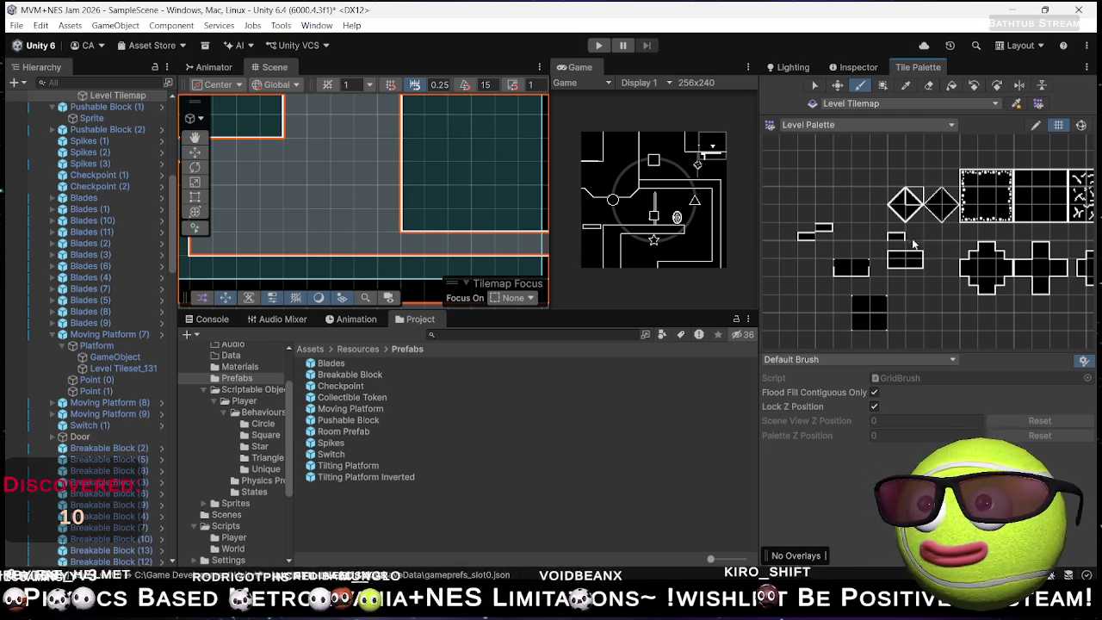
left_click(413, 221)
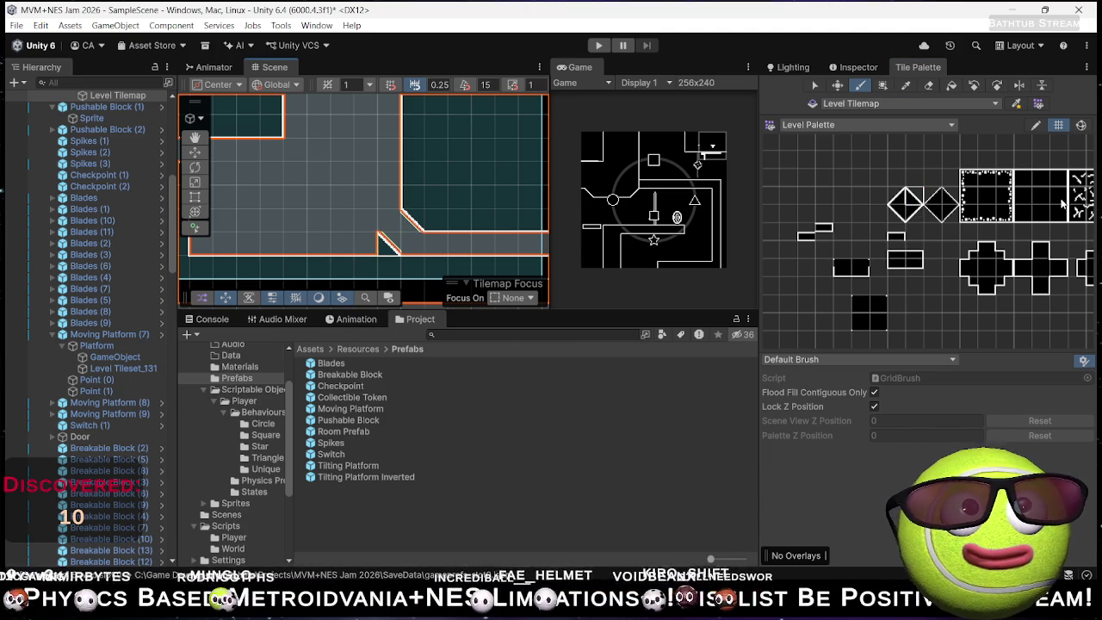
left_click_drag(365, 220, 365, 120)
left_click_drag(363, 236, 361, 197)
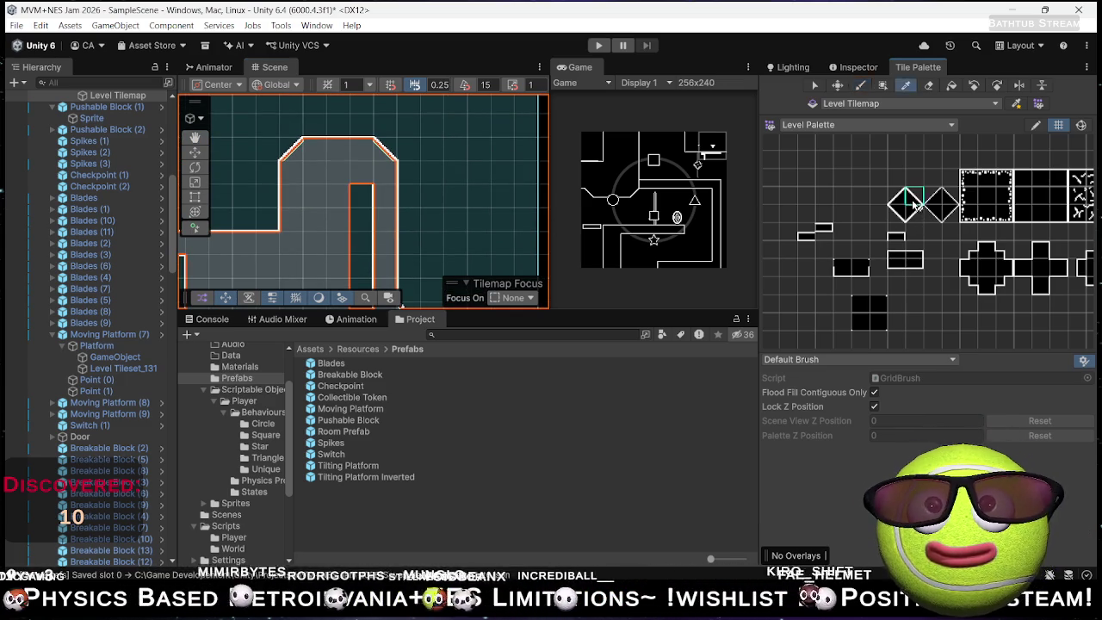
Cap the column top with slope tiles forming an arch, plus an inner wall tile.
left_click(361, 173)
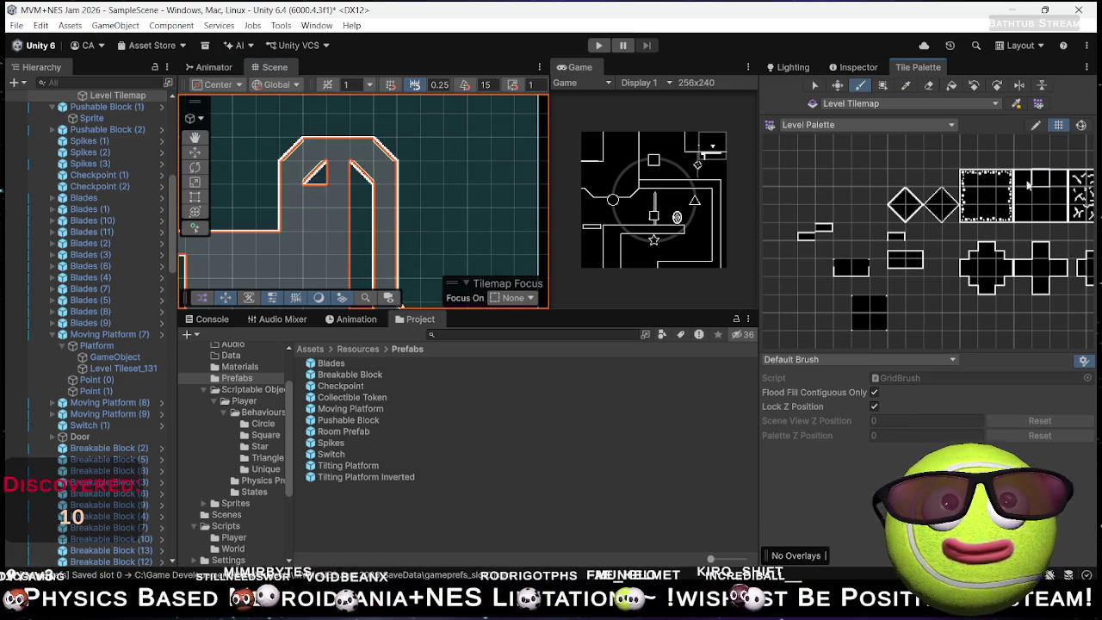
left_click(315, 172)
left_click(339, 173)
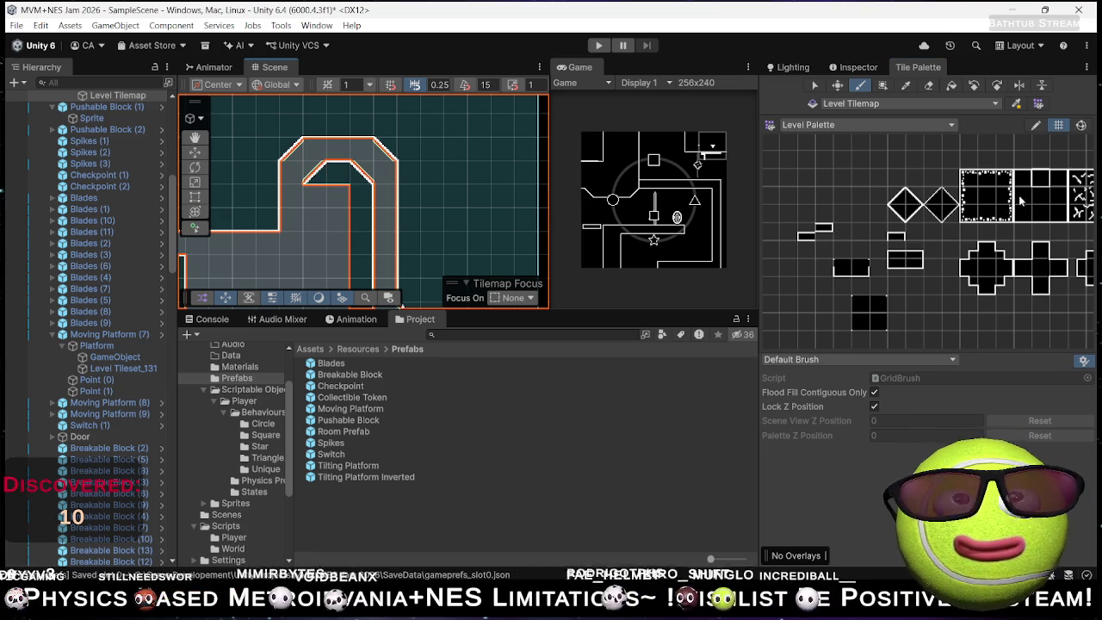
left_click(338, 211)
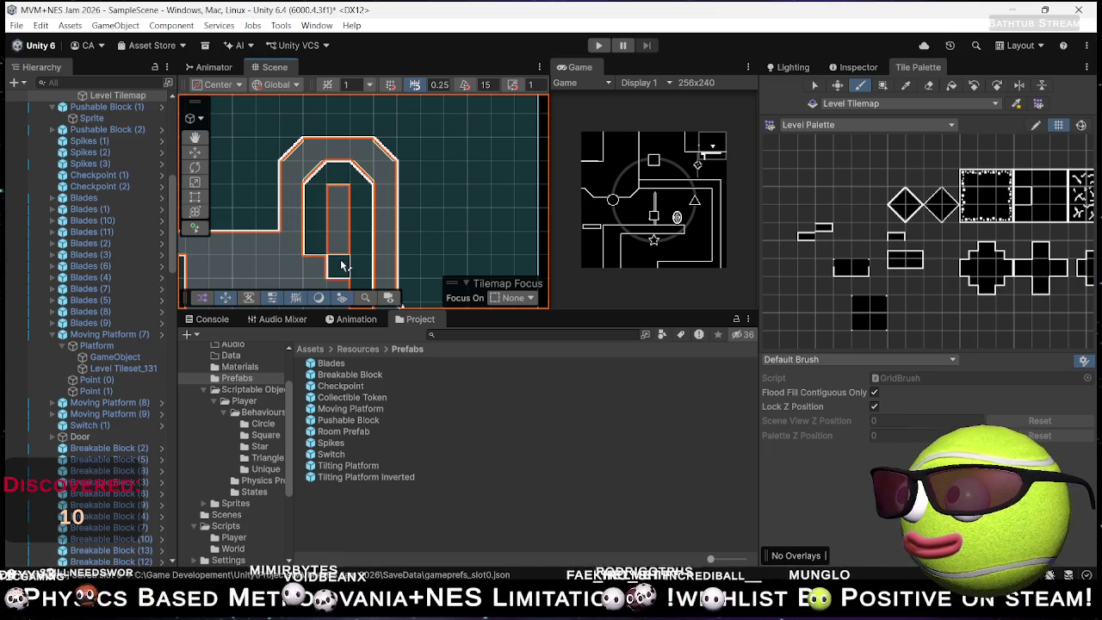
Paint a second solid wall column near the tunnel floor, undoing one misplaced stroke.
left_click_drag(342, 266, 433, 246)
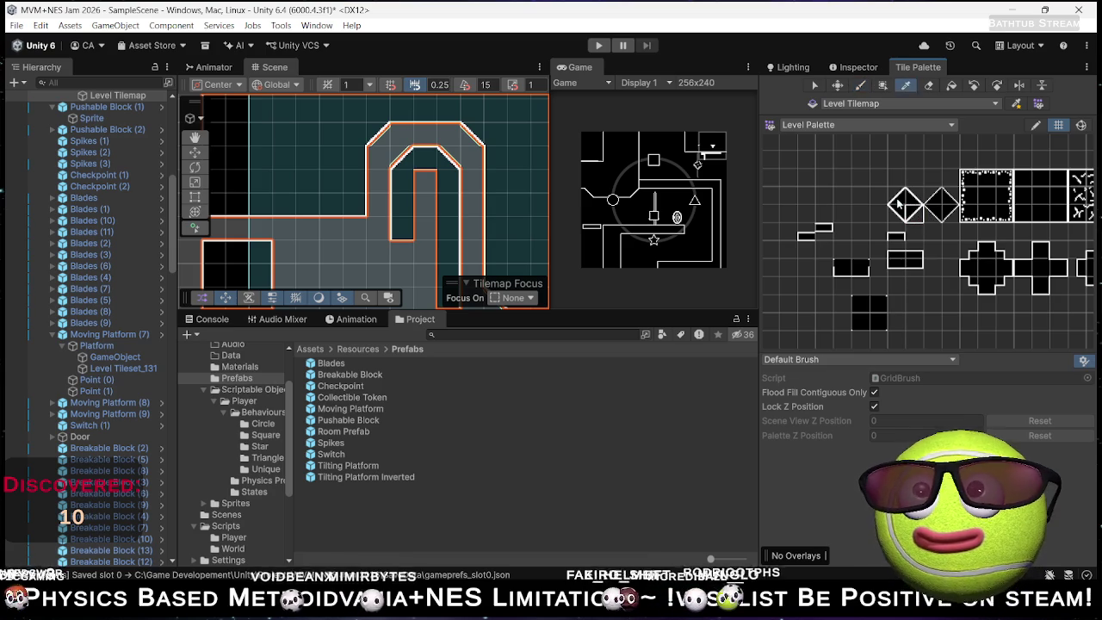
scroll(413, 251, "up", 3)
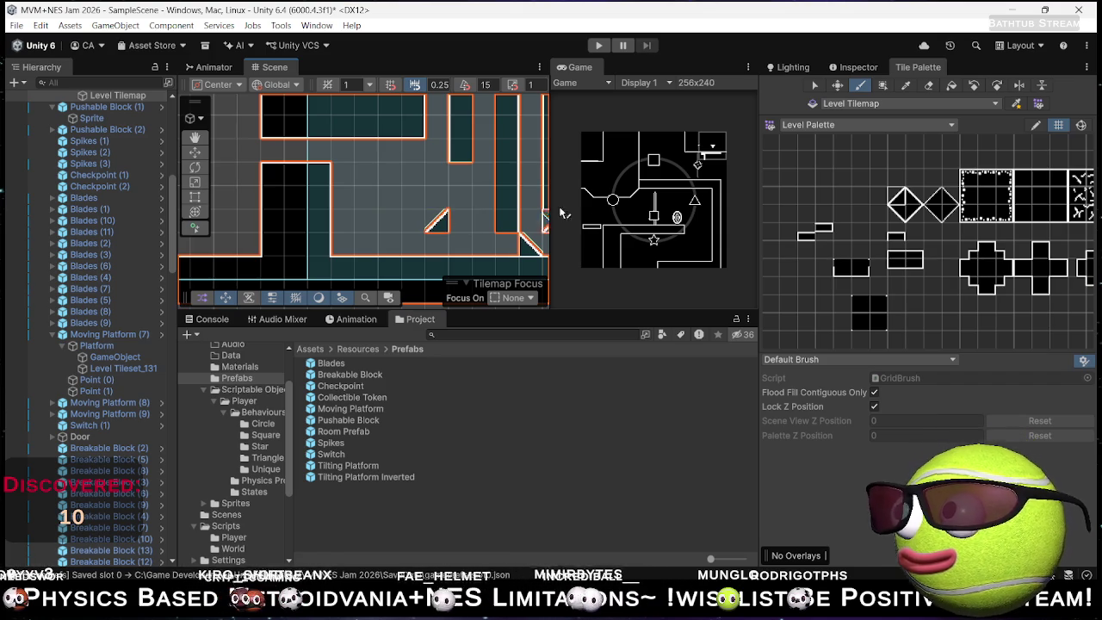
left_click(1023, 196)
mouse_move(460, 172)
left_mouse_down()
mouse_move(461, 220)
mouse_move(520, 222)
left_mouse_up()
key("ctrl+z")
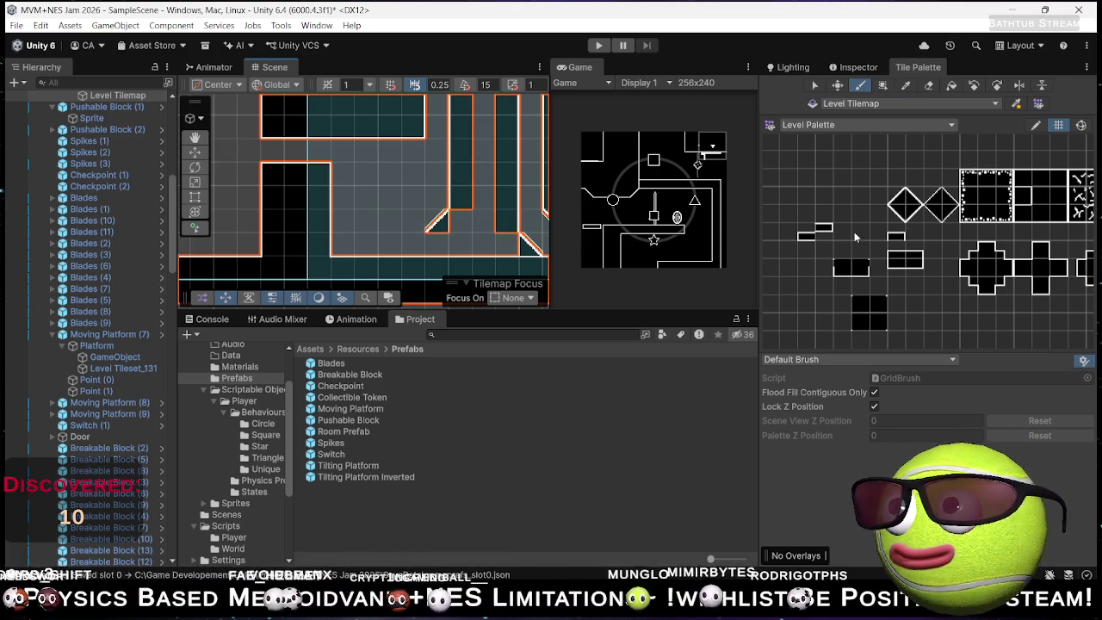
left_click(460, 220)
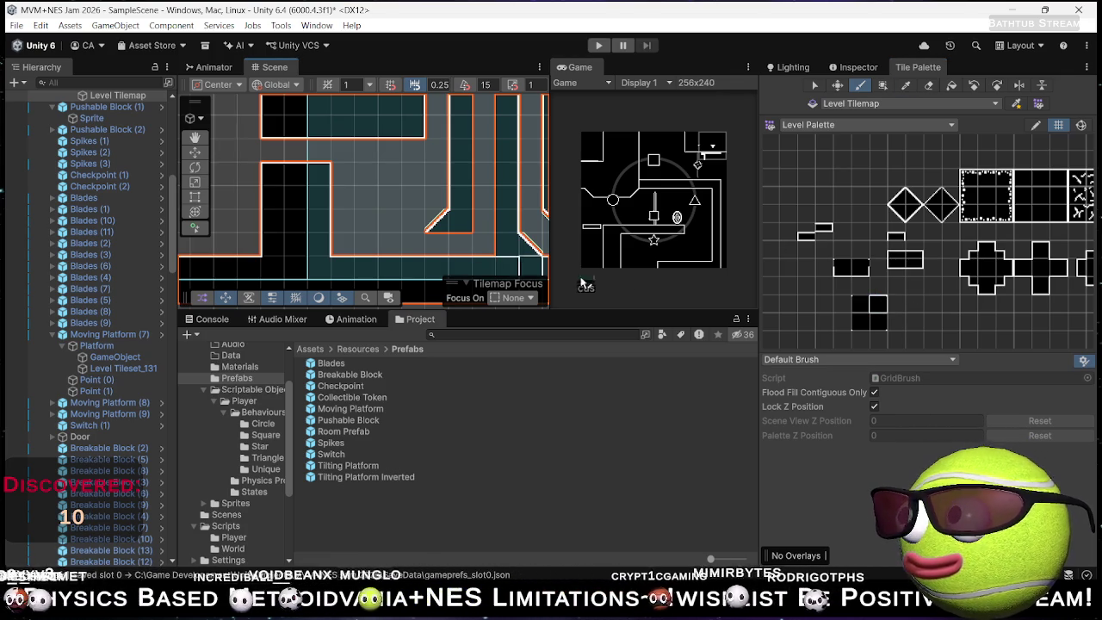
left_click_drag(460, 243, 436, 244)
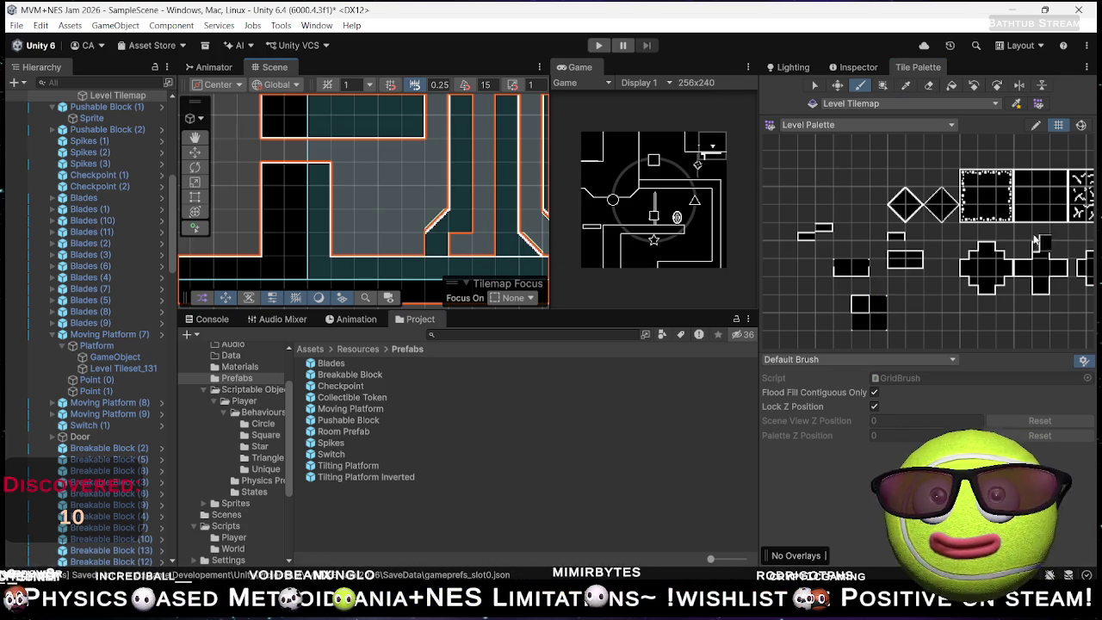
mouse_move(440, 263)
left_mouse_down()
mouse_move(454, 246)
mouse_move(484, 247)
mouse_move(487, 123)
left_mouse_up()
scroll(486, 122, "down", 2)
Paint a slope tile into the tunnel wall and fill the empty dark cell with a tile.
scroll(456, 206, "up", 3)
scroll(452, 225, "down", 3)
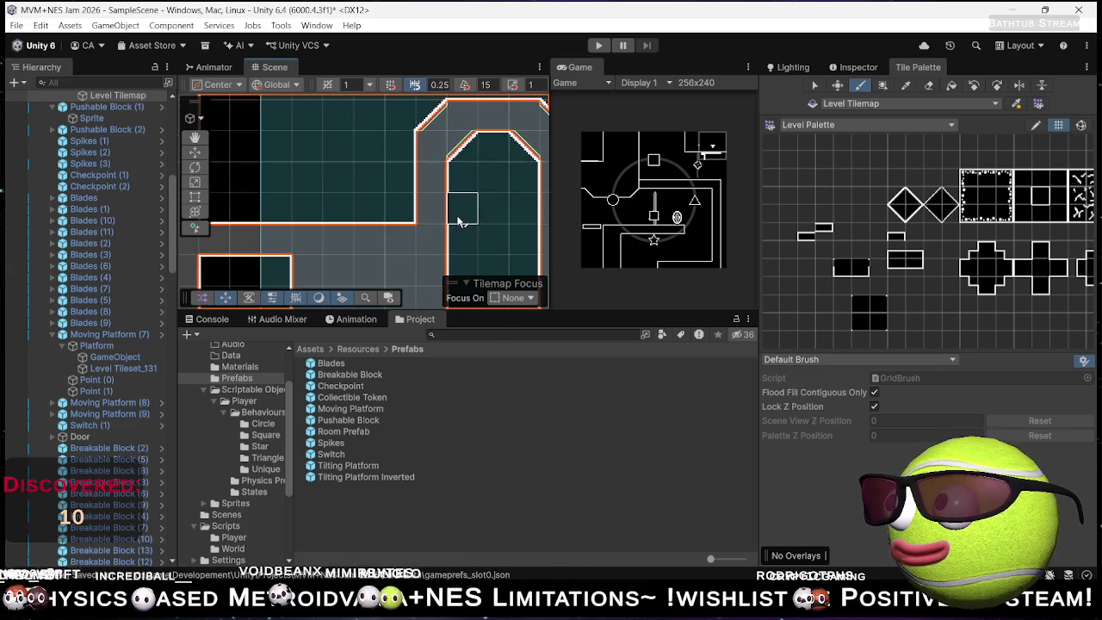
scroll(431, 220, "up", 4)
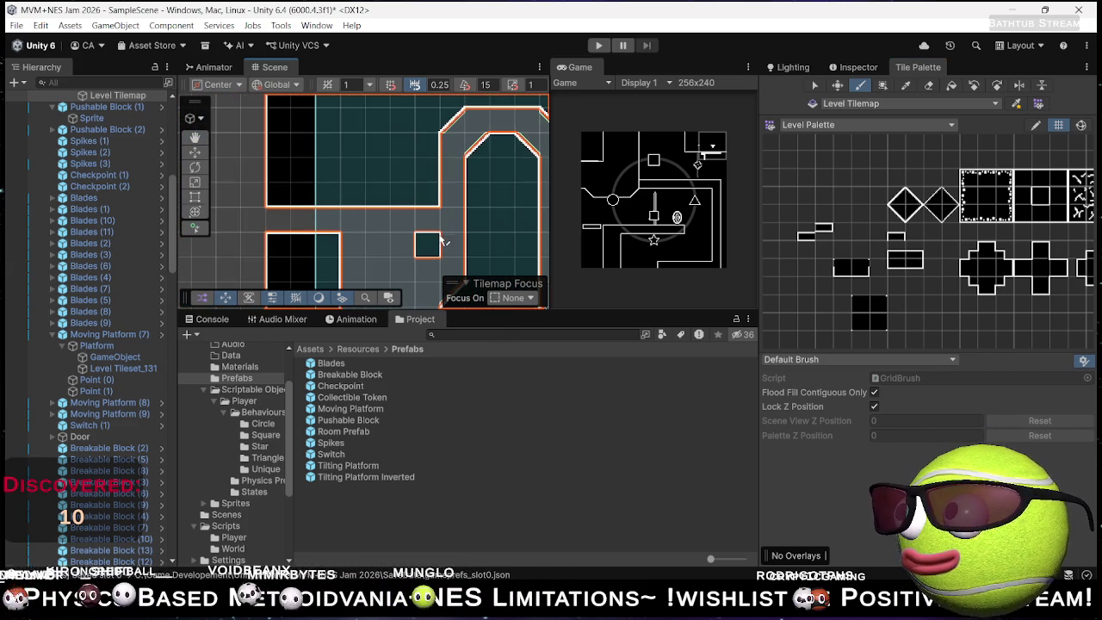
scroll(478, 185, "down", 2)
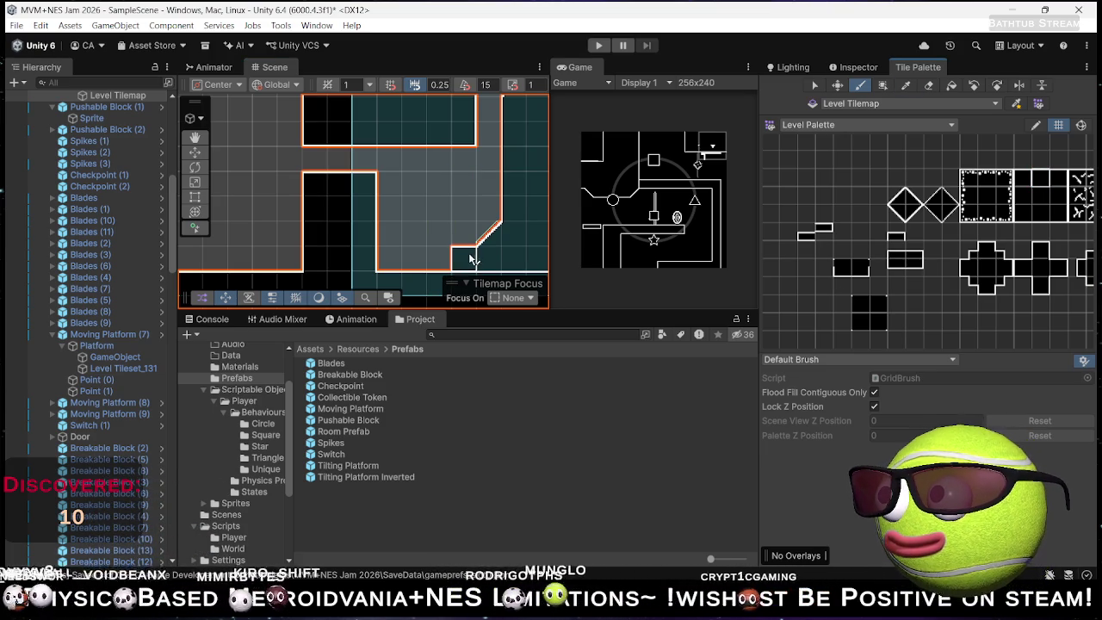
left_click_drag(284, 233, 336, 202)
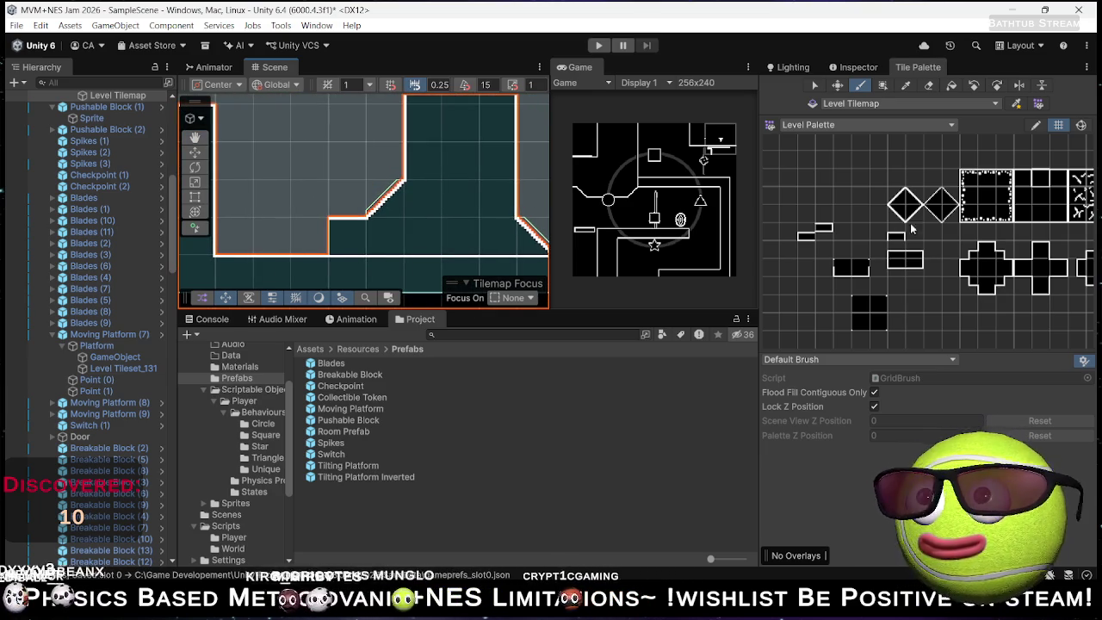
key("i")
key("Left")
key("Up")
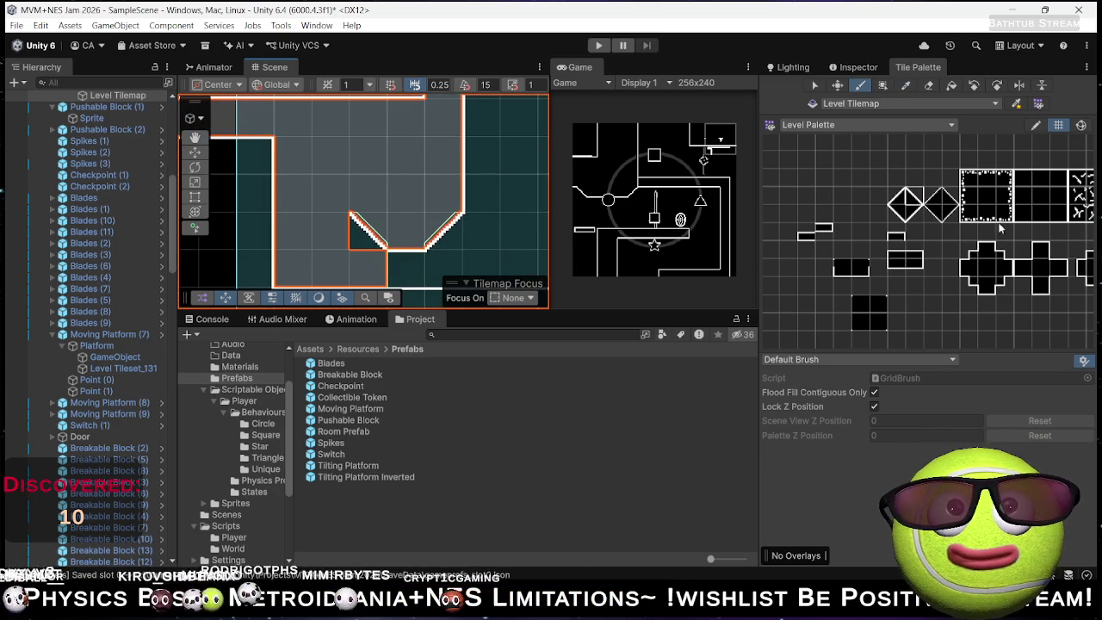
left_click(428, 246)
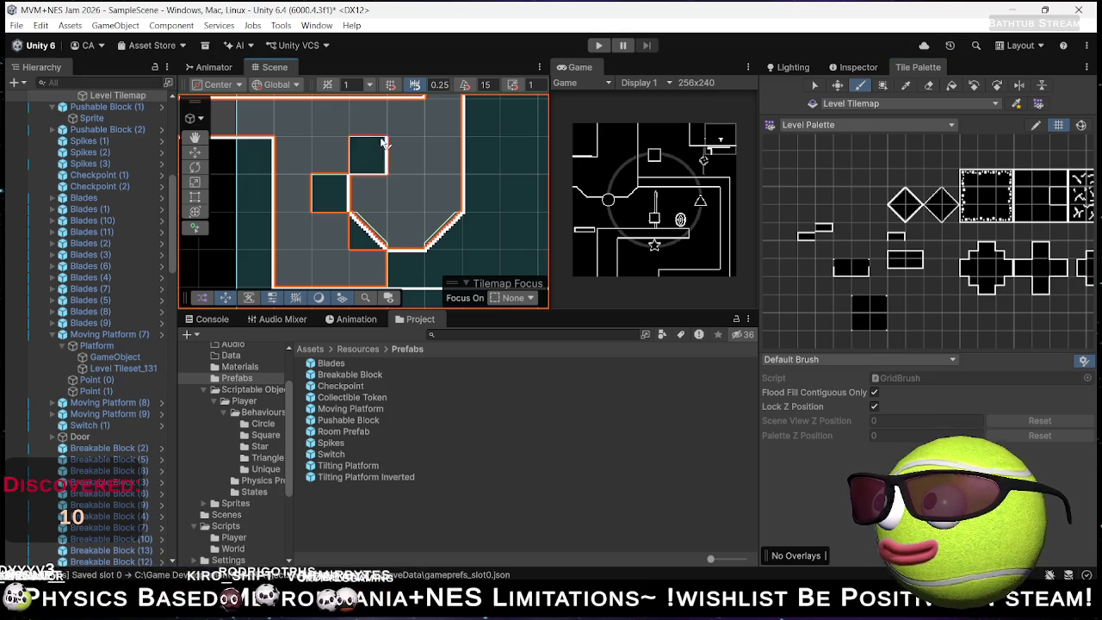
left_click(377, 147)
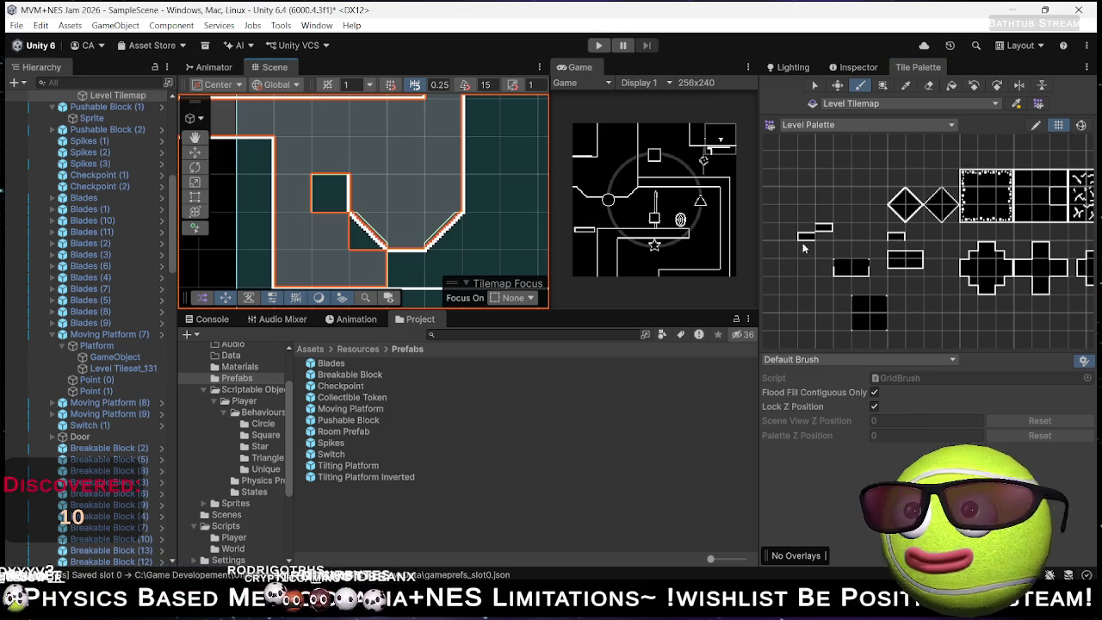
scroll(448, 249, "down", 5)
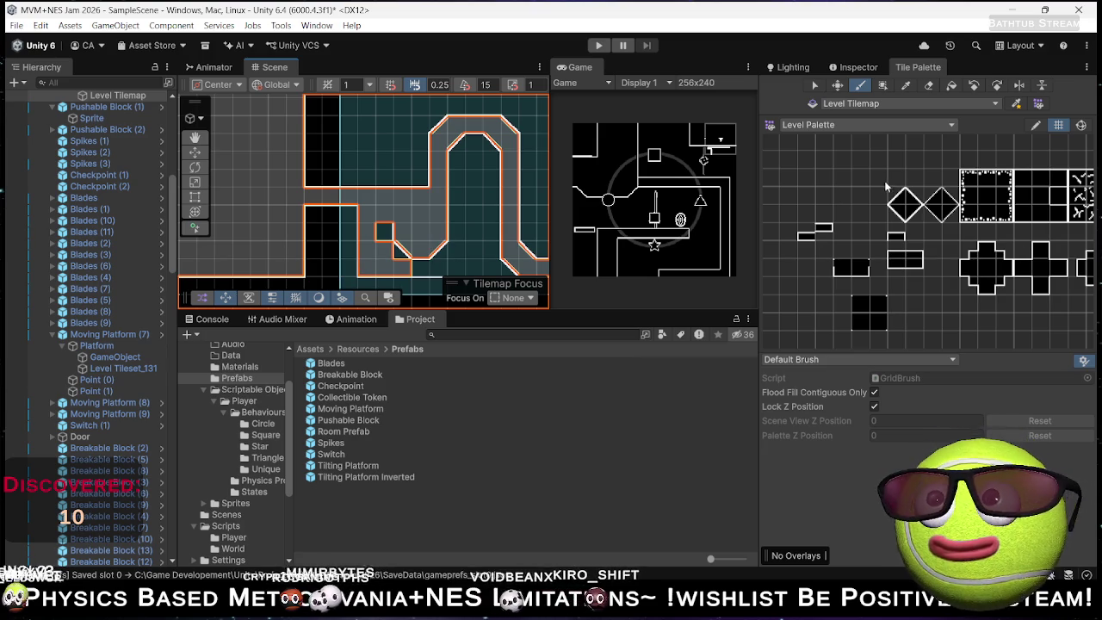
left_click(904, 202)
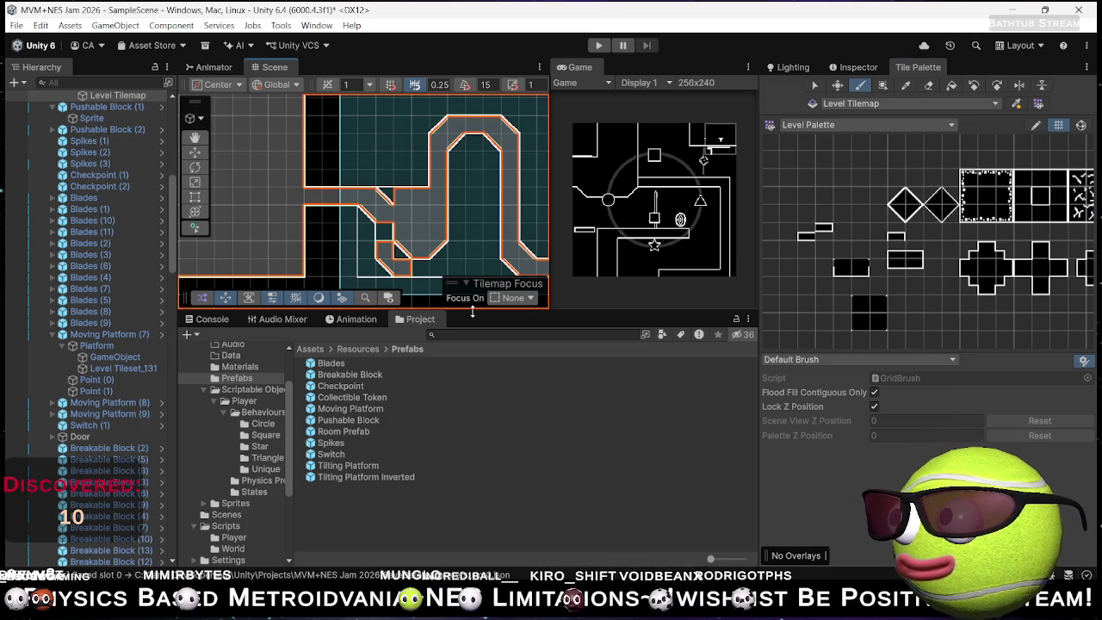
left_click(875, 310)
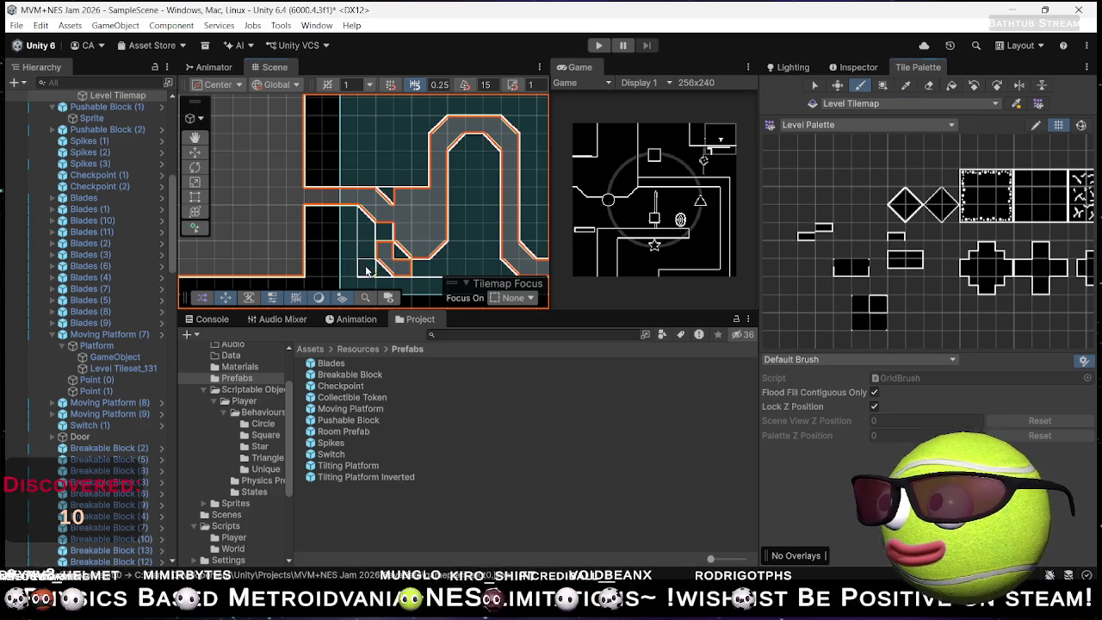
Erase the diagonal slope tile, briefly repaint it with the diamond tile, and erase it again.
key("d")
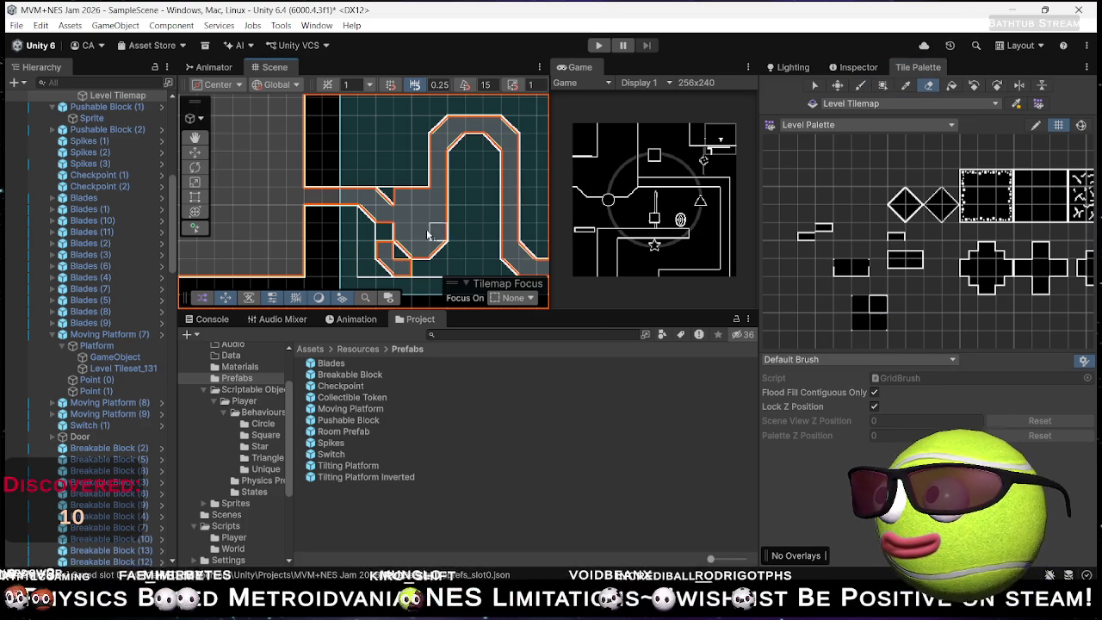
scroll(415, 260, "up", 4)
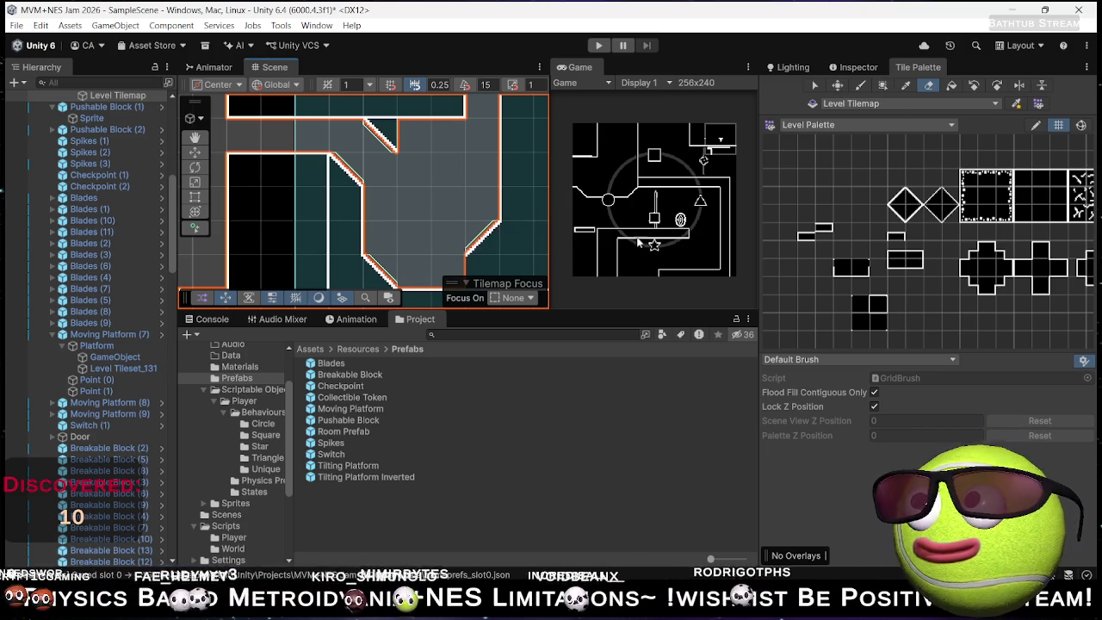
left_click(480, 238)
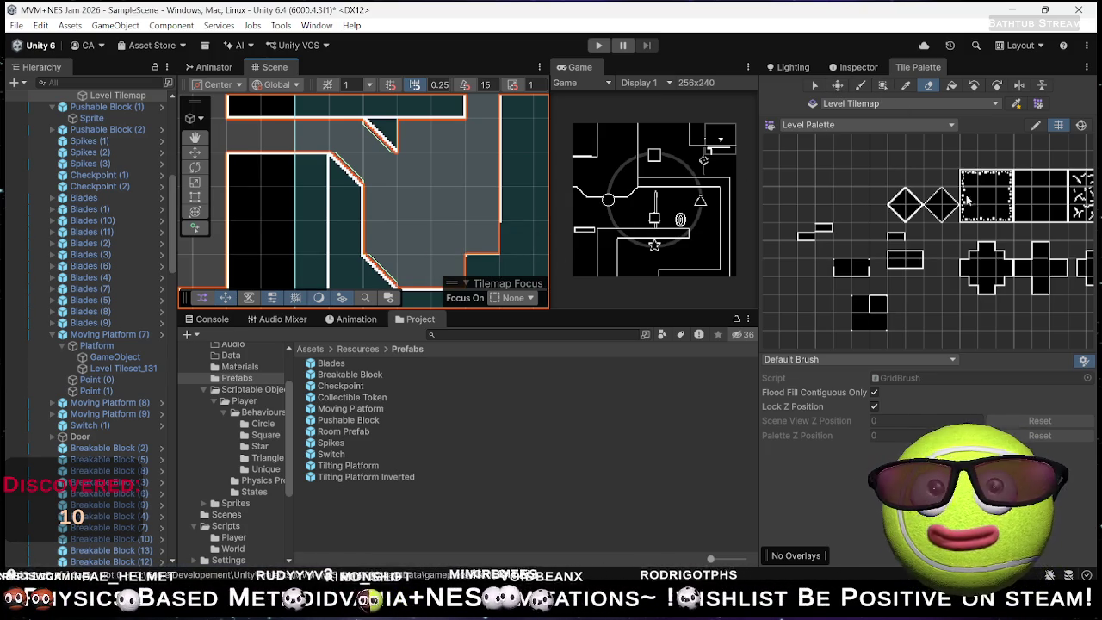
left_click(900, 202)
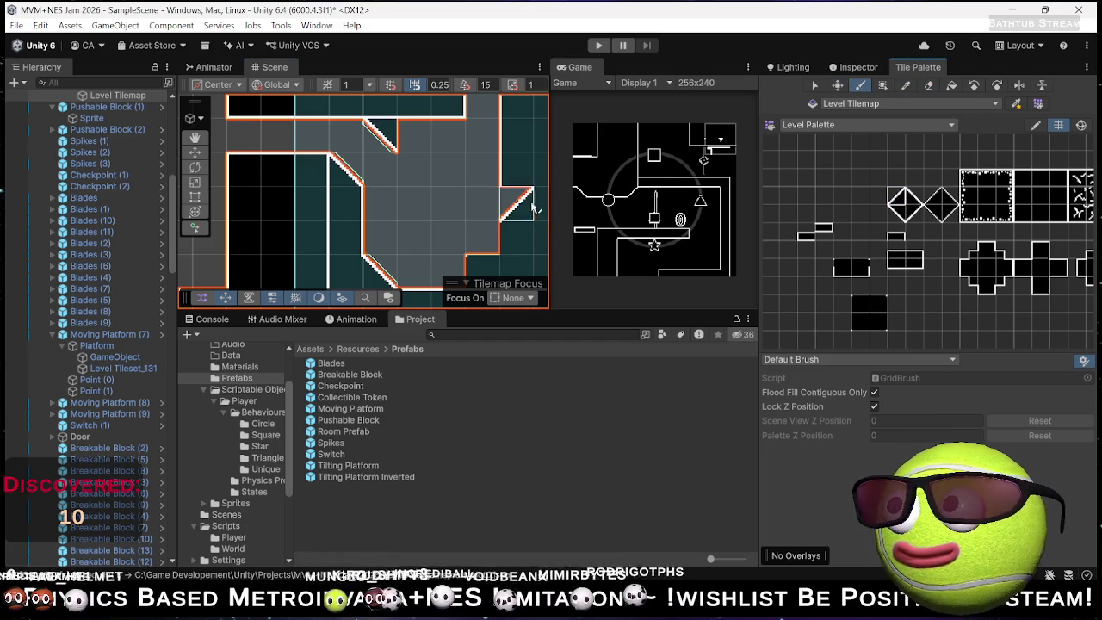
left_click(480, 217)
left_click(481, 216, "shift")
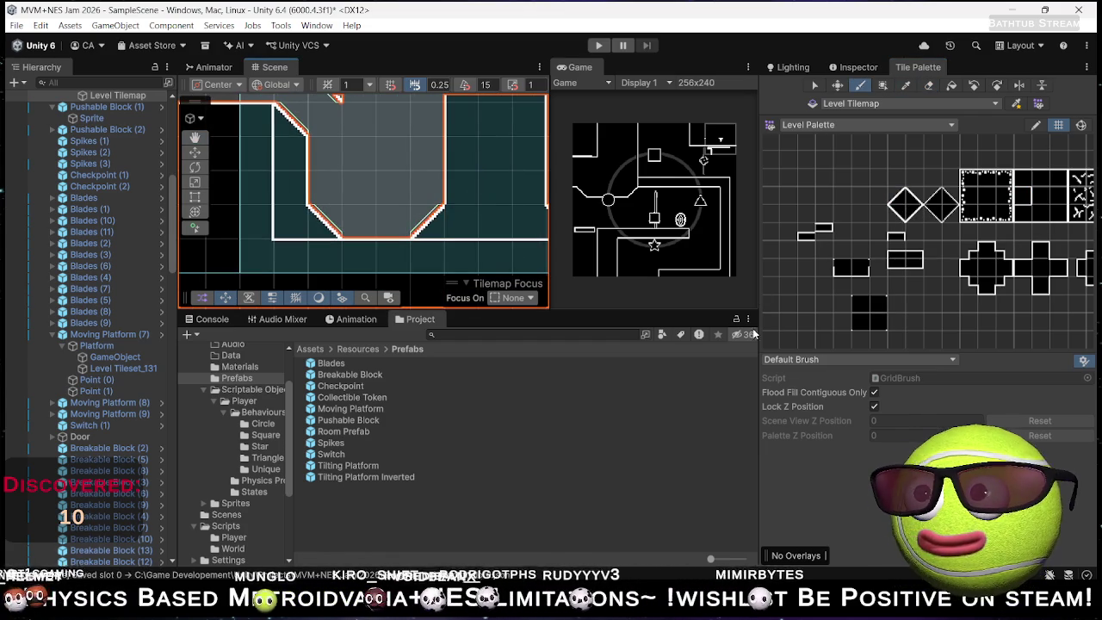
left_click(858, 299)
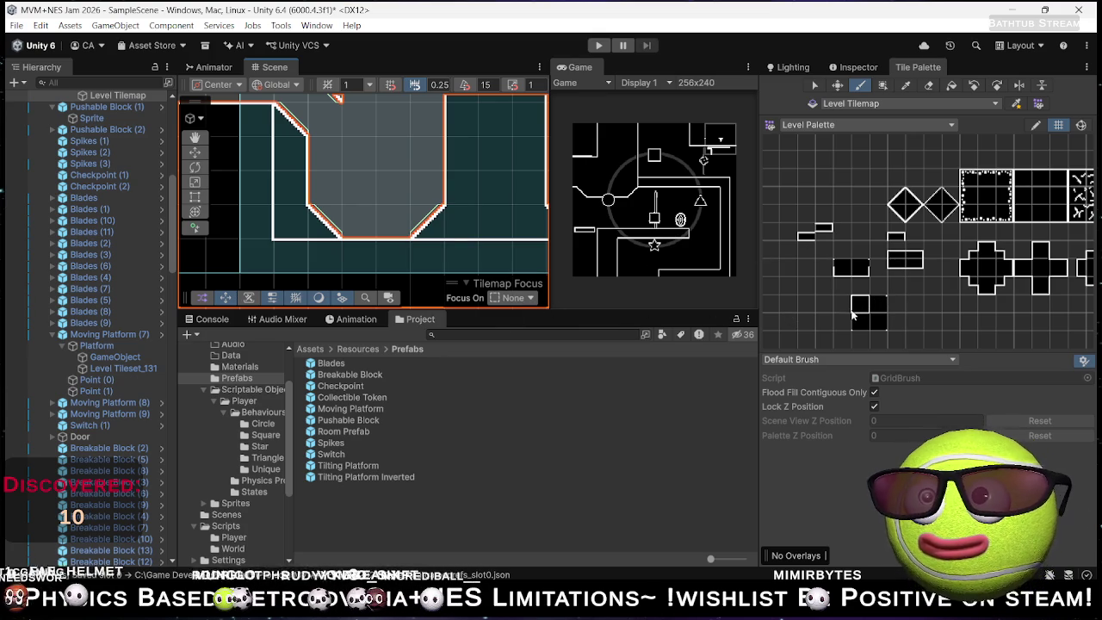
Take the 2x2 black block as brush and paint a dark column about three tiles tall.
left_click_drag(847, 322, 881, 325)
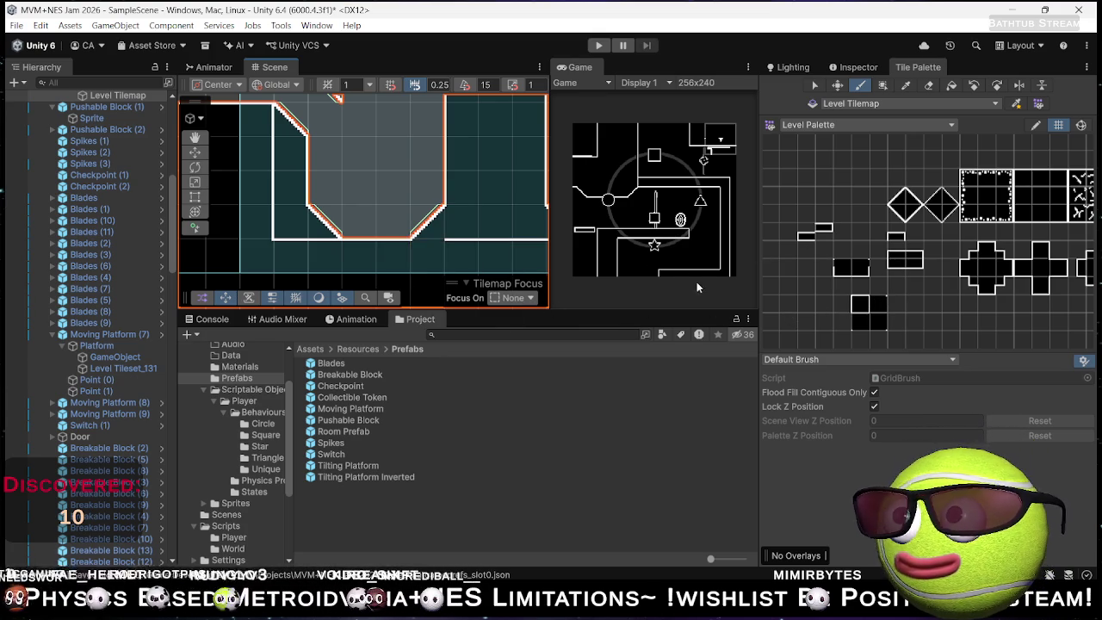
left_click_drag(409, 207, 654, 161)
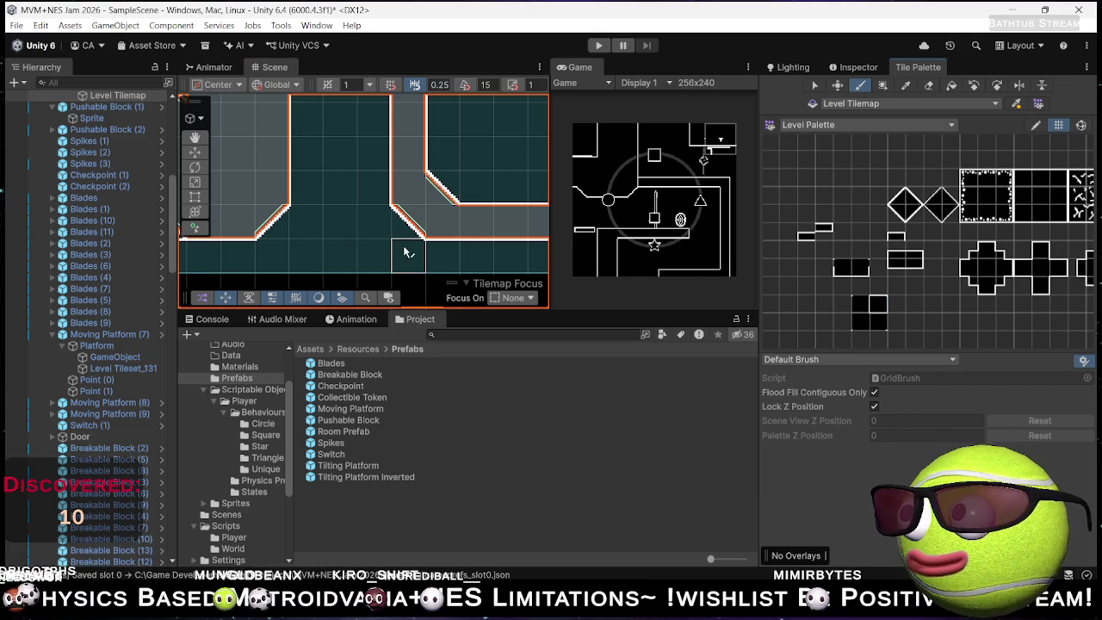
mouse_move(447, 190)
left_mouse_down()
mouse_move(411, 250)
mouse_move(452, 299)
left_mouse_up()
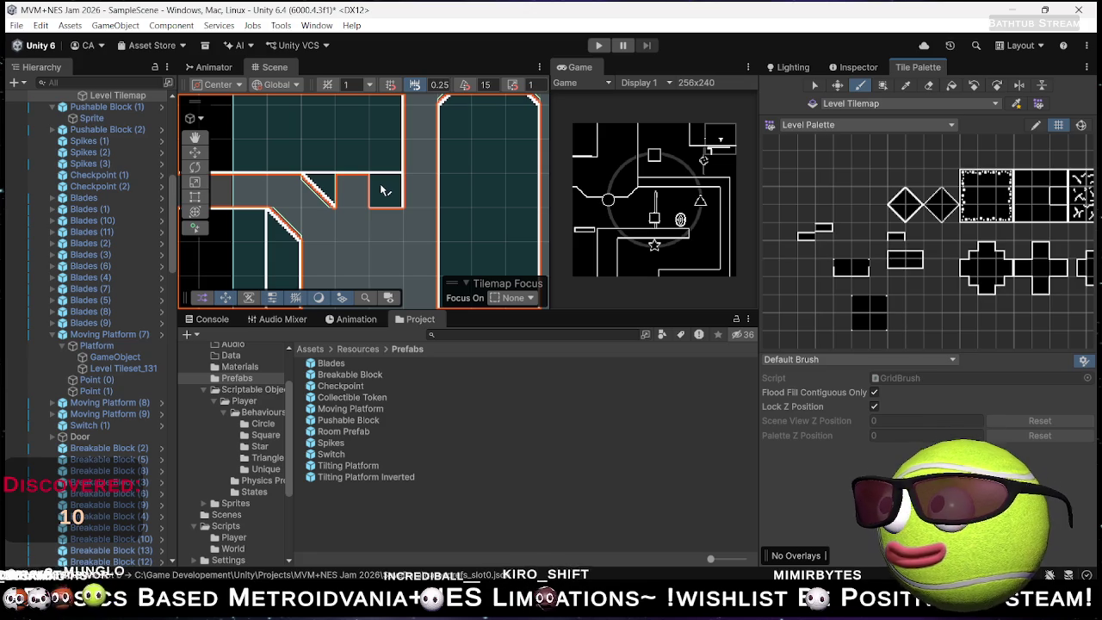
mouse_move(386, 189)
left_mouse_down()
mouse_move(386, 259)
mouse_move(410, 156)
mouse_move(409, 173)
left_mouse_up()
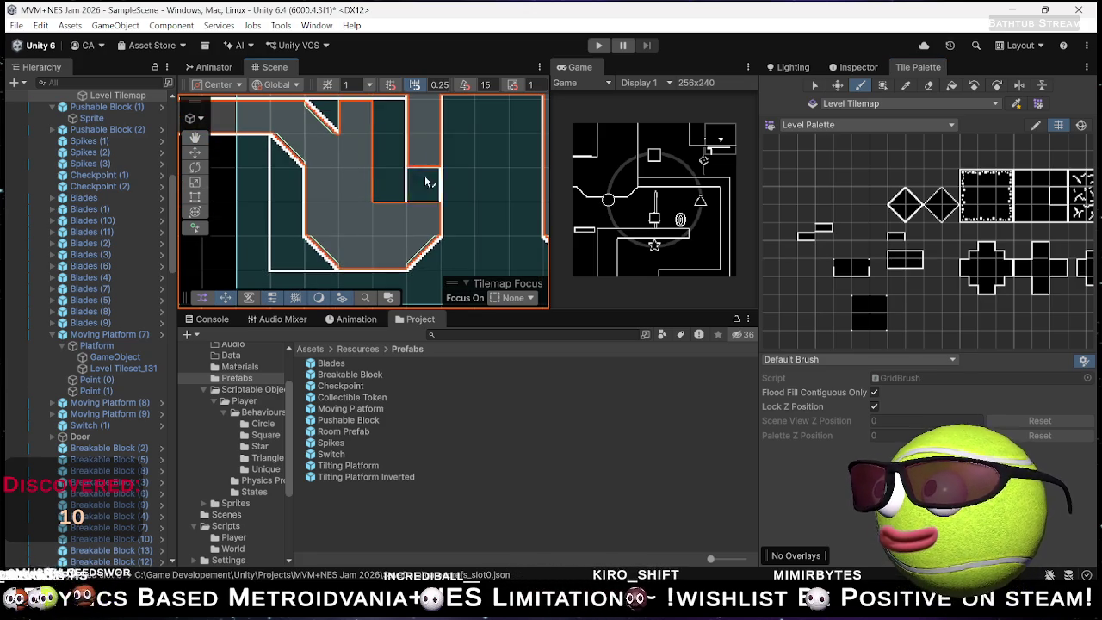
Try the diamond slope and other palette tiles, then zoom out to view the winding tunnel.
left_click(913, 214)
left_click_drag(377, 226, 407, 284)
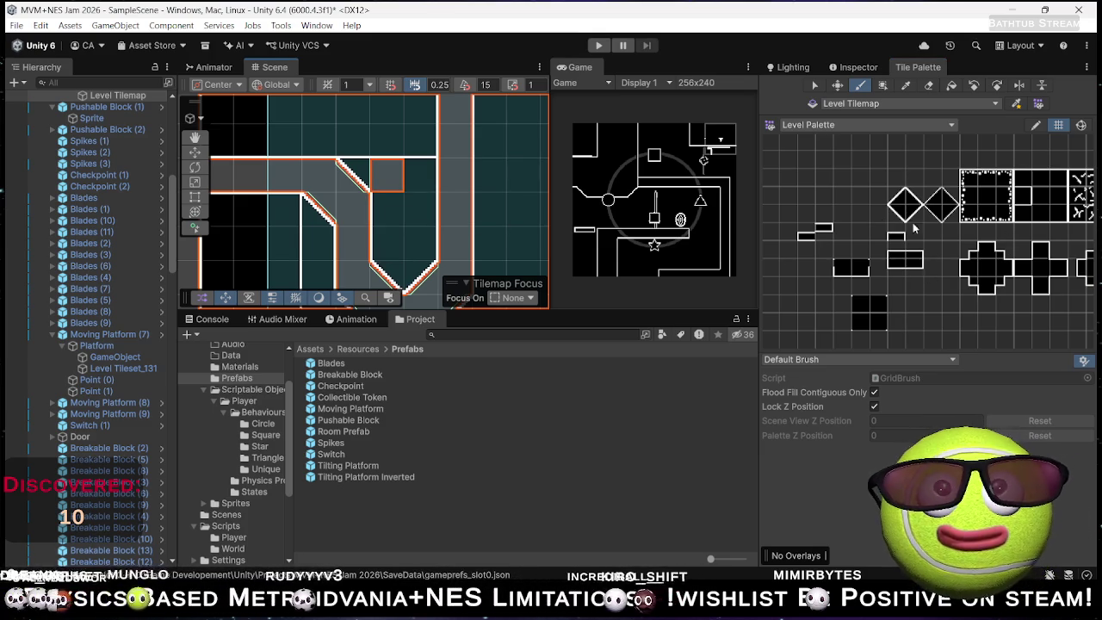
left_click(871, 327)
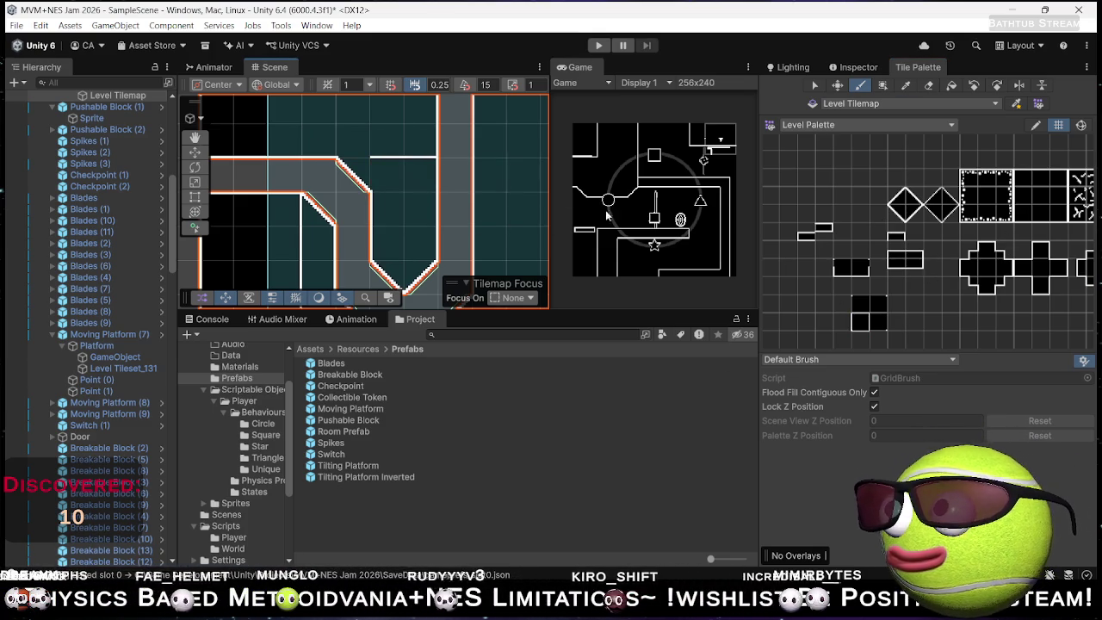
left_click(1037, 201)
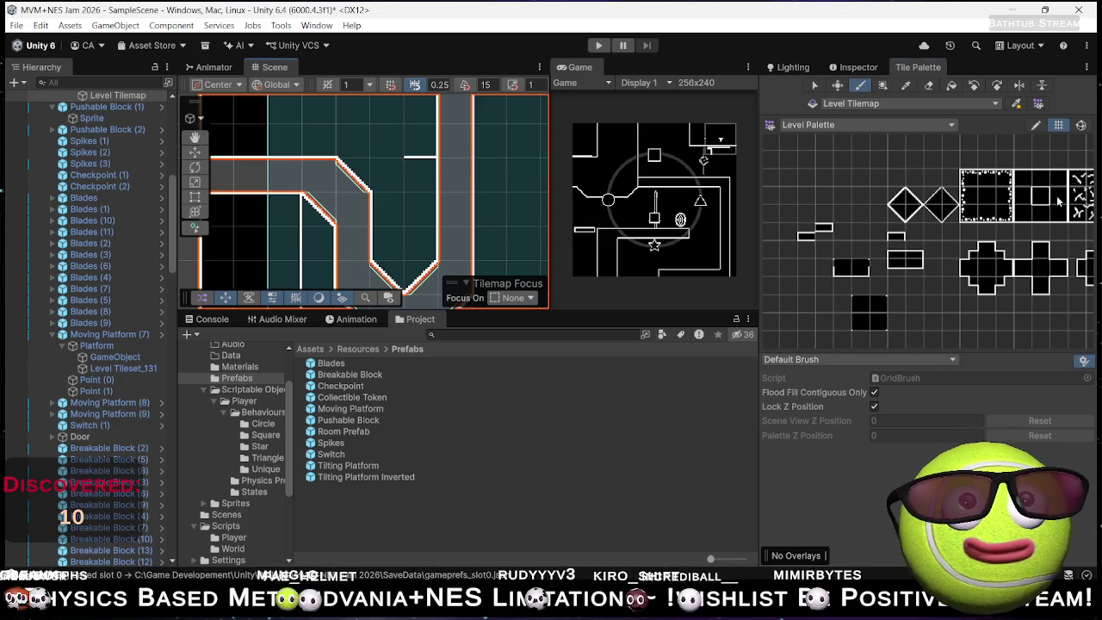
scroll(404, 194, "down", 5)
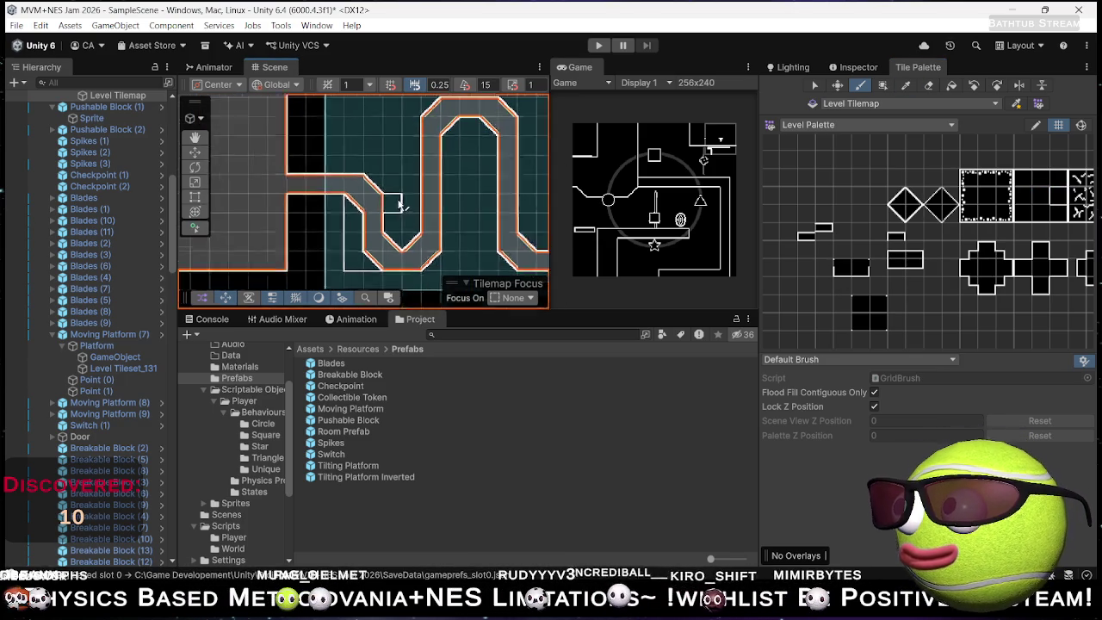
scroll(301, 194, "down", 3)
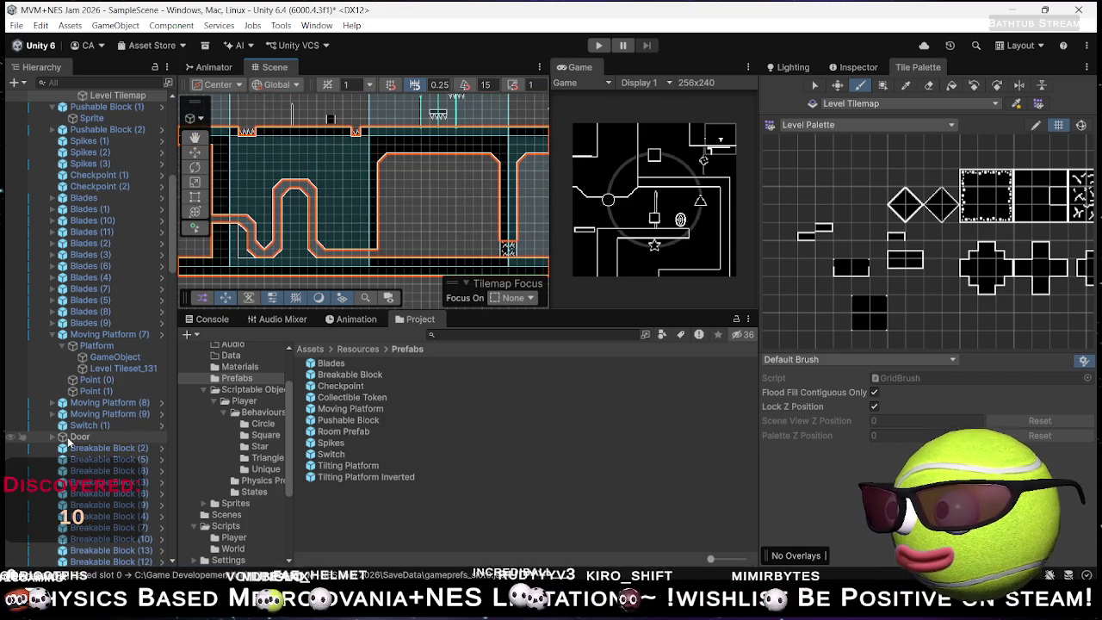
Turn the Shop object into a prefab in Assets/Resources/Prefabs.
scroll(96, 430, "down", 10)
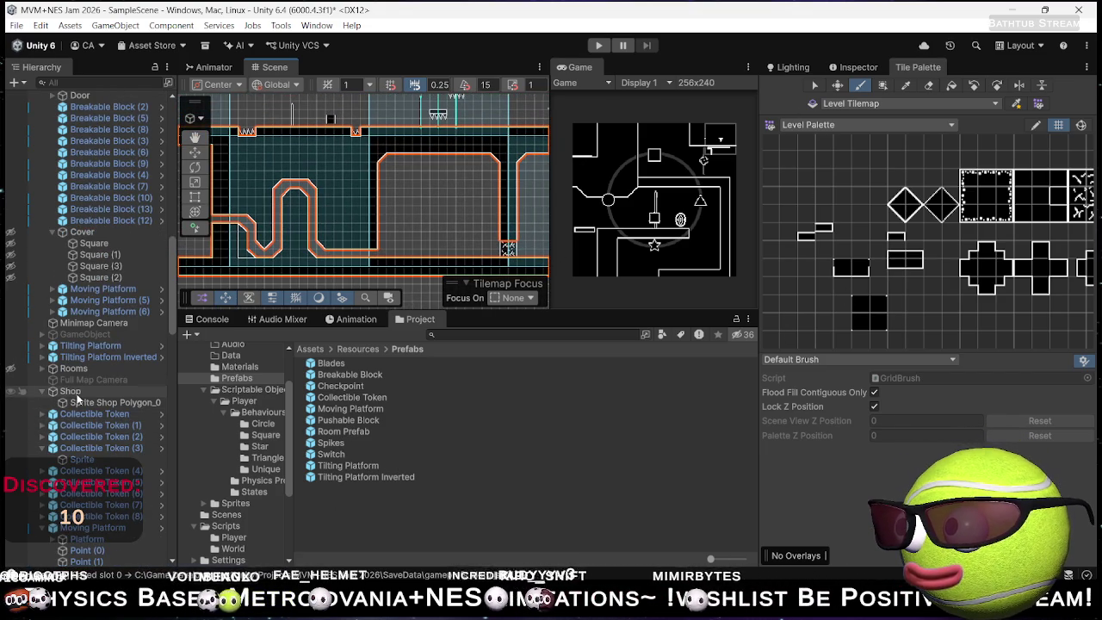
scroll(233, 378, "up", 1)
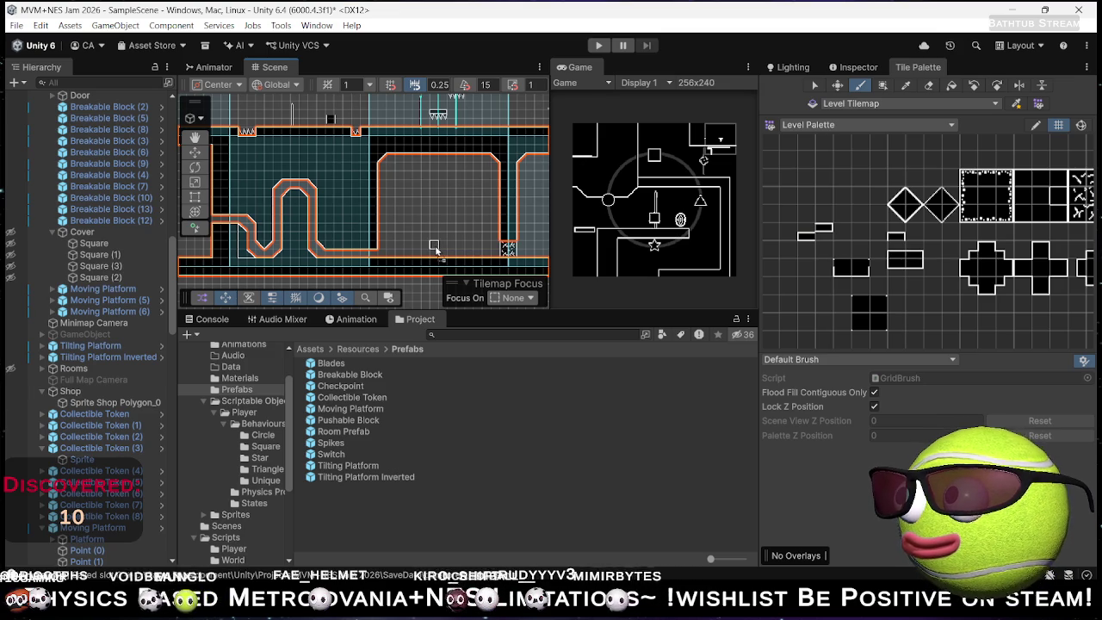
left_click(858, 67)
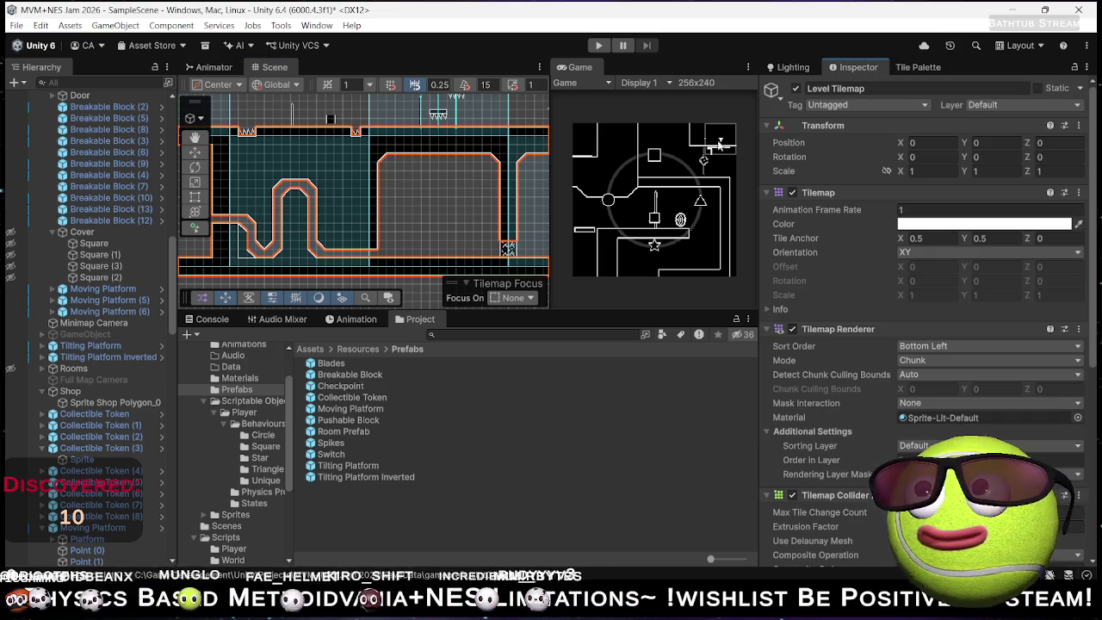
left_click_drag(377, 564, 356, 531)
Place a Shop prefab copy on the wider room's floor at X 8.03, Y -74.85.
mouse_move(329, 445)
left_mouse_down()
mouse_move(433, 243)
mouse_move(437, 271)
left_mouse_up()
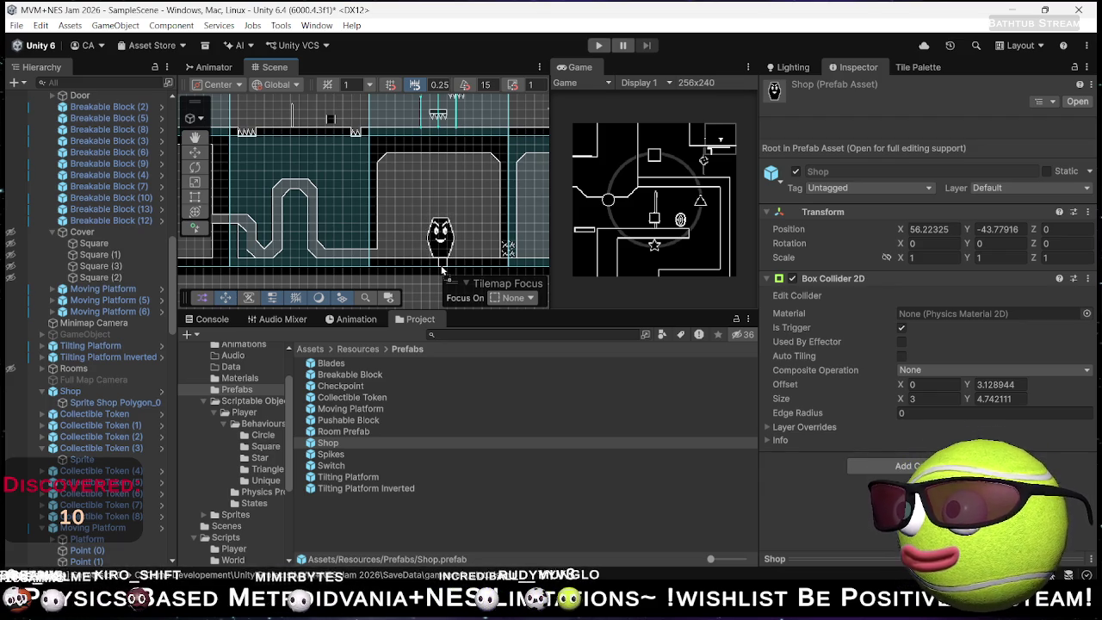
left_click_drag(440, 269, 440, 268)
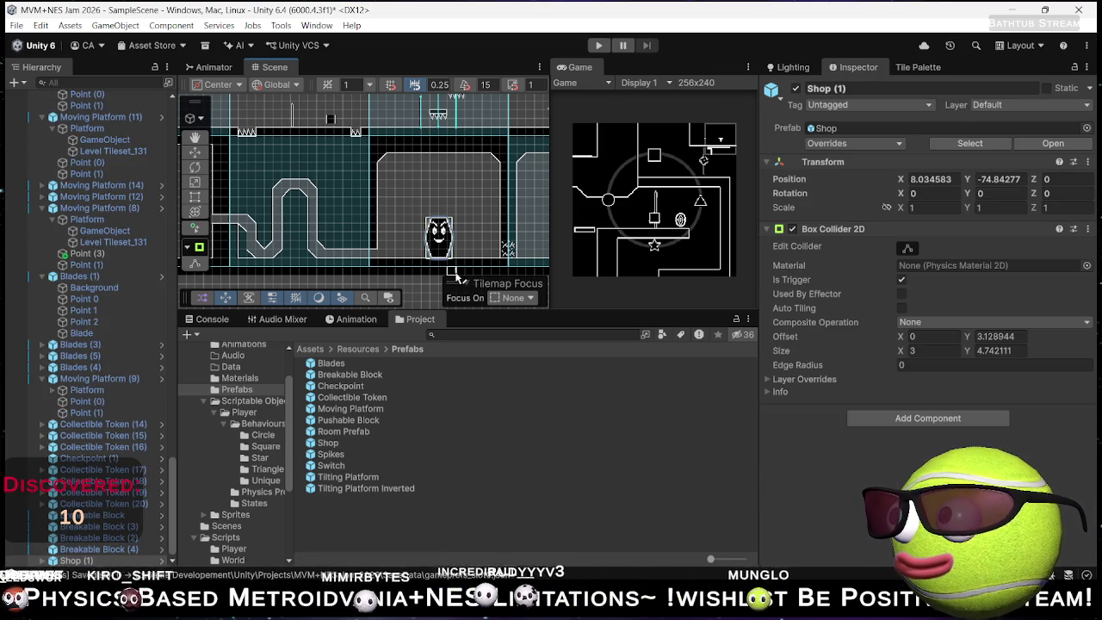
scroll(453, 251, "up", 2)
scroll(443, 254, "up", 1)
scroll(344, 266, "down", 2)
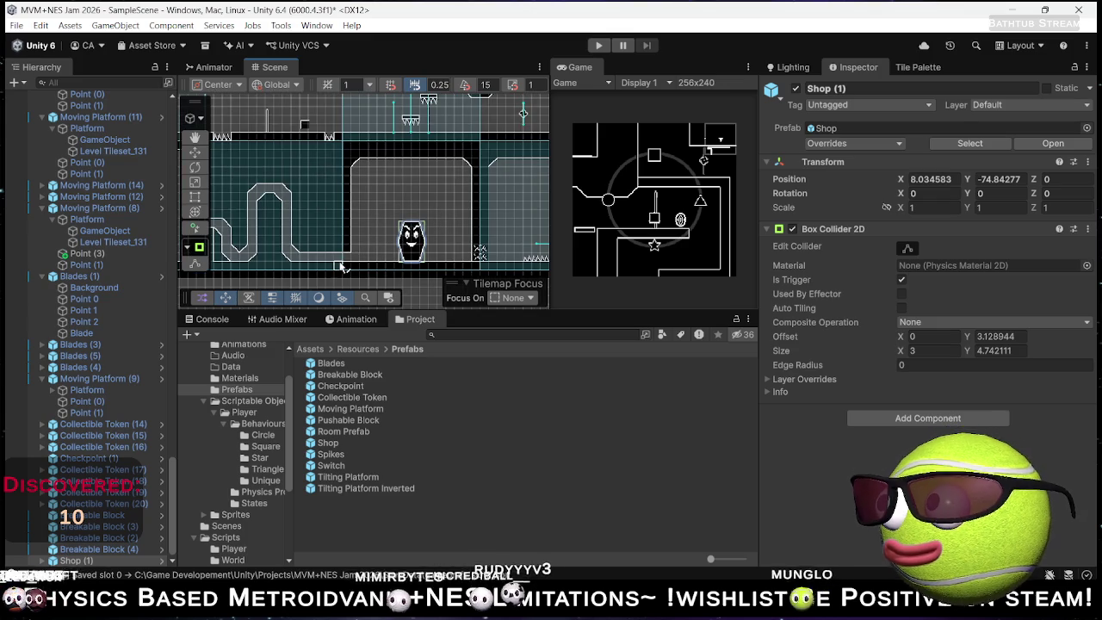
scroll(316, 274, "up", 1)
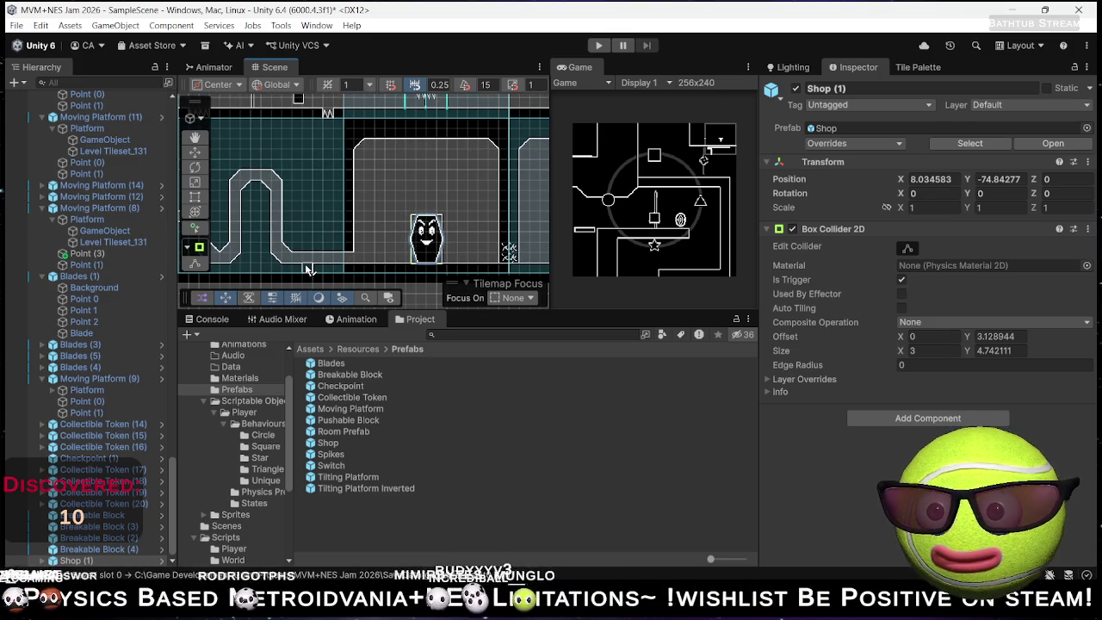
Start a play-test of the level.
left_click(599, 46)
scroll(338, 229, "down", 3)
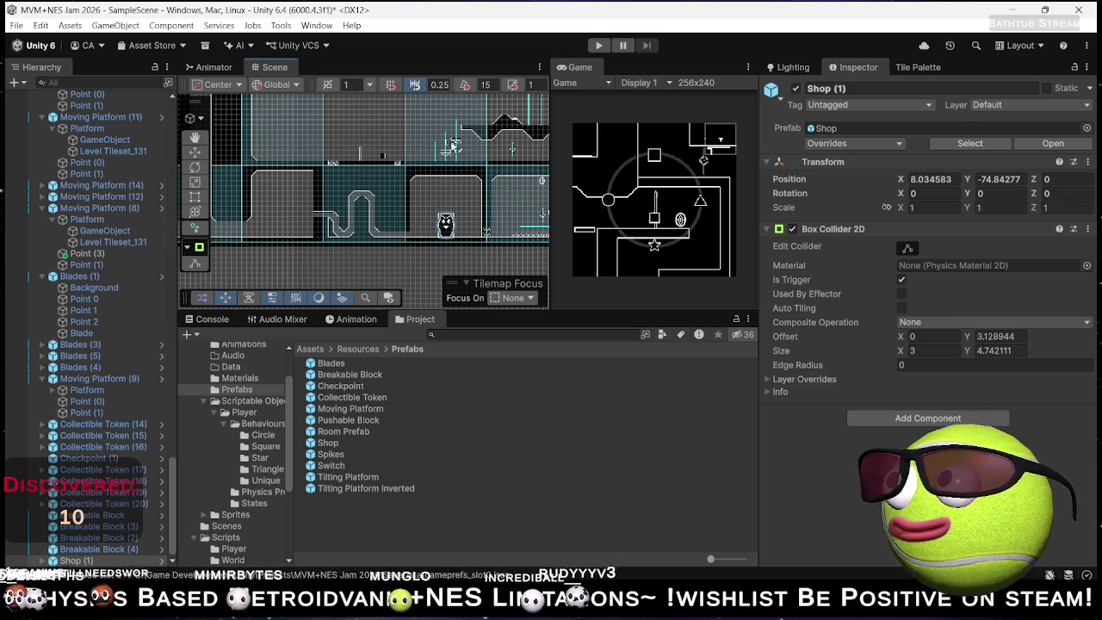
scroll(317, 196, "up", 3)
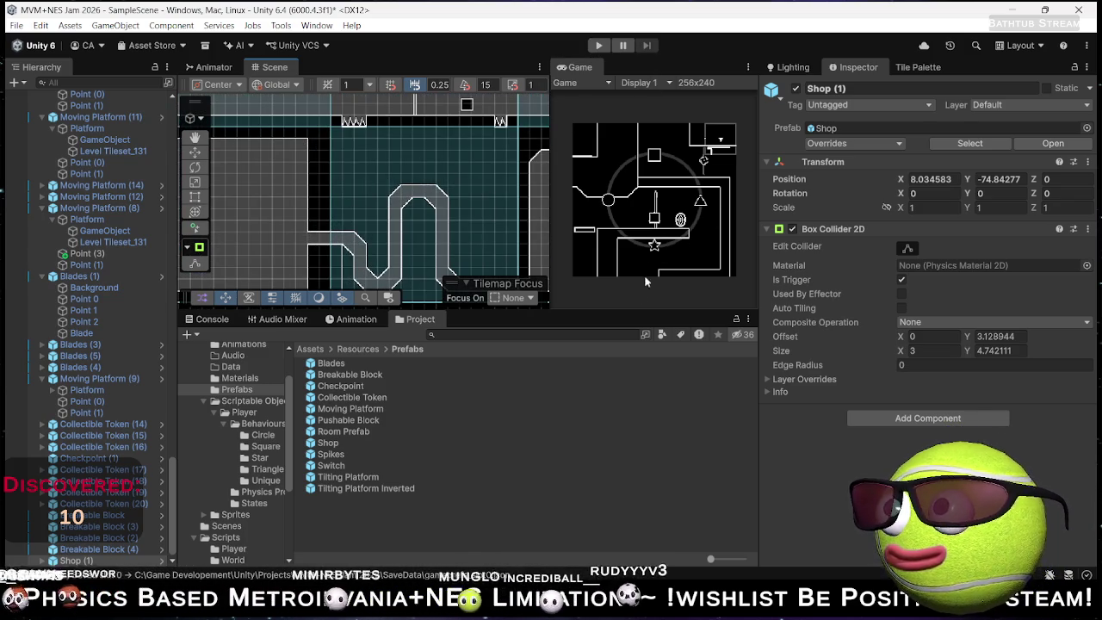
Bring back the level Tile Palette, picking the diamond tile, then the 2x2 black block.
left_click(917, 67)
left_click(905, 218)
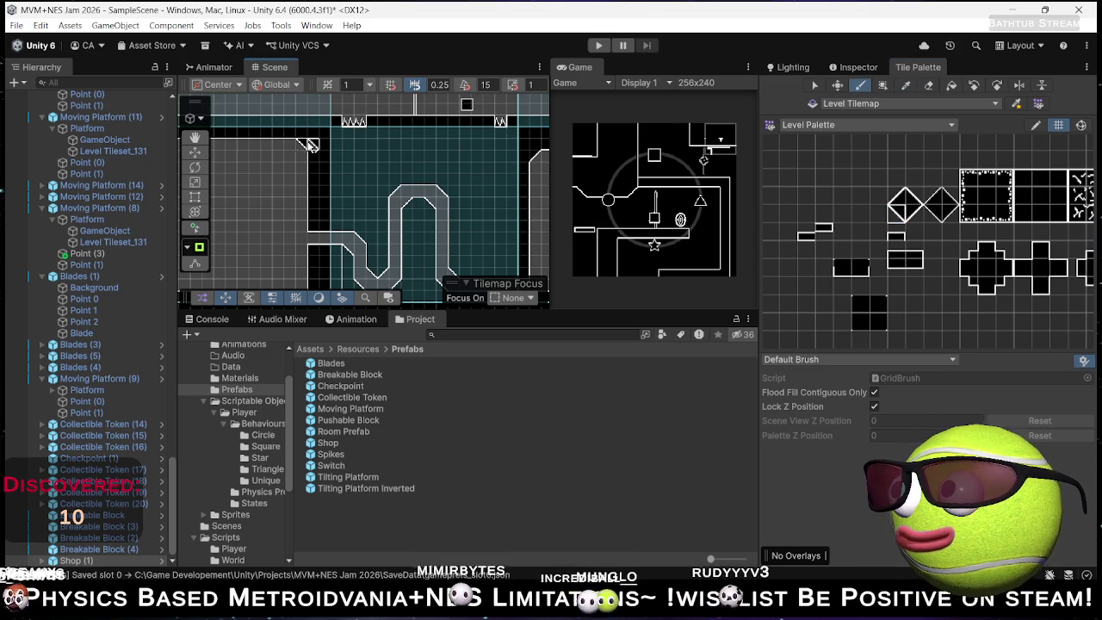
scroll(301, 145, "up", 3)
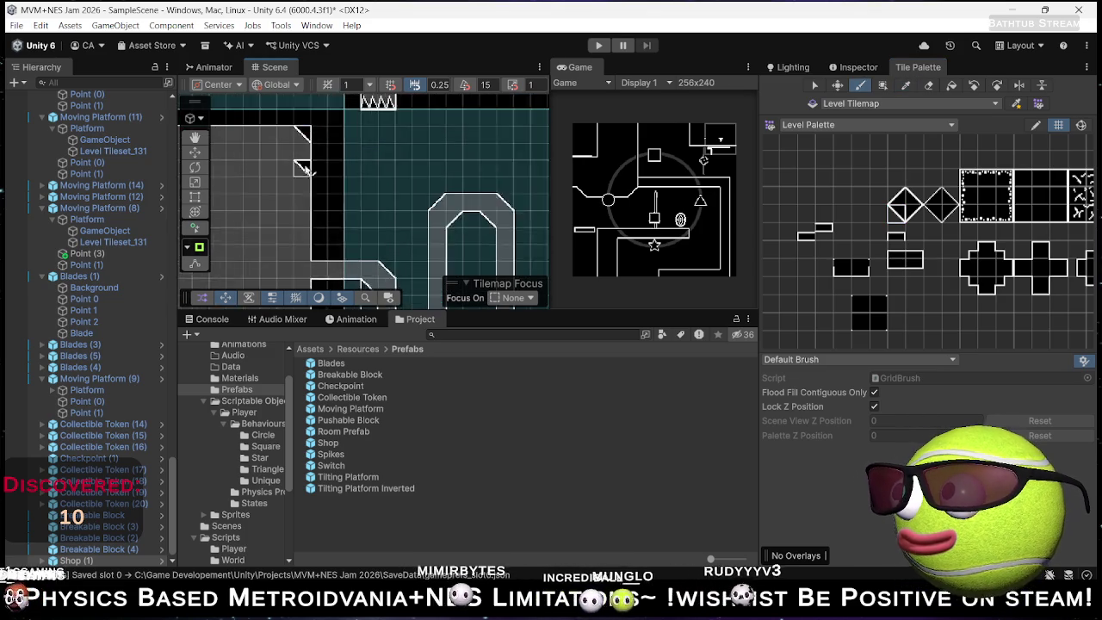
left_click(878, 305)
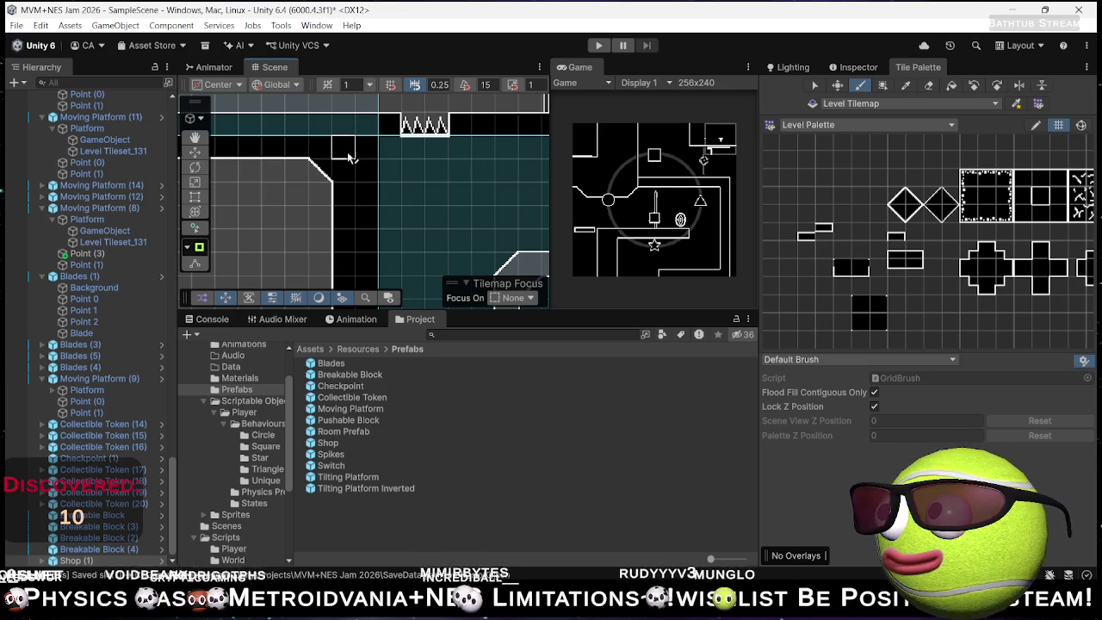
scroll(413, 210, "down", 3)
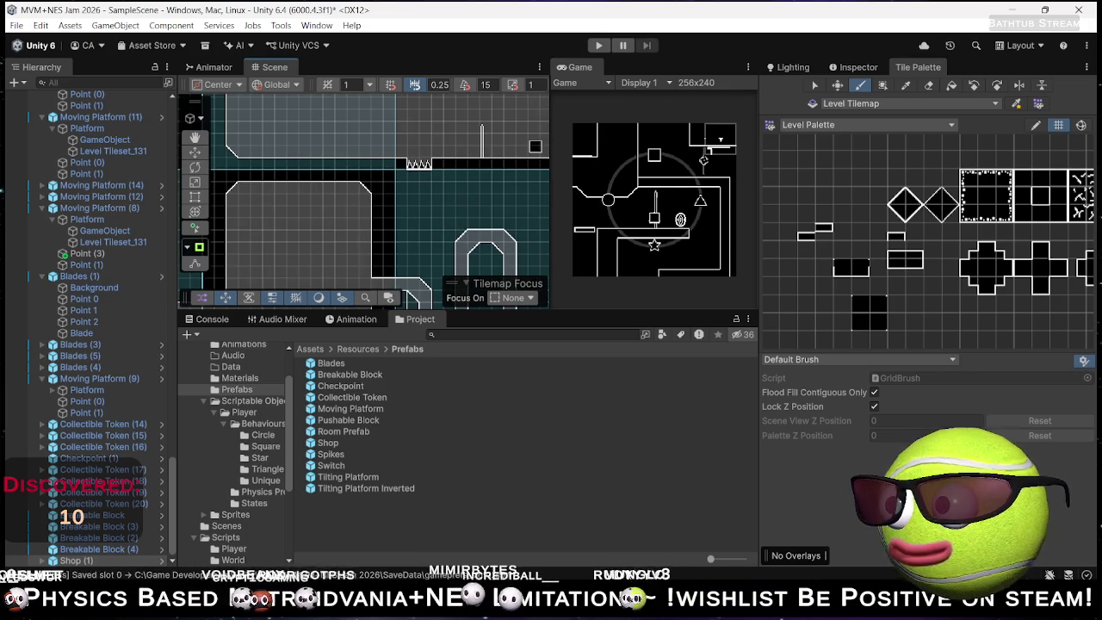
key("alt+Tab")
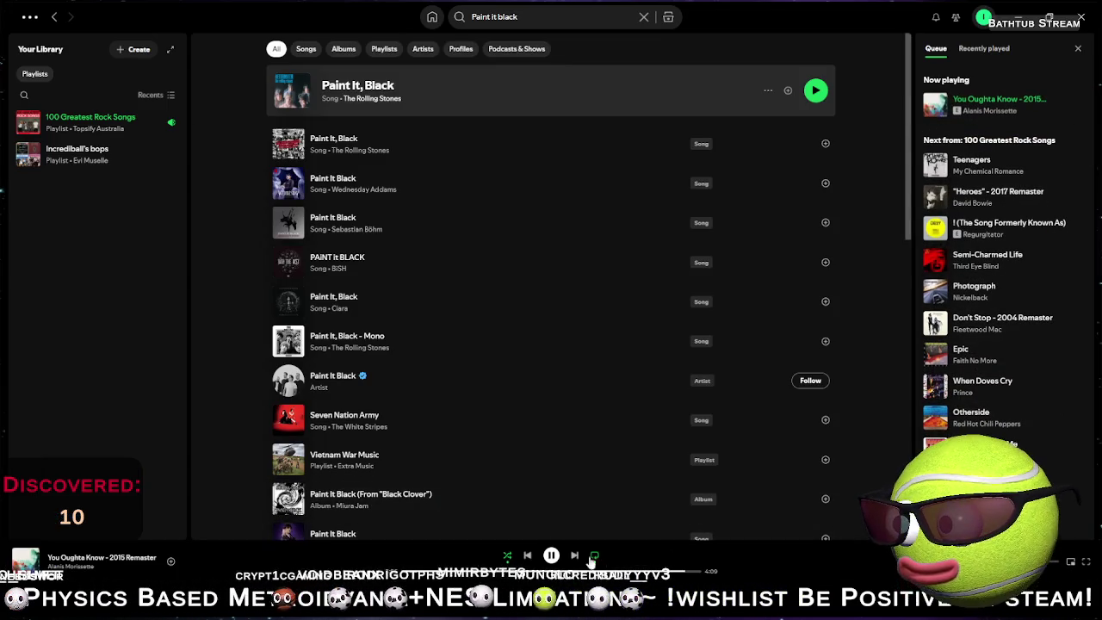
Skip eight tracks ahead to The Kinks' 'You Really Got Me', then minimize Spotify.
left_click(574, 555)
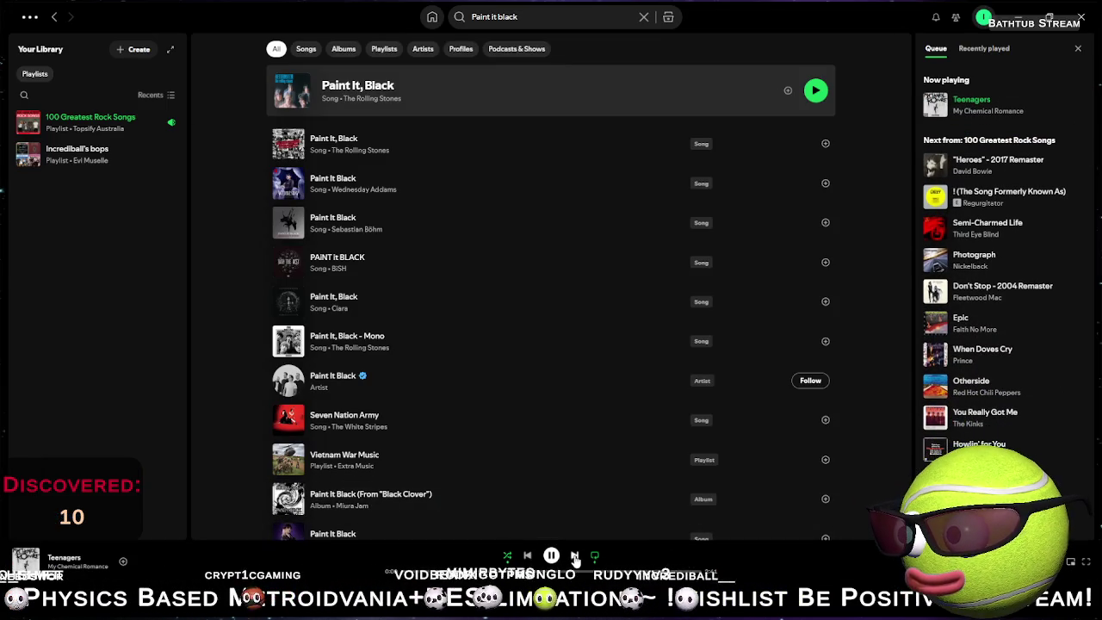
left_click(574, 556)
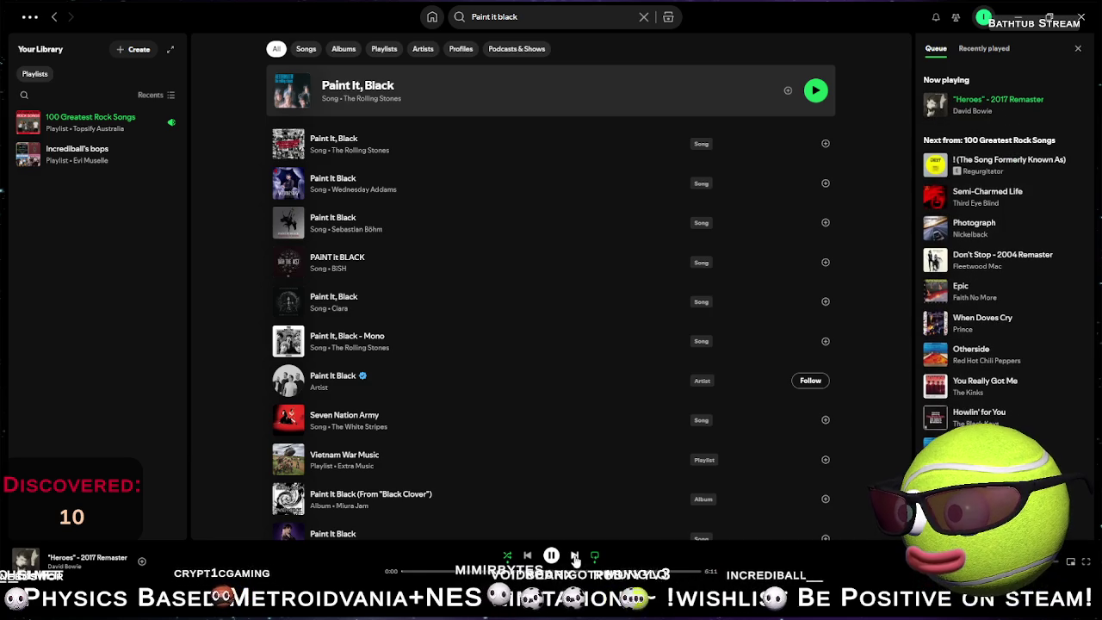
left_click(574, 556)
left_click(574, 556)
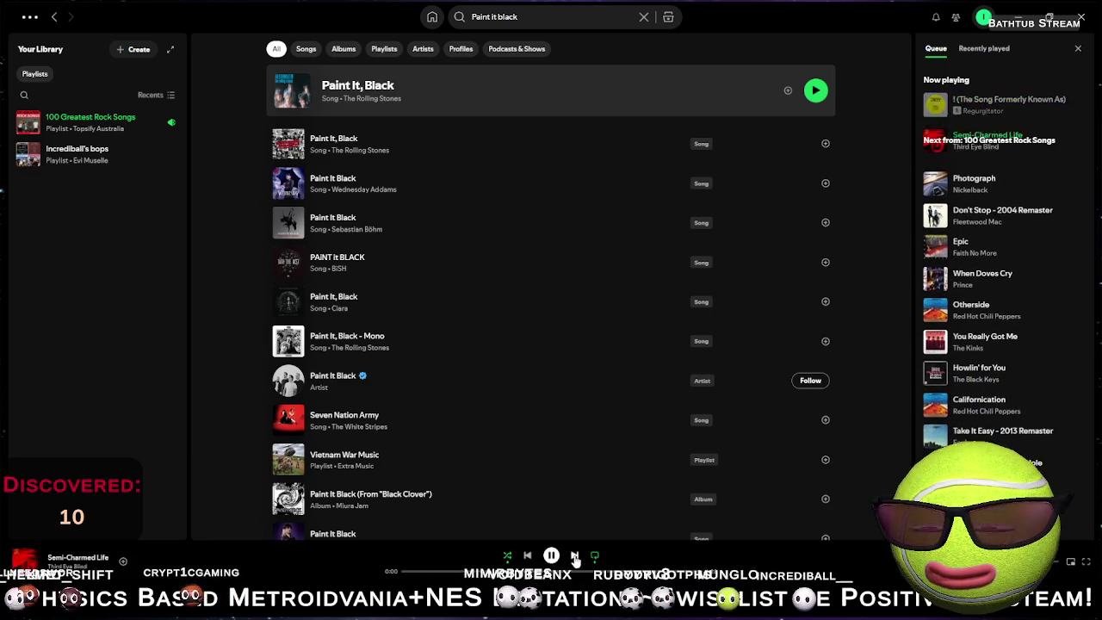
left_click(574, 556)
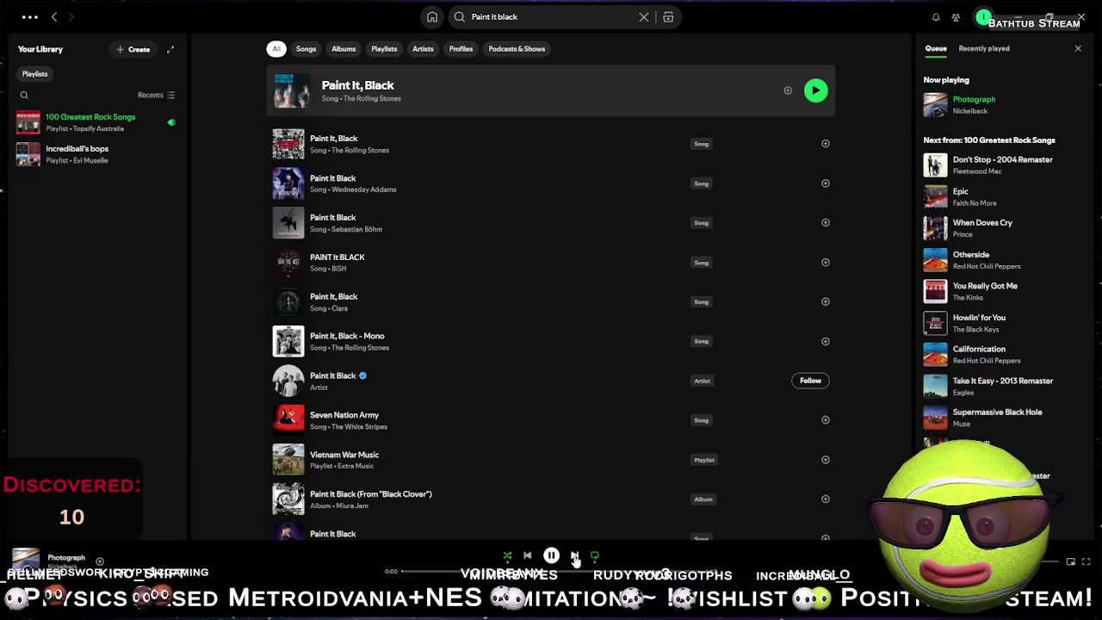
left_click(574, 556)
left_click(574, 556)
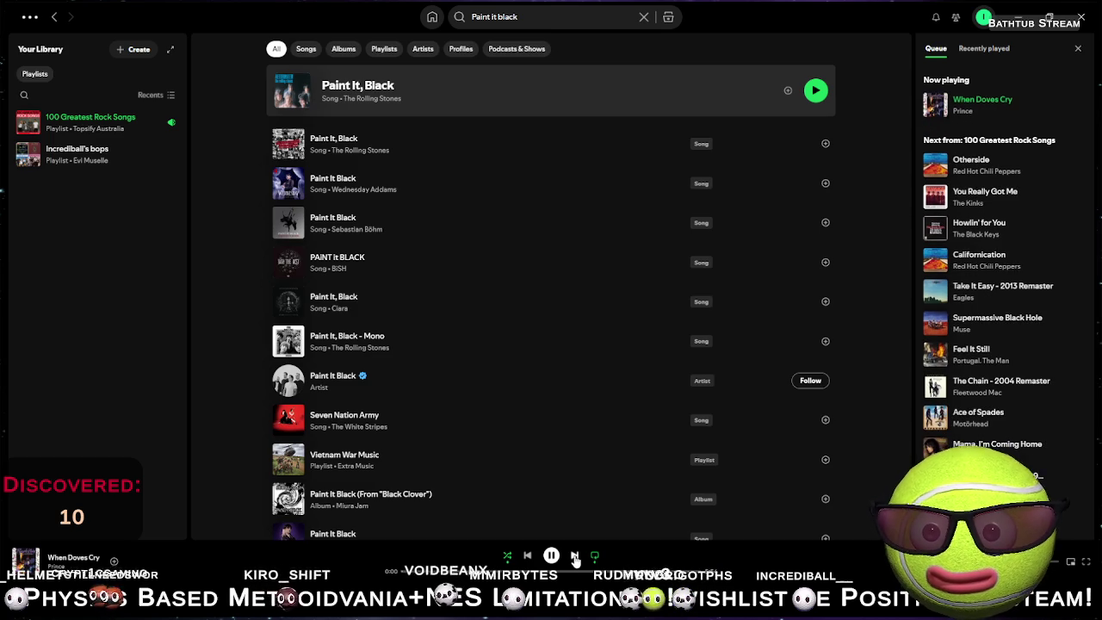
left_click(574, 556)
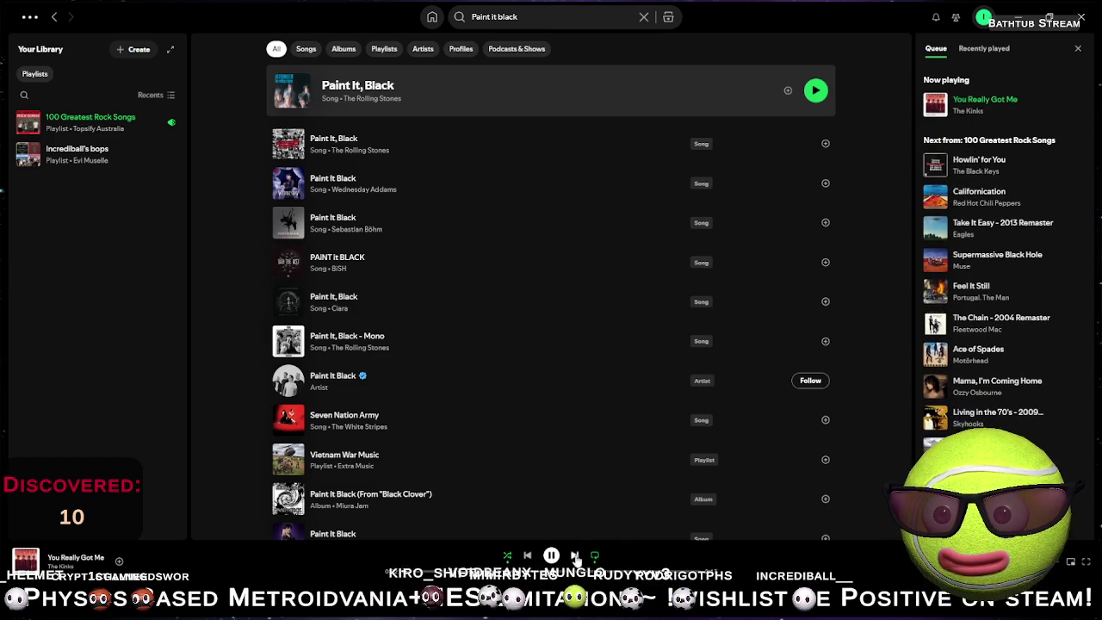
left_click(1019, 15)
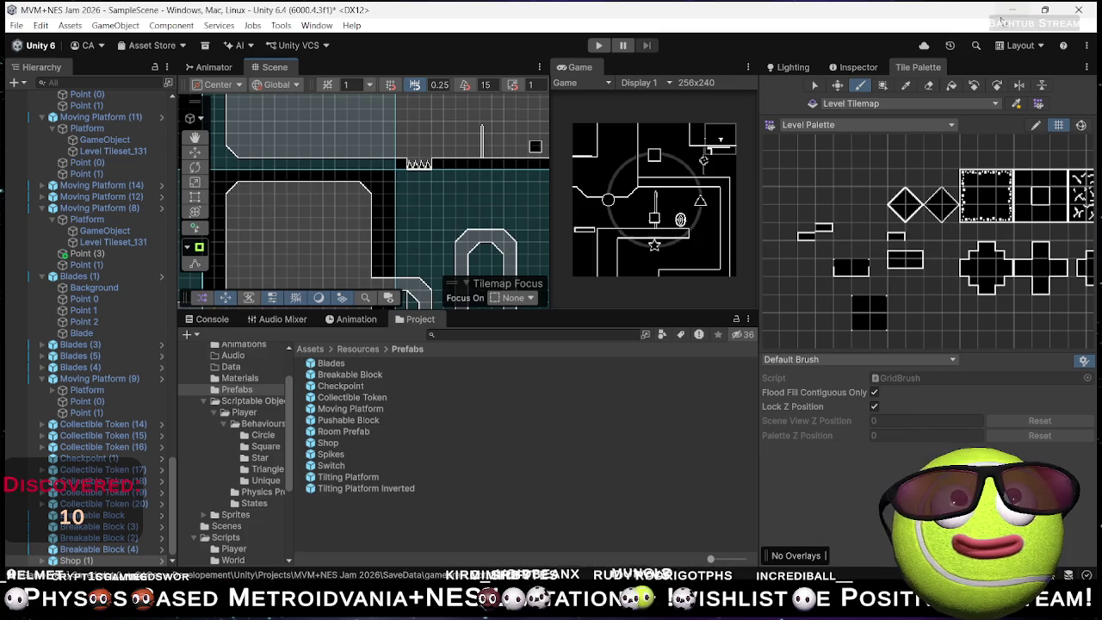
Pan to the shop room, step through the Hierarchy, and frame the Token object.
scroll(427, 176, "down", 3)
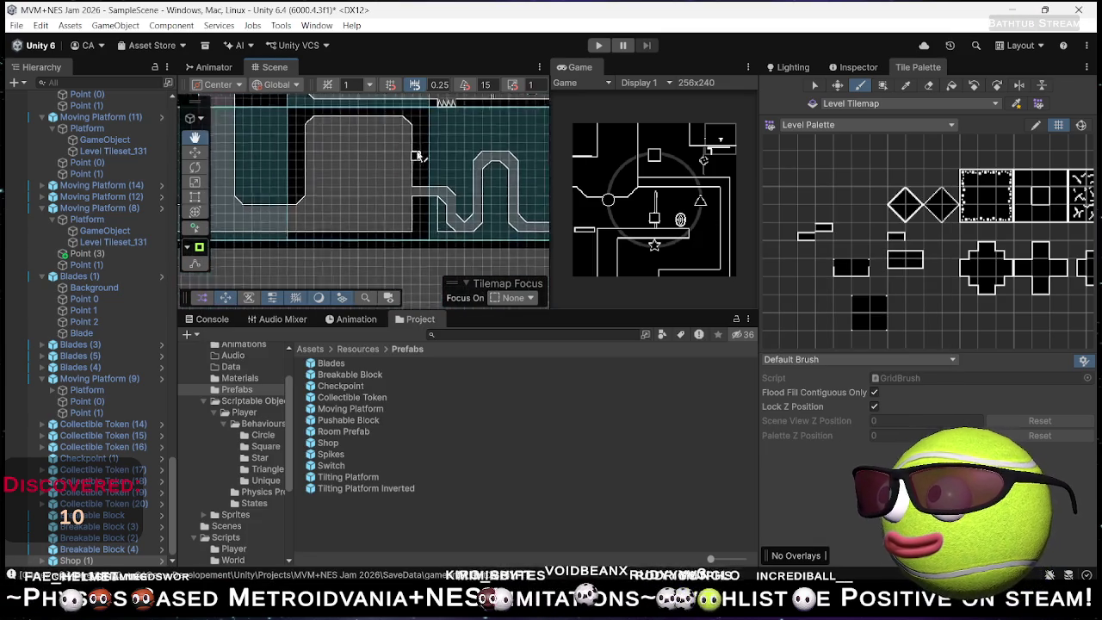
mouse_move(410, 259)
left_mouse_down()
mouse_move(297, 217)
mouse_move(306, 215)
left_mouse_up()
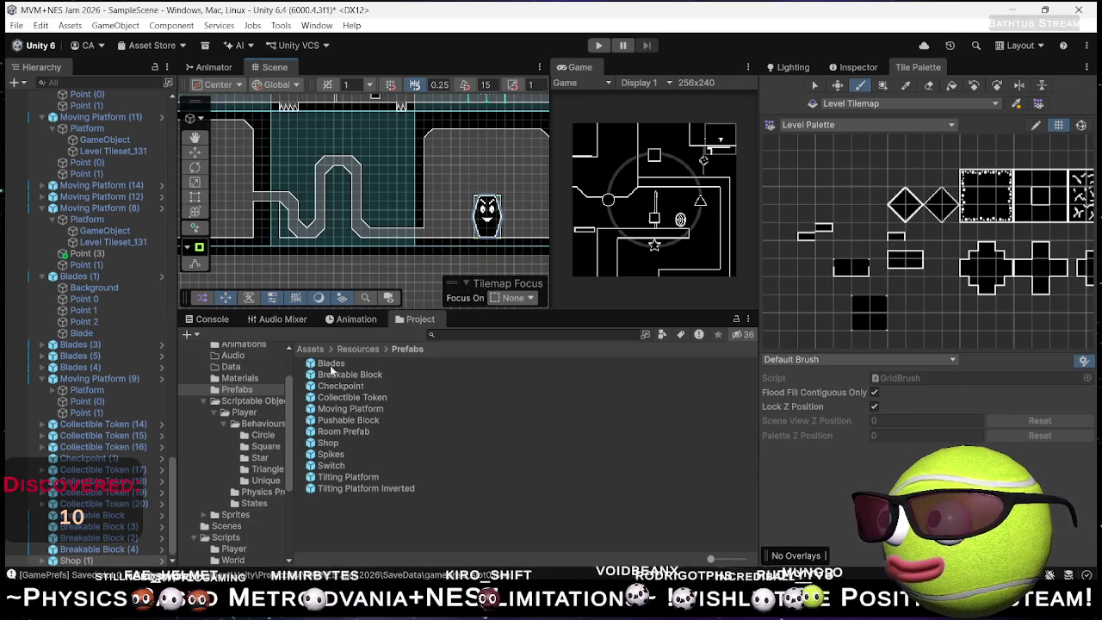
scroll(118, 294, "up", 10)
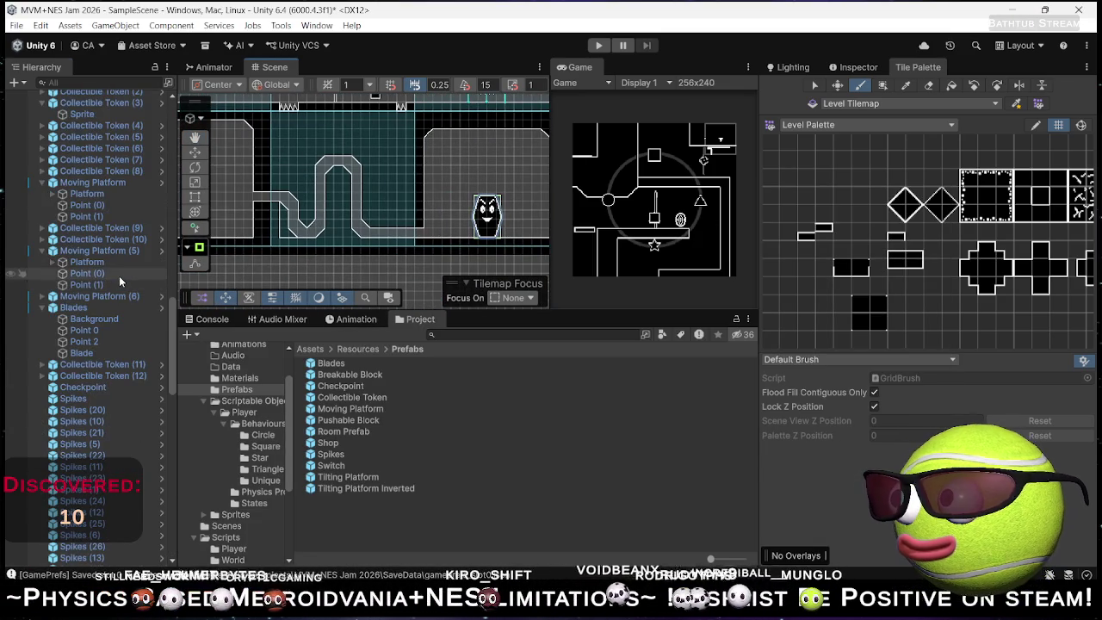
left_click(119, 276)
key("Home")
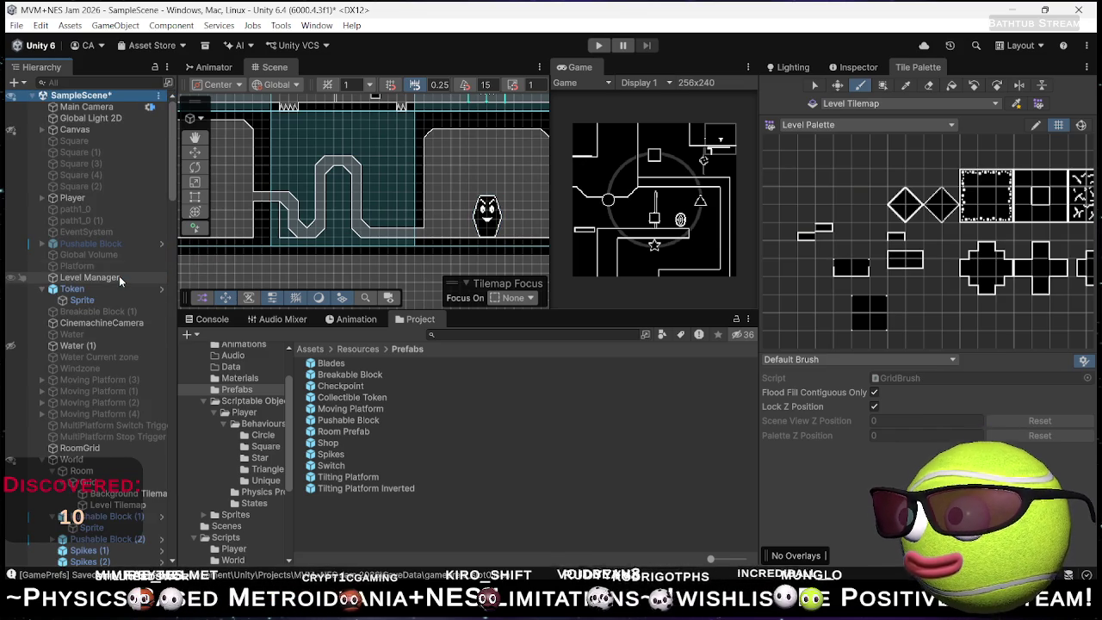
key("Down")
key("Down")
key("Down")
key("Down")
key("Down")
key("Down")
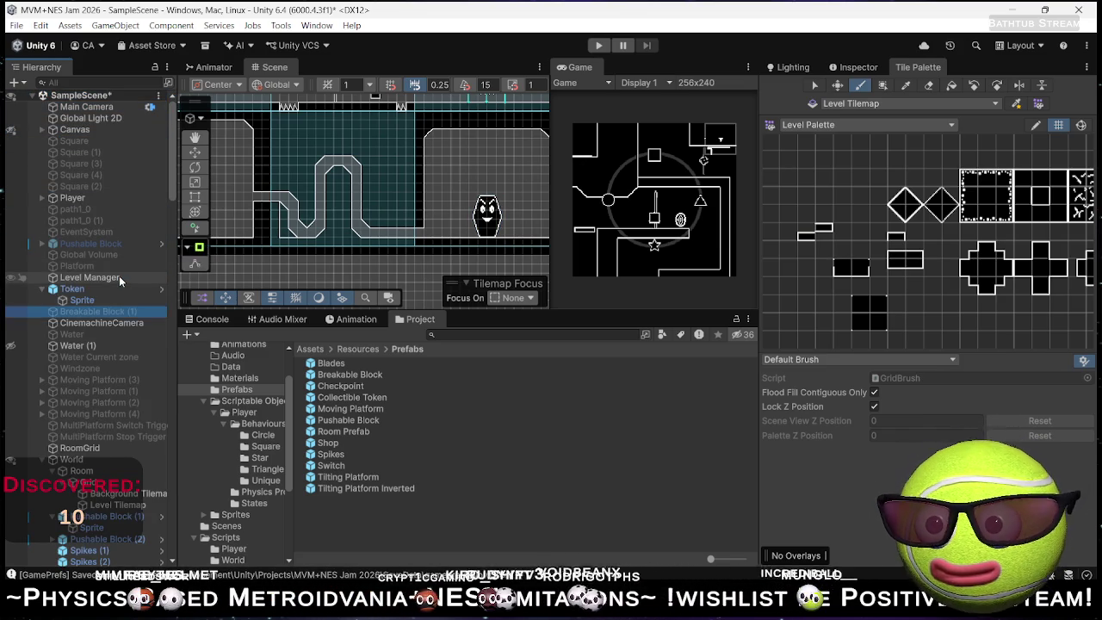
key("Up")
key("Up")
key("Left")
key("Home")
key("Down")
key("Down")
key("Down")
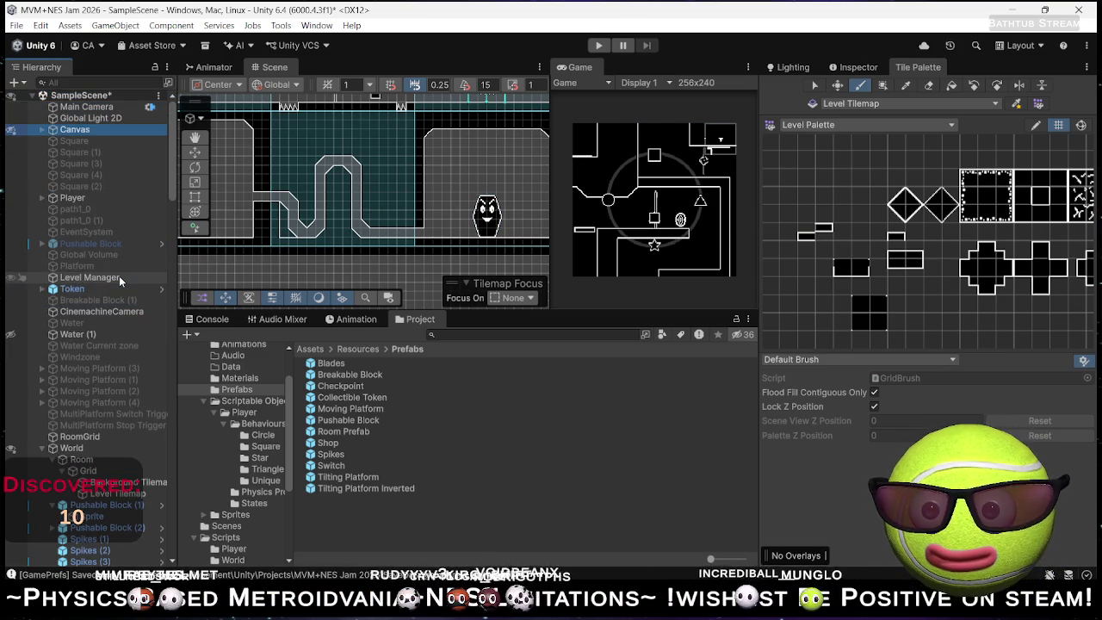
double_click(112, 290)
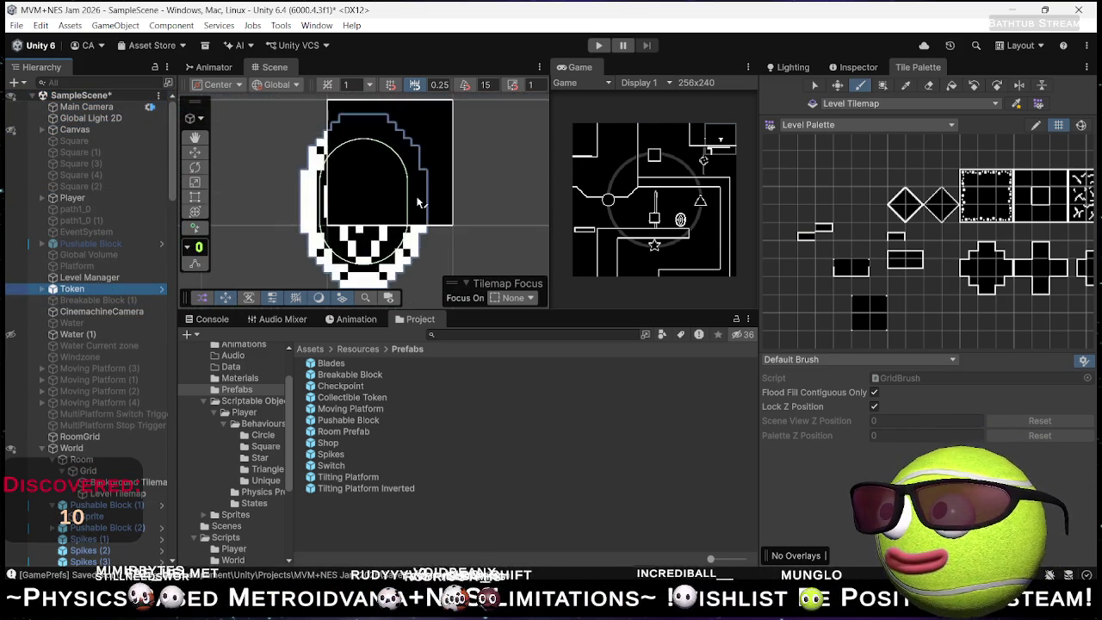
scroll(398, 237, "down", 5)
Collapse the World, Moving Platform, Collectible Token (3) and Shop groups, then select Collectible Token.
key("w")
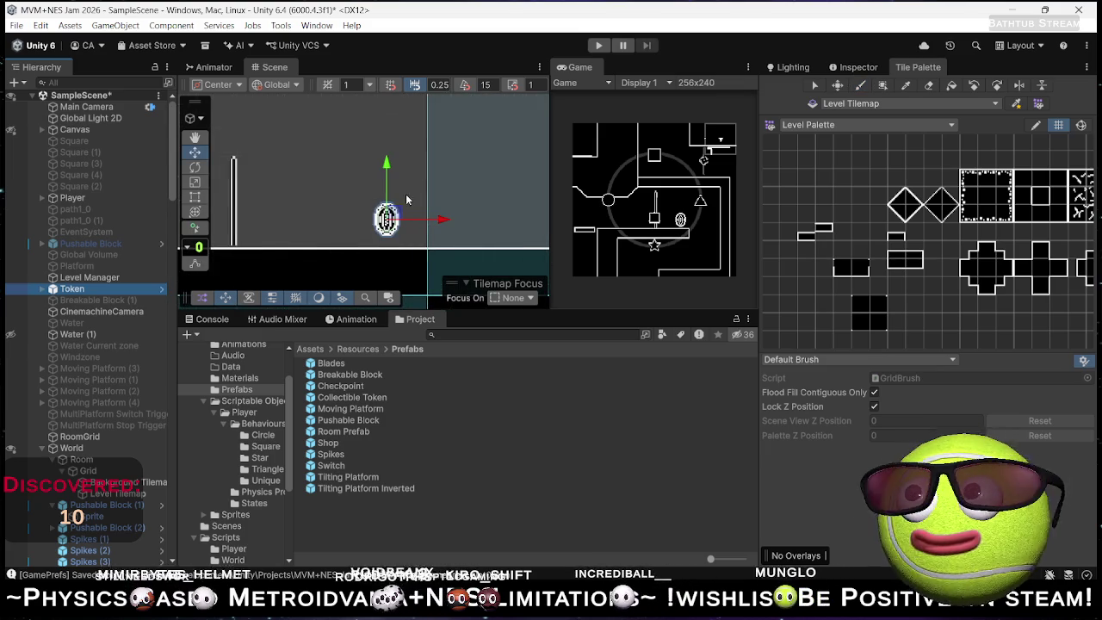
scroll(378, 218, "up", 2)
scroll(379, 218, "down", 1)
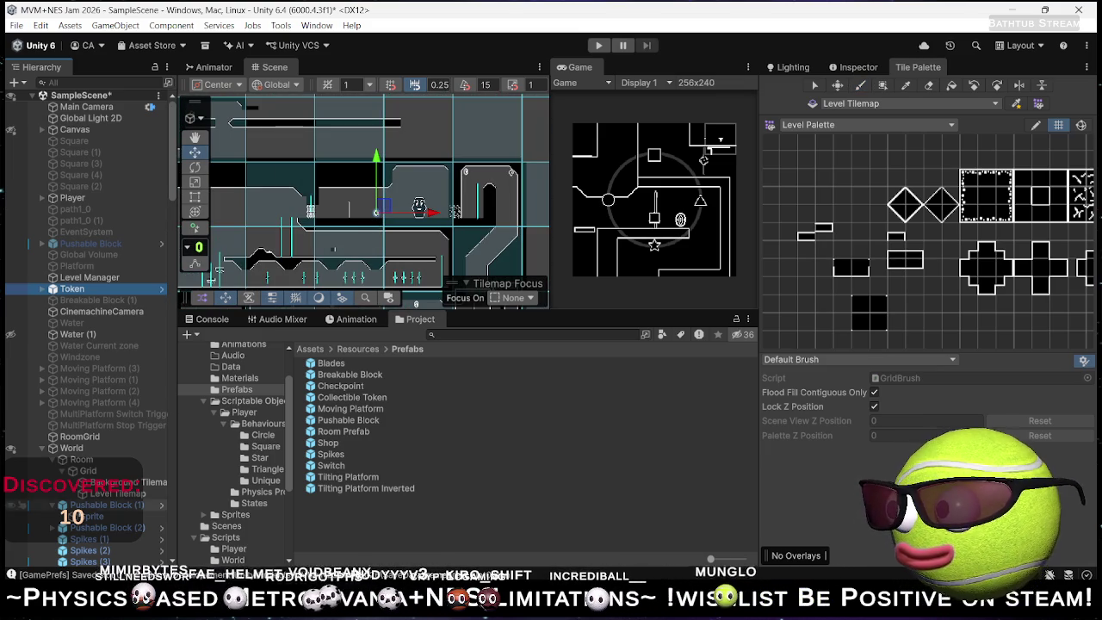
left_click(42, 449)
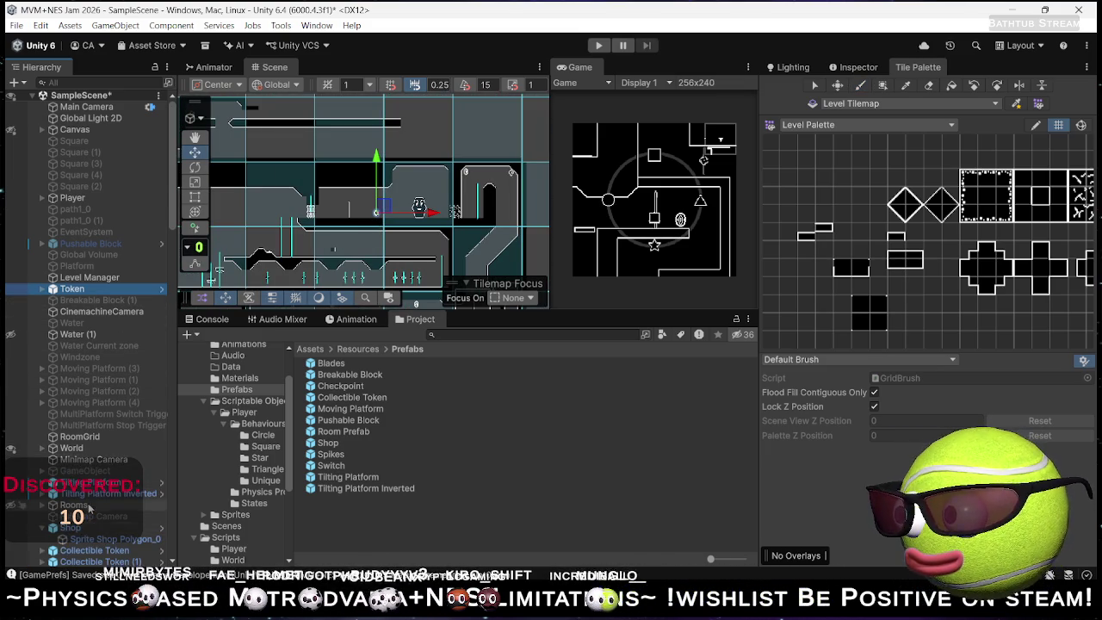
scroll(89, 510, "down", 10)
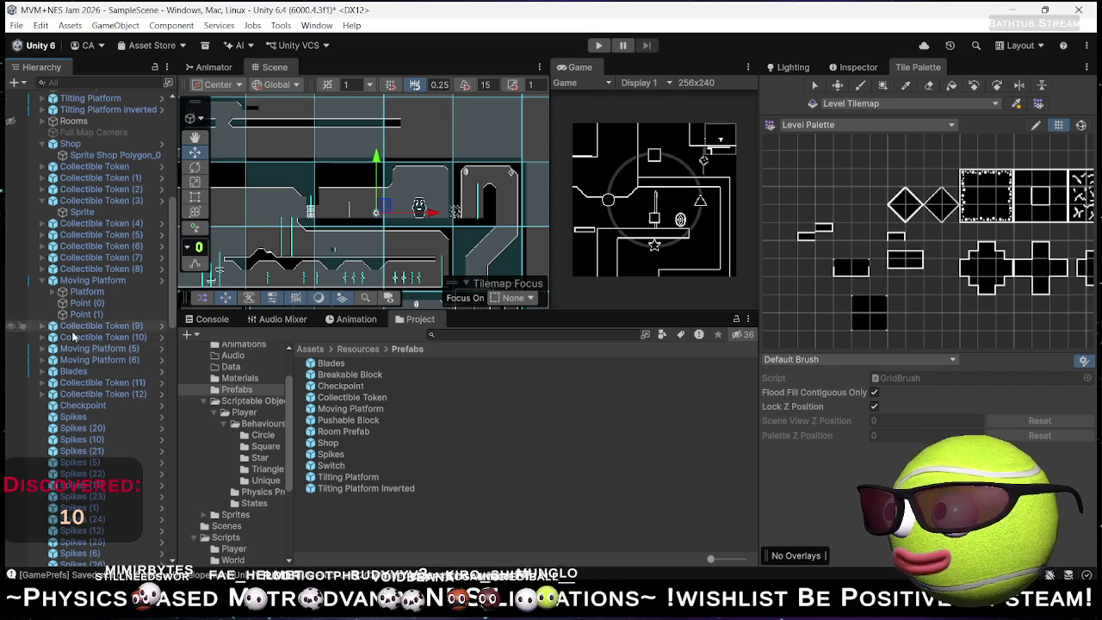
left_click(41, 280)
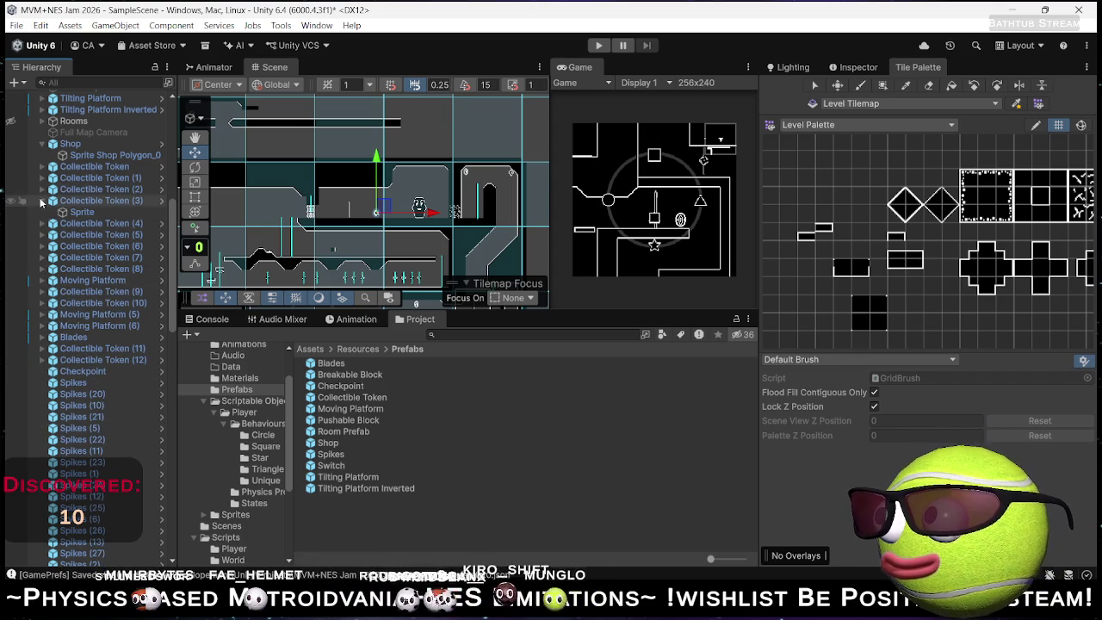
left_click(41, 200)
left_click(42, 145)
scroll(86, 310, "up", 5)
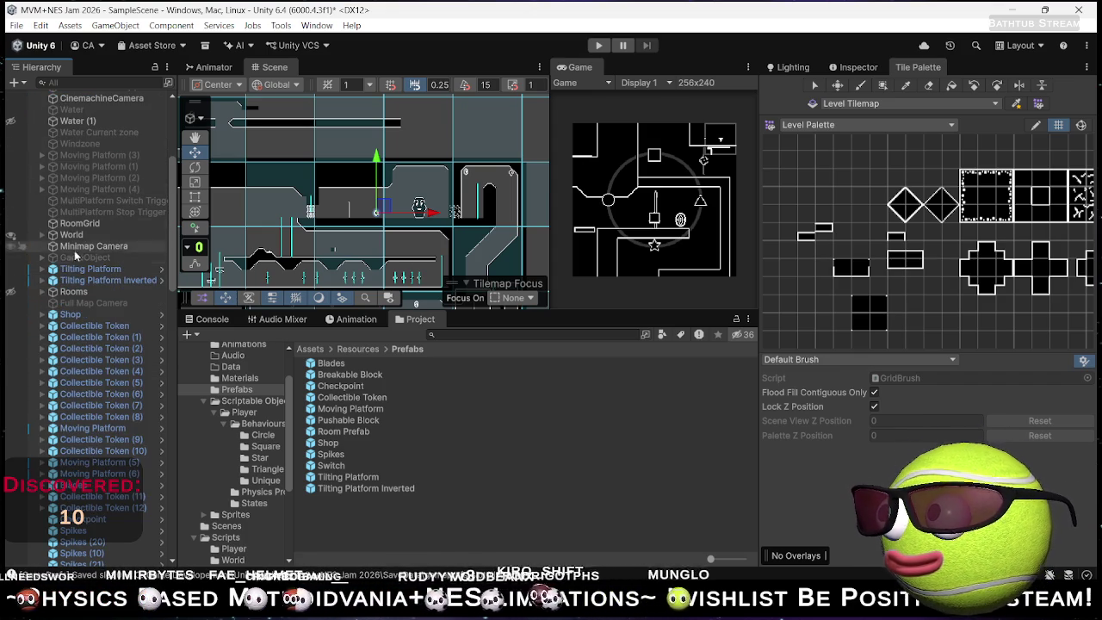
left_click(92, 325)
scroll(95, 430, "down", 15)
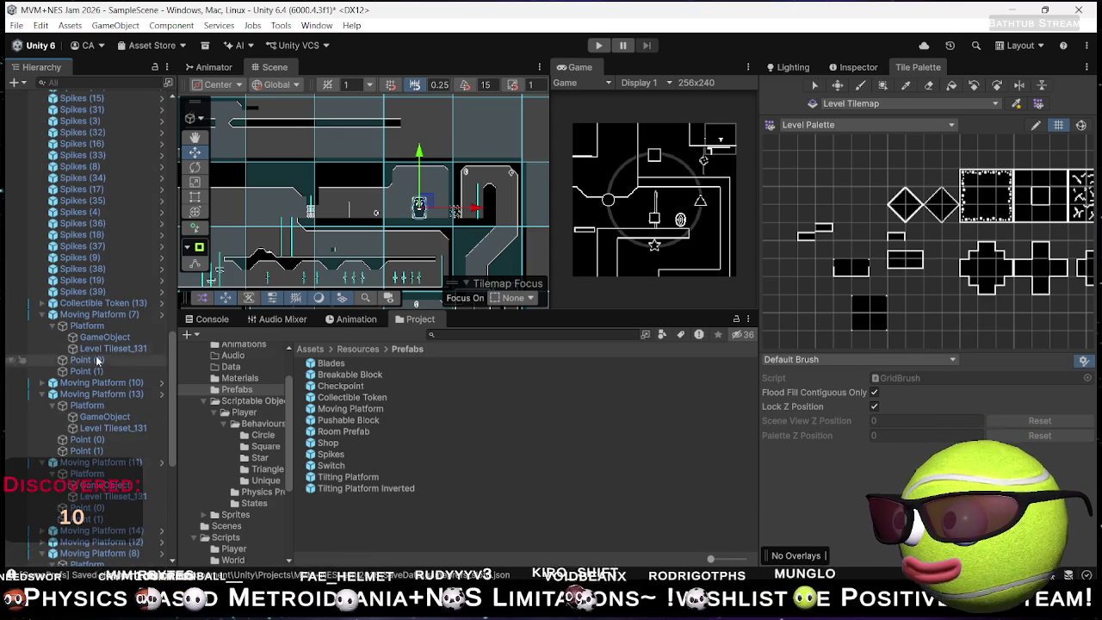
Collapse Moving Platforms (7), (13), (11), (14), (12), (8), (9) and Blades (1).
left_click(42, 314)
left_click(42, 336)
left_click(42, 348)
left_click(42, 360)
left_click(42, 371)
left_click(42, 382)
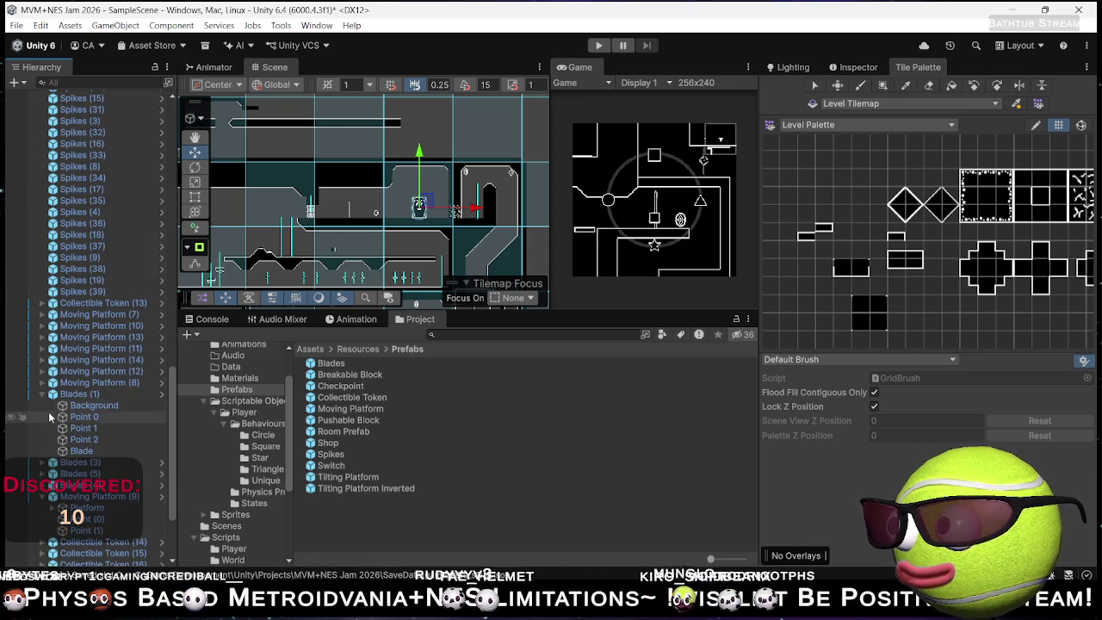
left_click(43, 393)
left_click(42, 438)
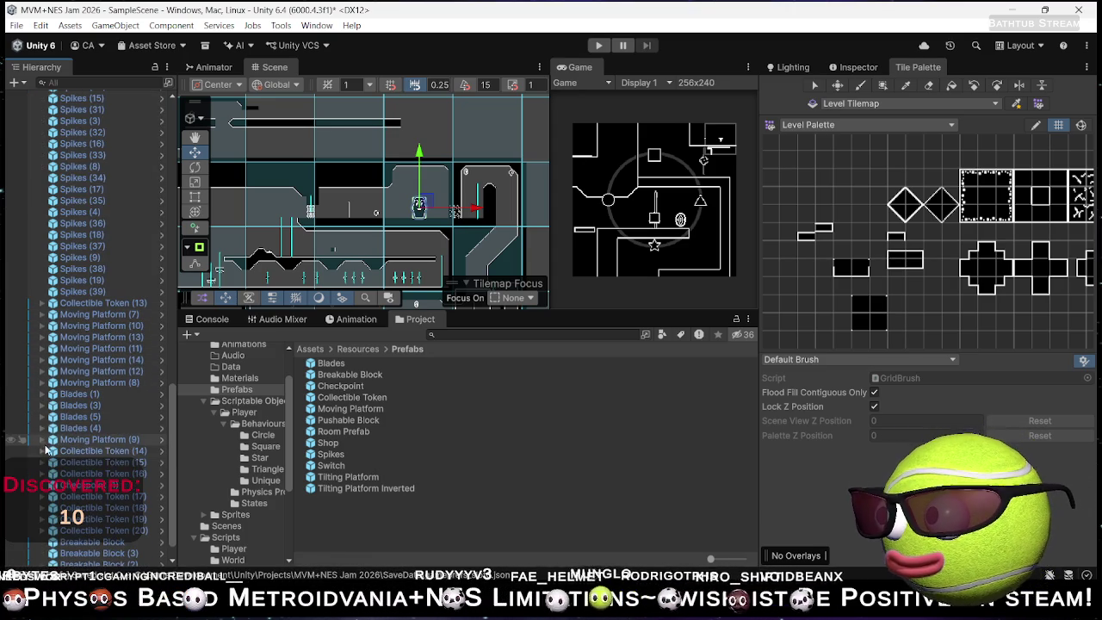
scroll(52, 516, "down", 2)
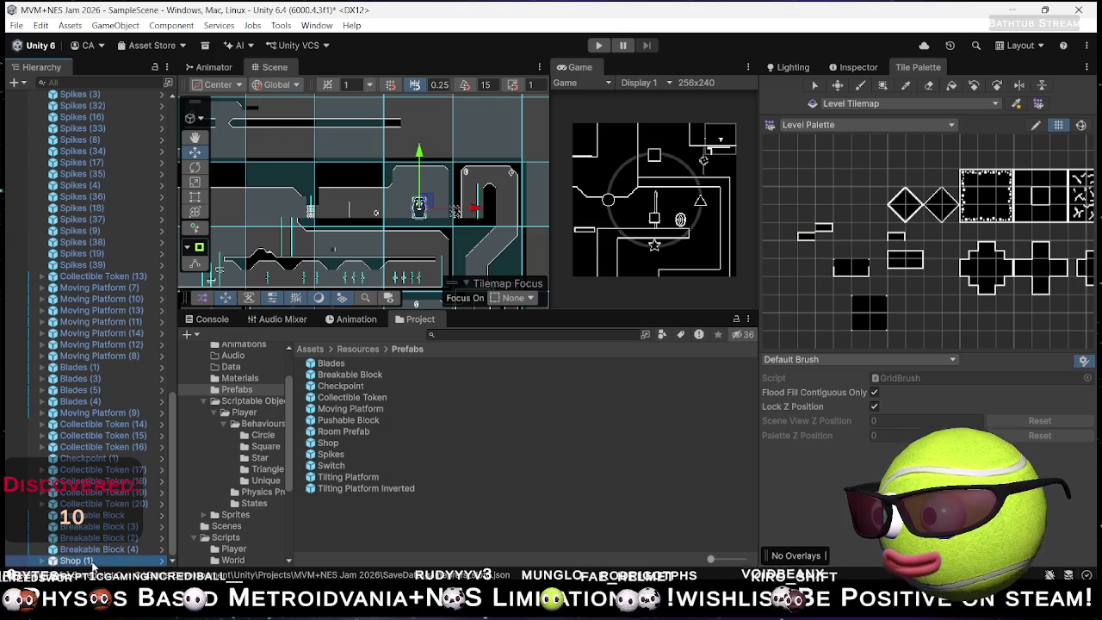
scroll(101, 389, "up", 15)
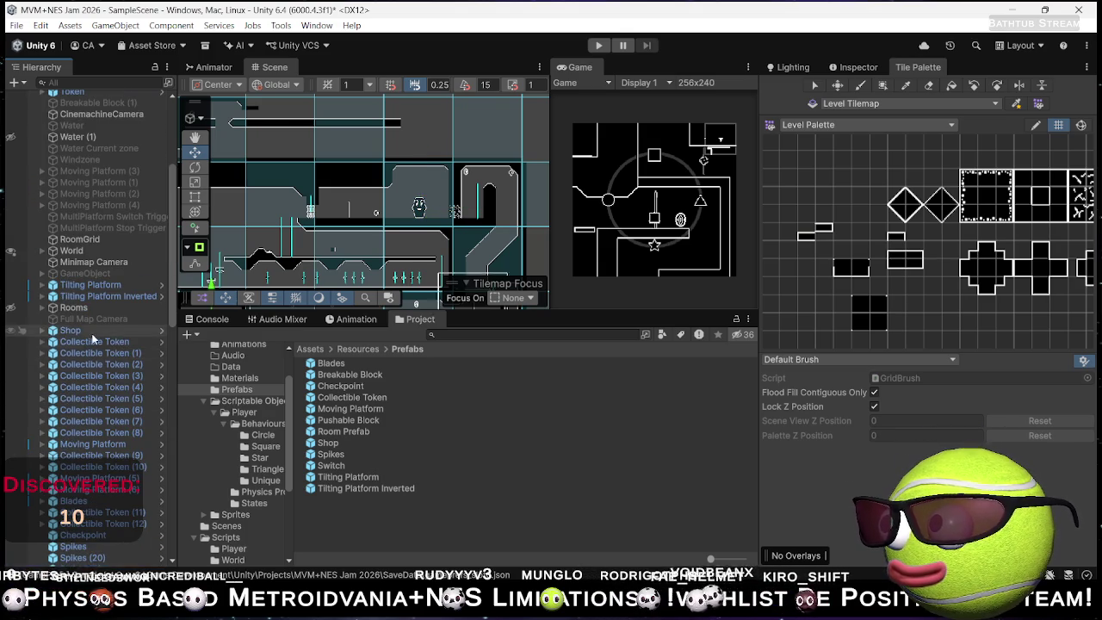
Select Shop through Spikes (20) and fold the hierarchy back to top-level objects.
left_click(79, 332, "shift")
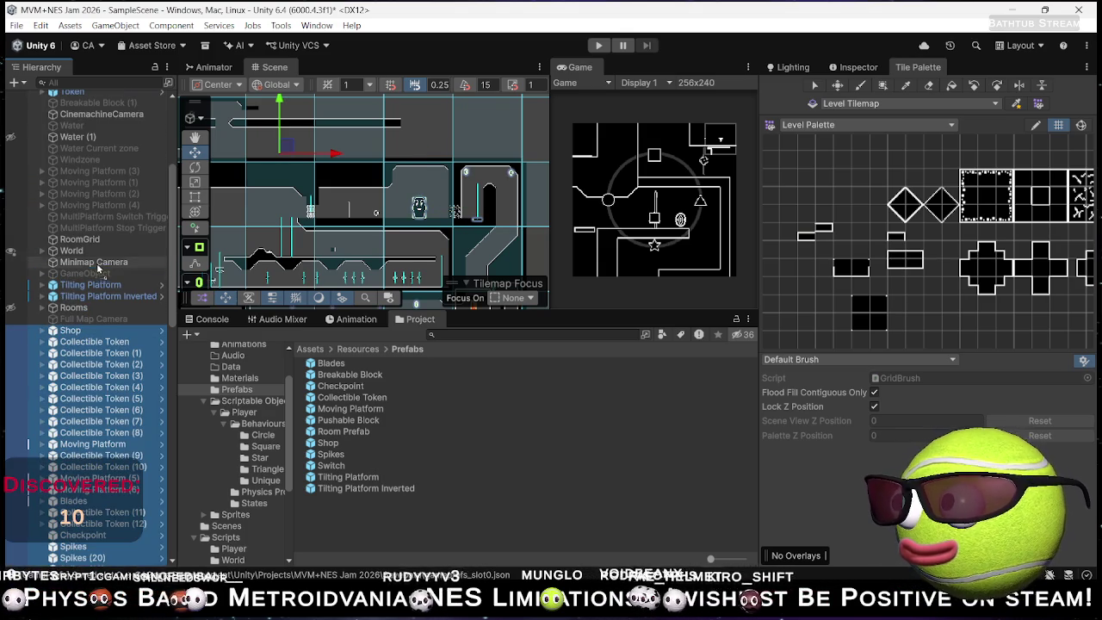
scroll(83, 253, "down", 10)
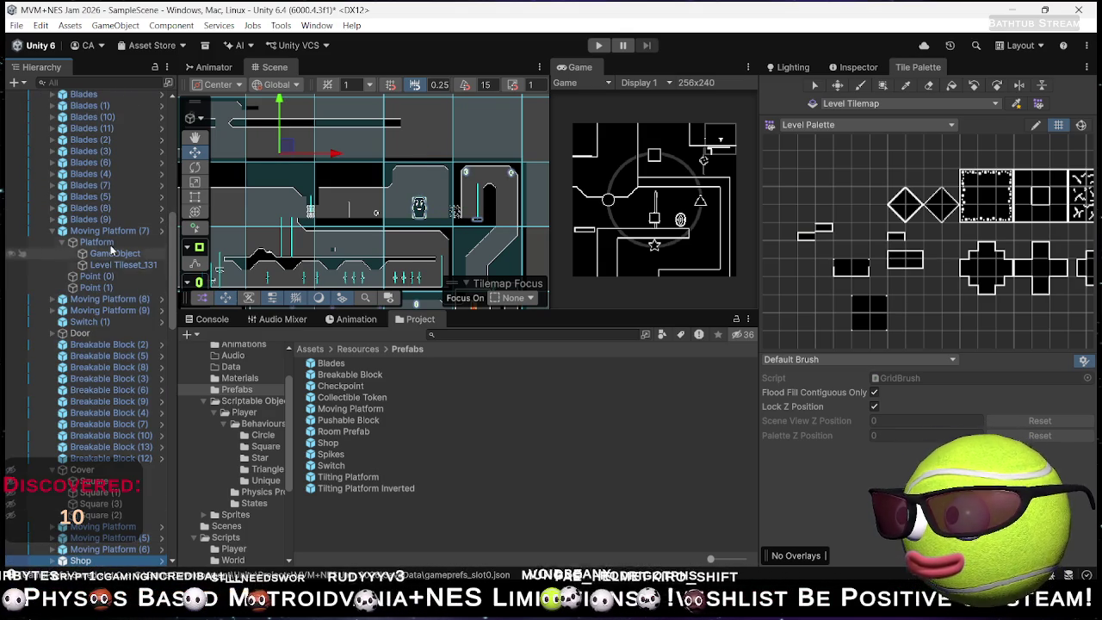
left_click(55, 235)
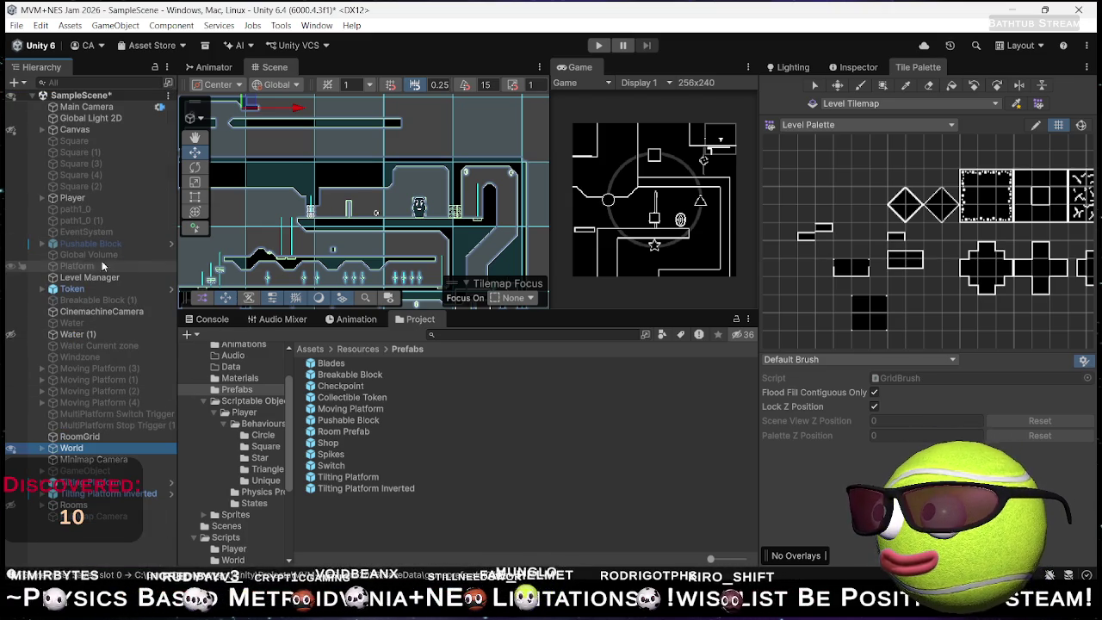
Inspect the Player's Circle part, collapse Player, and select Water Current zone.
left_click(71, 198)
left_click(41, 198)
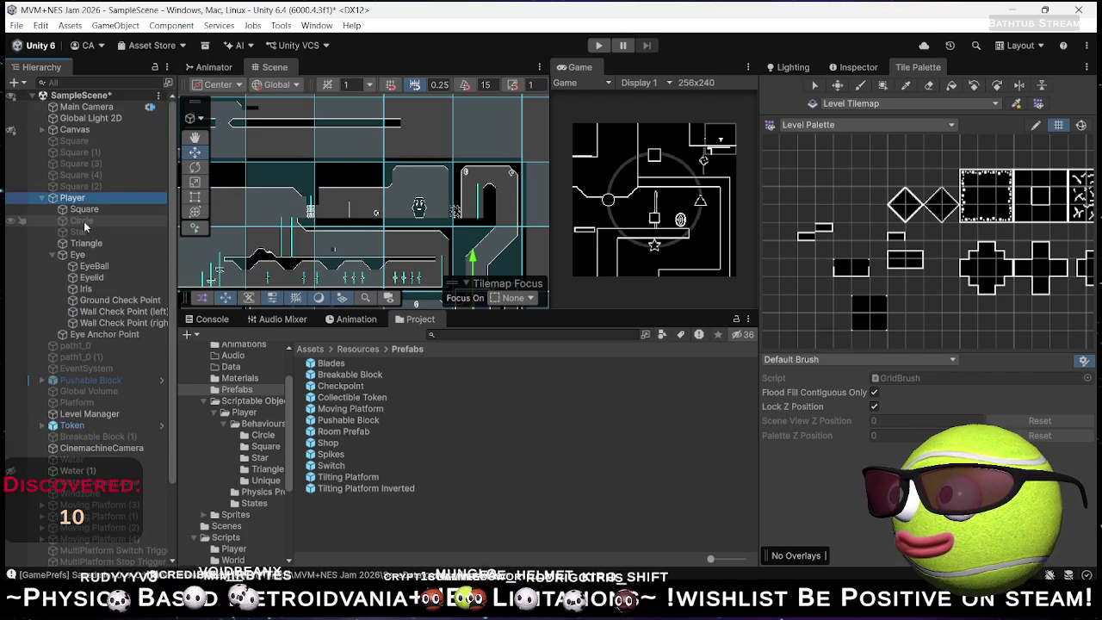
left_click(83, 221)
scroll(852, 287, "down", 2)
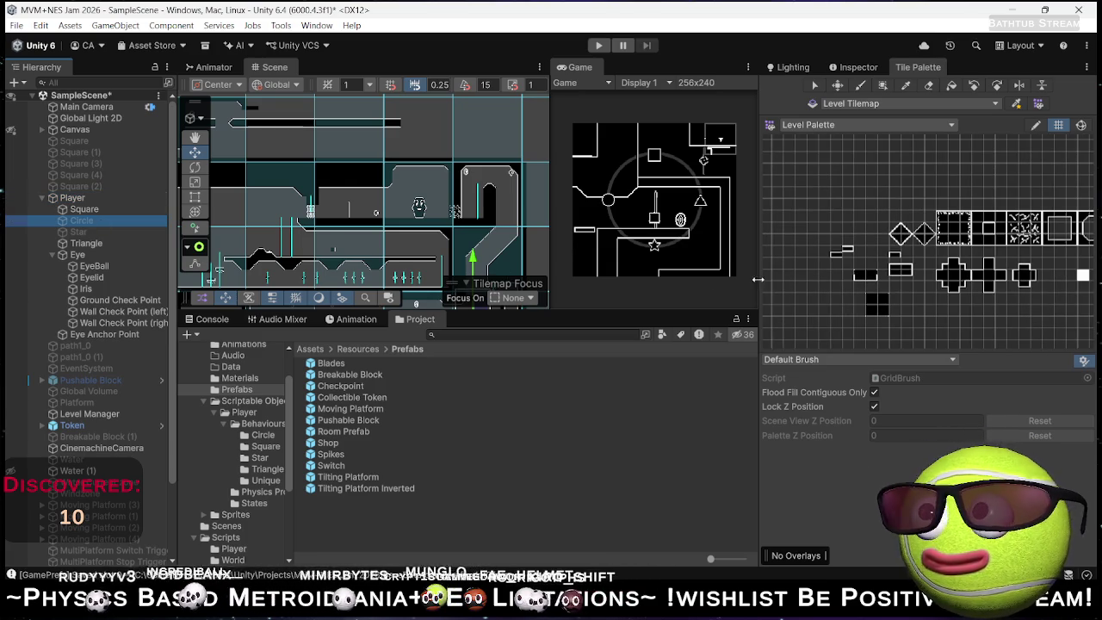
scroll(228, 371, "up", 3)
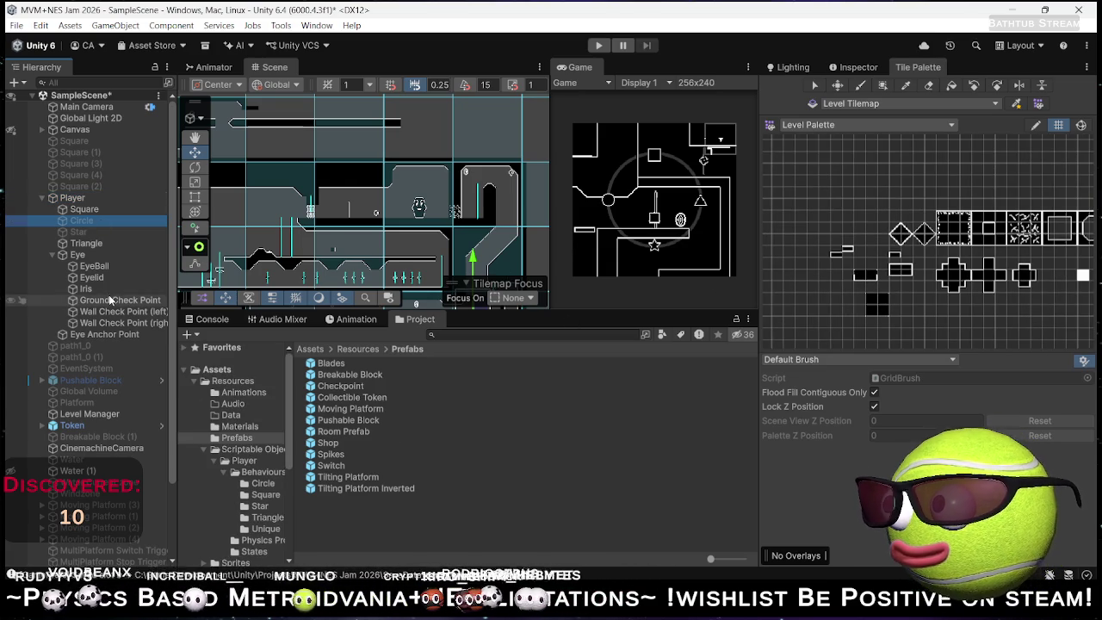
left_click(42, 198)
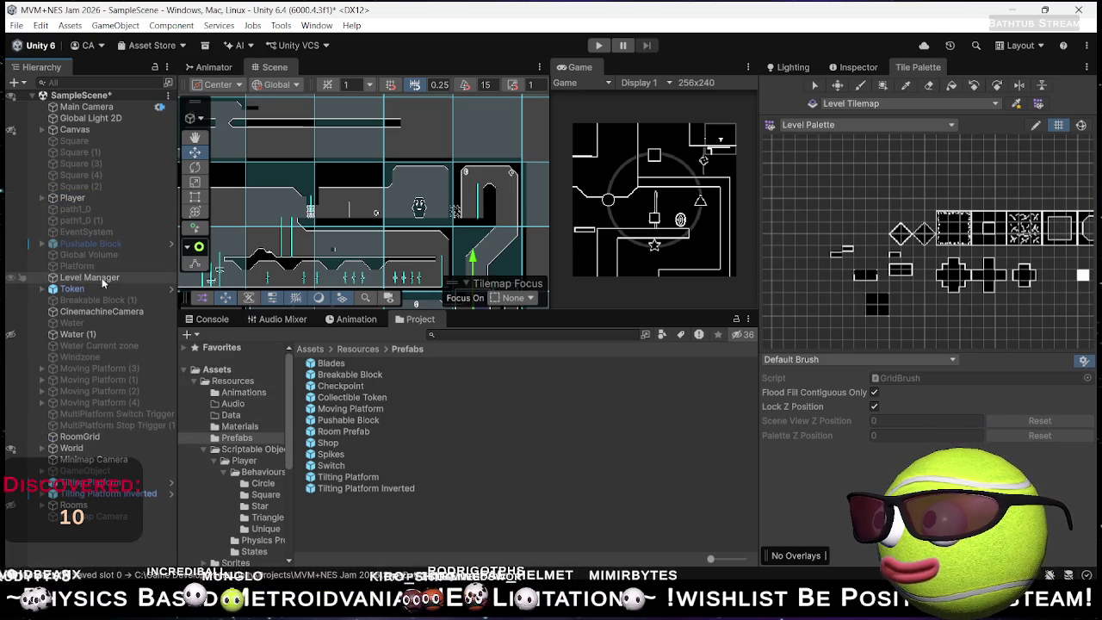
left_click(117, 344)
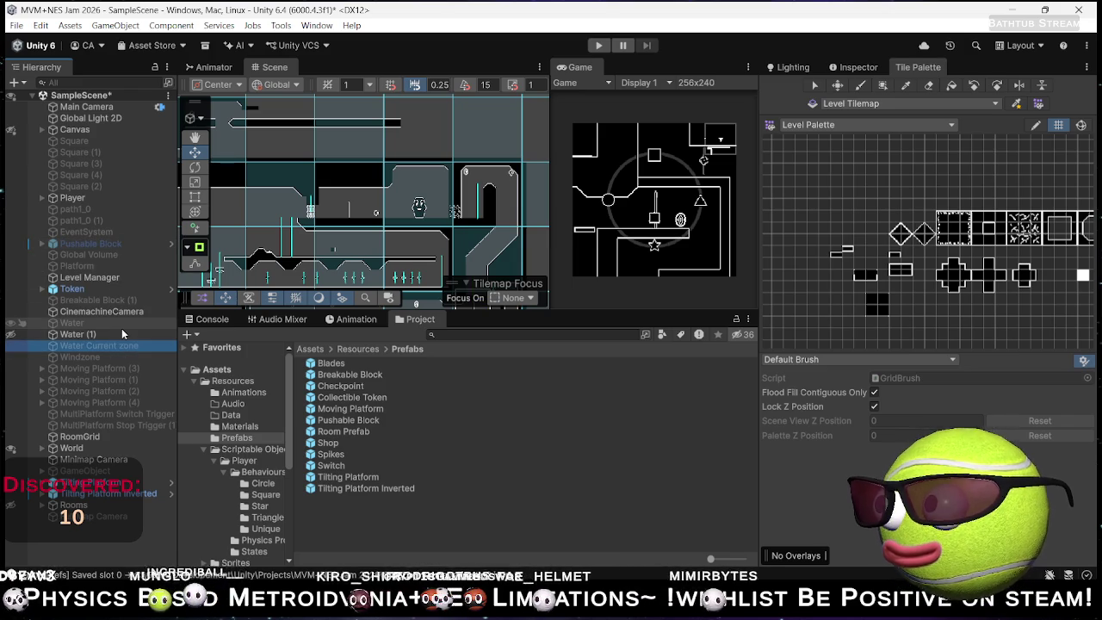
Frame Water Current zone, pan to the winding tunnel, and show its trigger Box Collider 2D settings.
key("f")
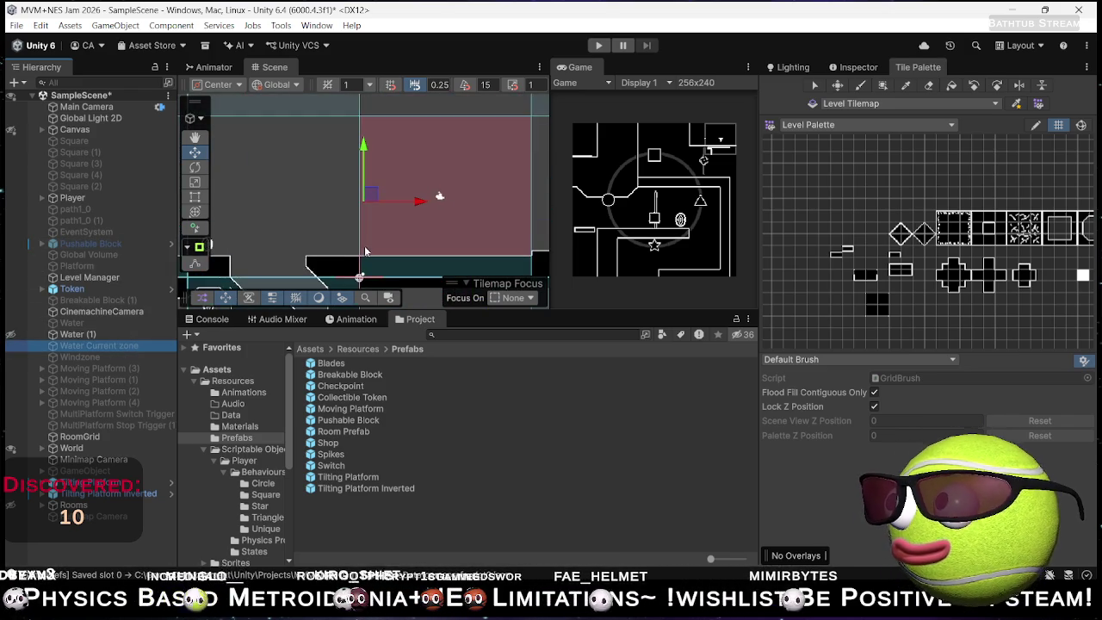
scroll(361, 250, "down", 5)
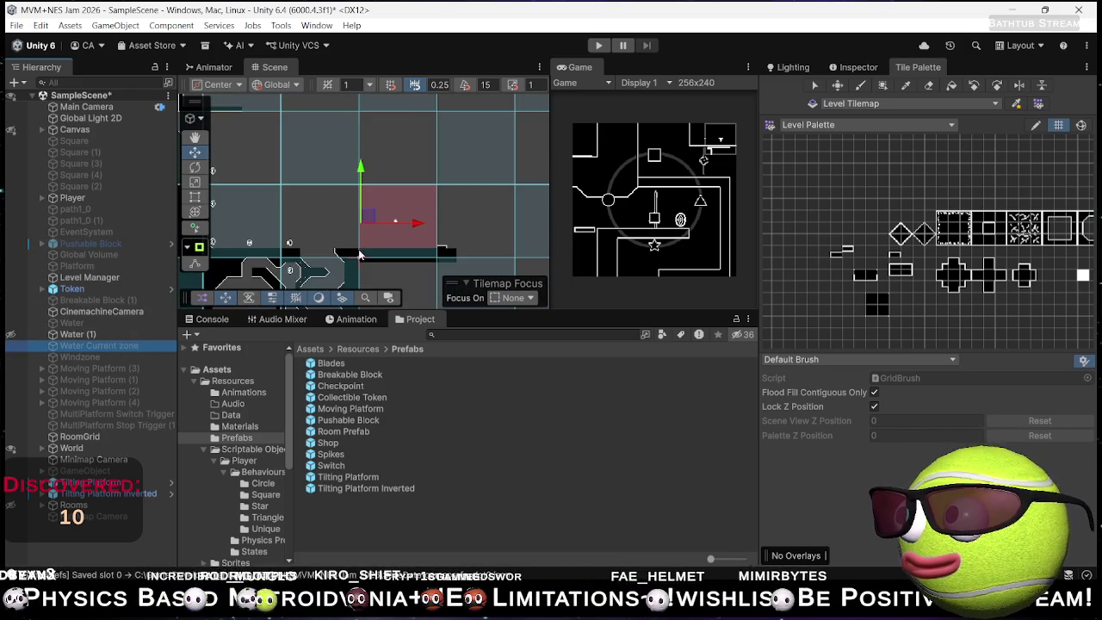
left_click_drag(362, 250, 408, 149)
scroll(405, 178, "up", 3)
left_click(405, 199)
scroll(430, 215, "down", 3)
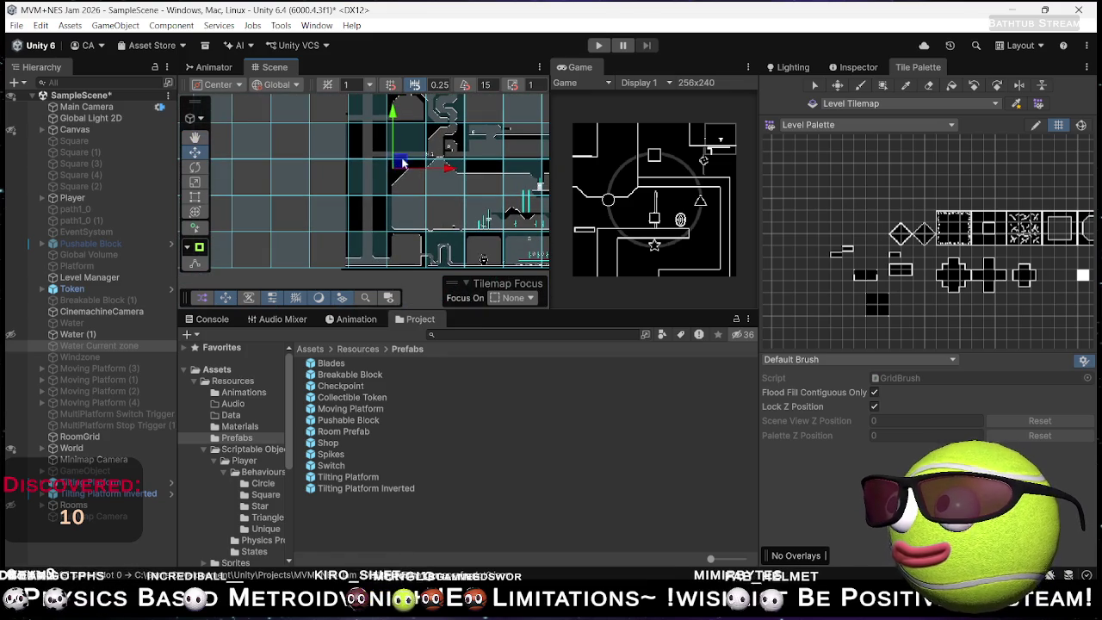
scroll(447, 228, "up", 4)
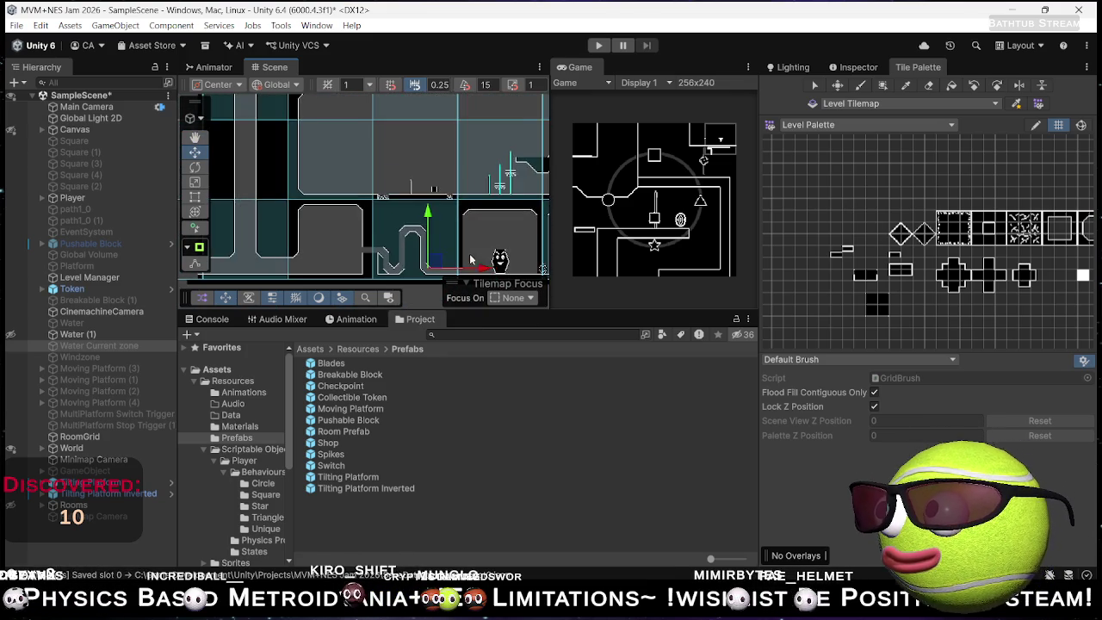
left_click_drag(448, 226, 461, 171)
scroll(461, 171, "up", 3)
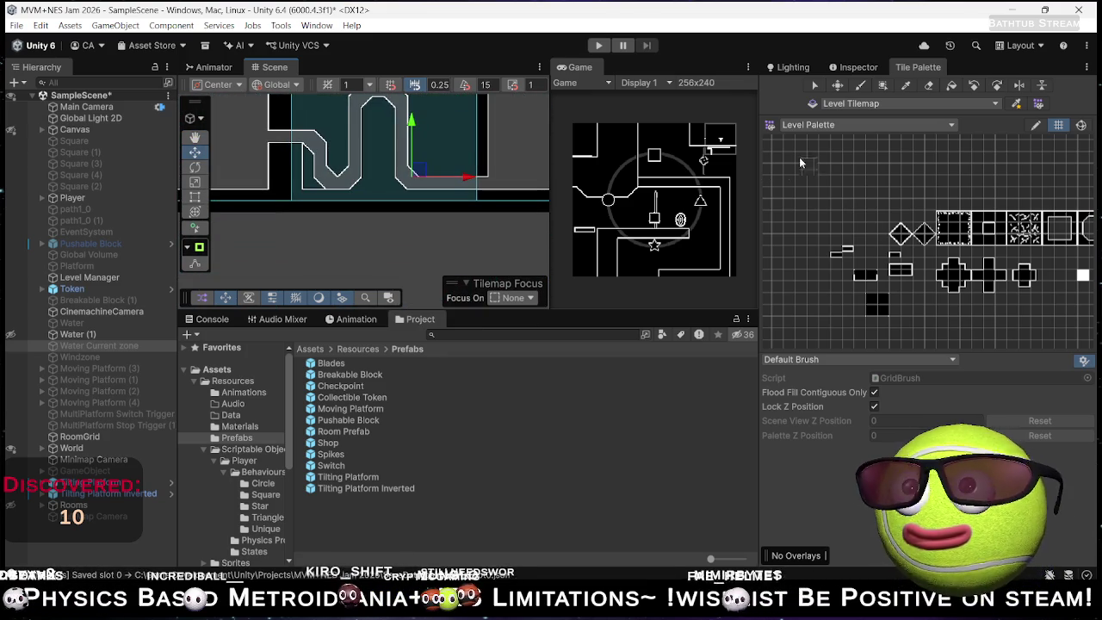
left_click(833, 71)
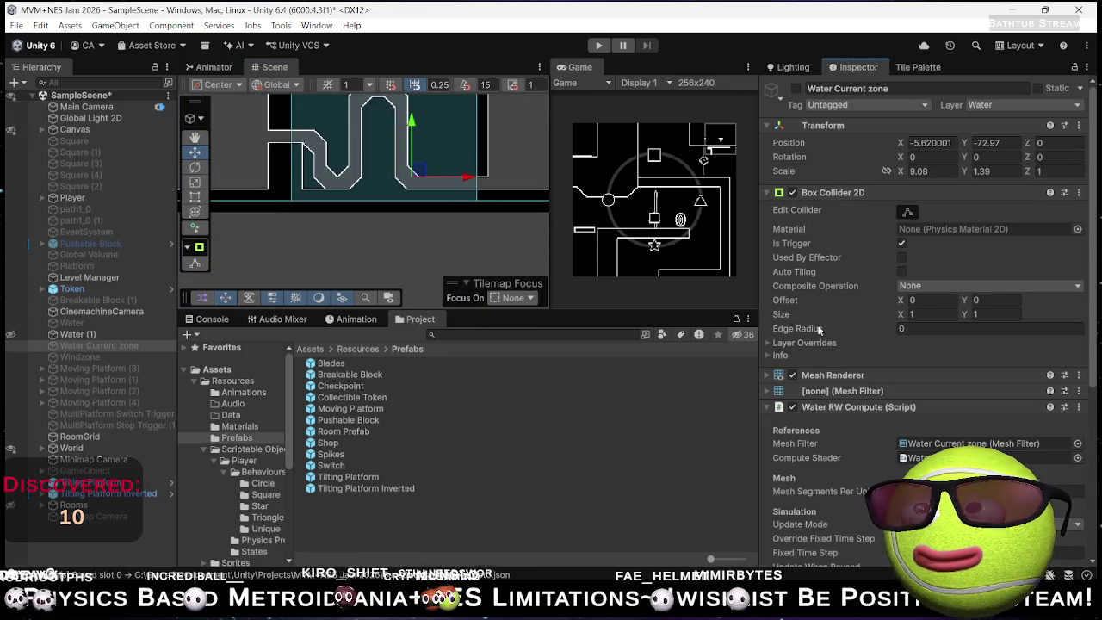
Inspect the Mesh Renderer's materials and remove the Water RW Compute component.
left_click(826, 375)
left_click(964, 410)
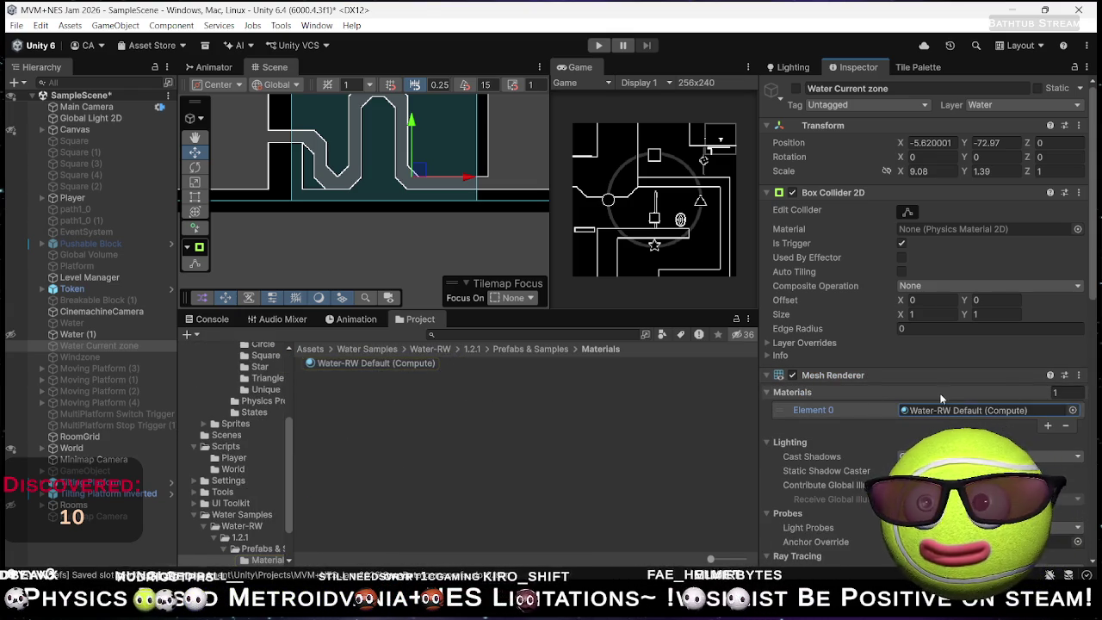
scroll(940, 395, "down", 5)
scroll(939, 395, "down", 5)
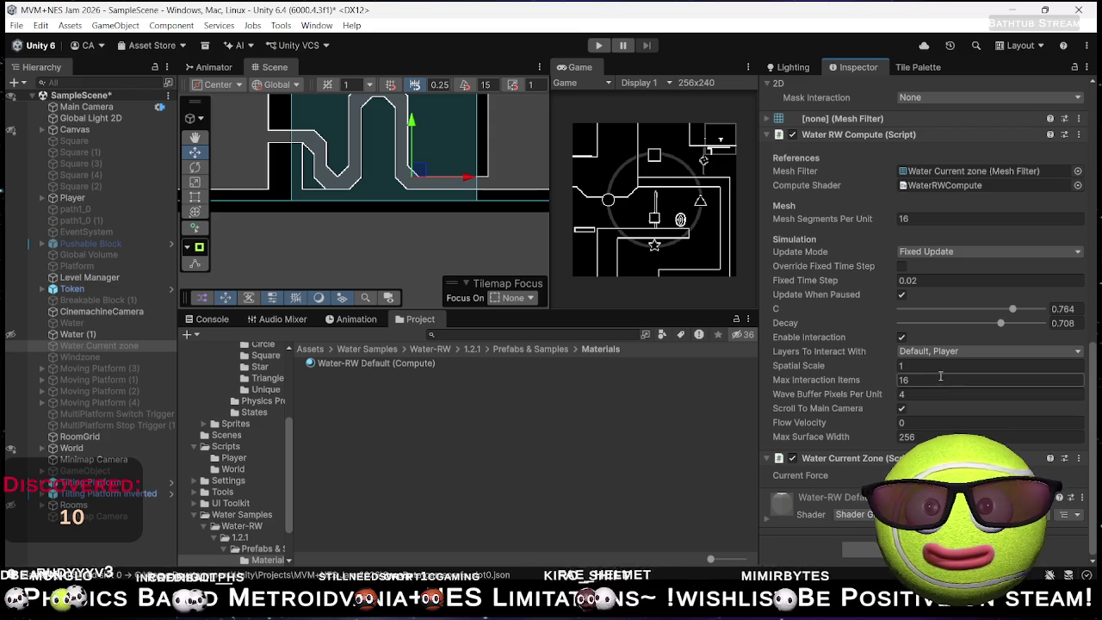
left_click(1077, 135)
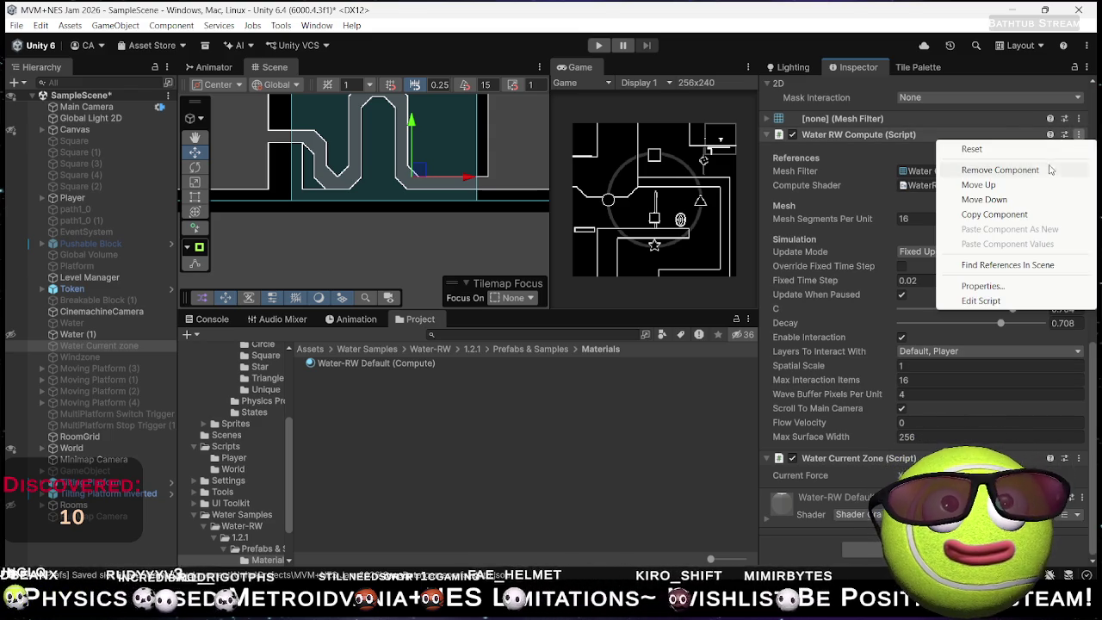
left_click(998, 169)
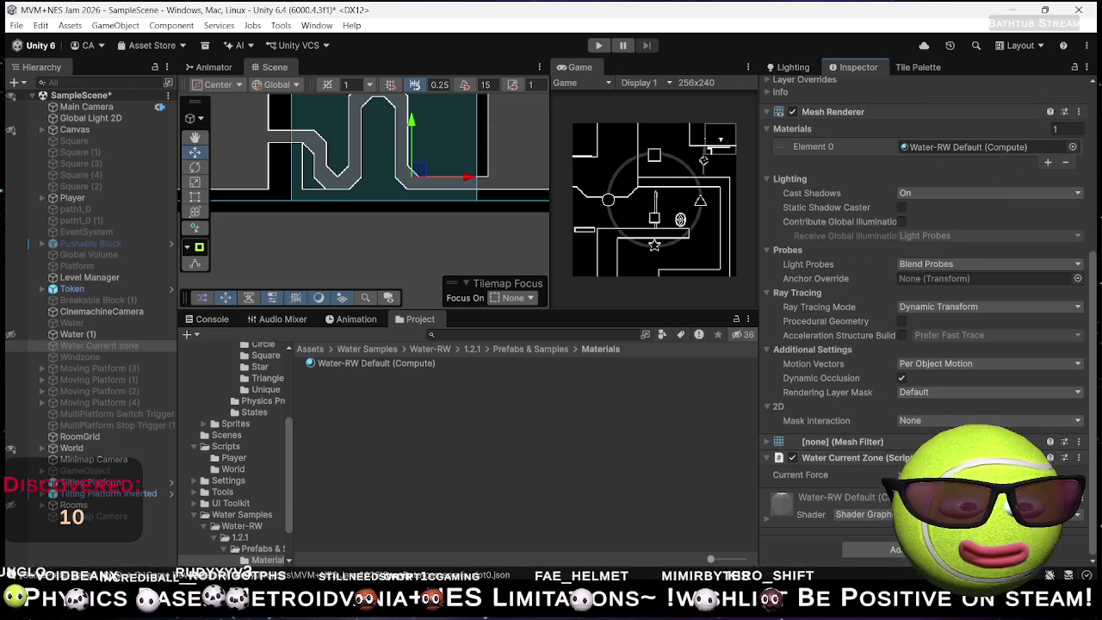
Assign the Water material to Element 0 and make the Water Current zone active.
left_click(1072, 147)
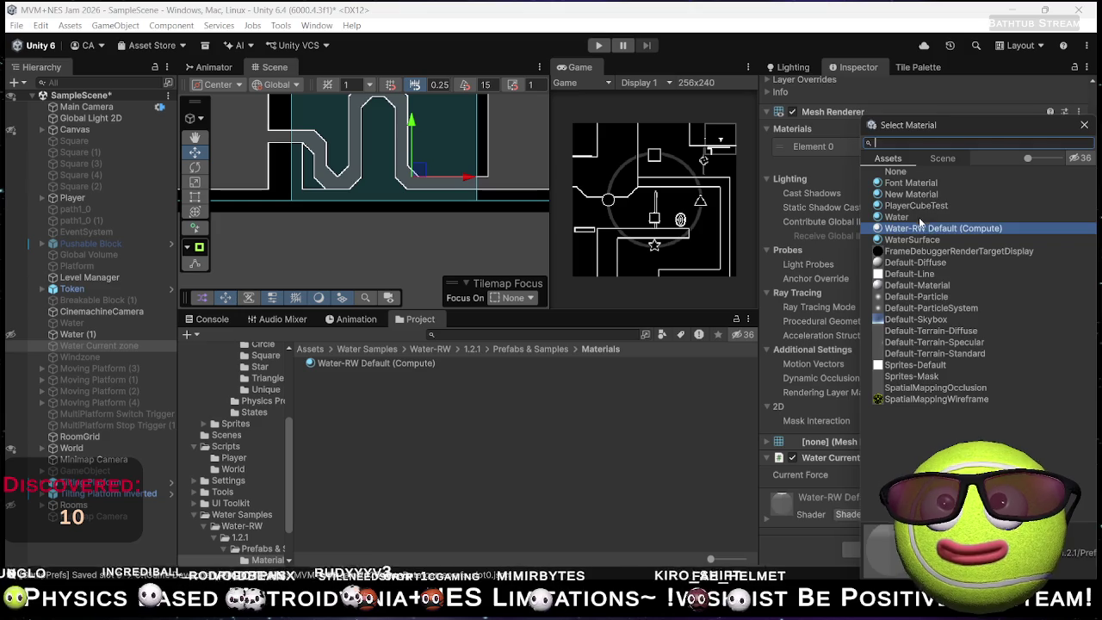
double_click(918, 217)
scroll(793, 184, "up", 5)
left_click(796, 90)
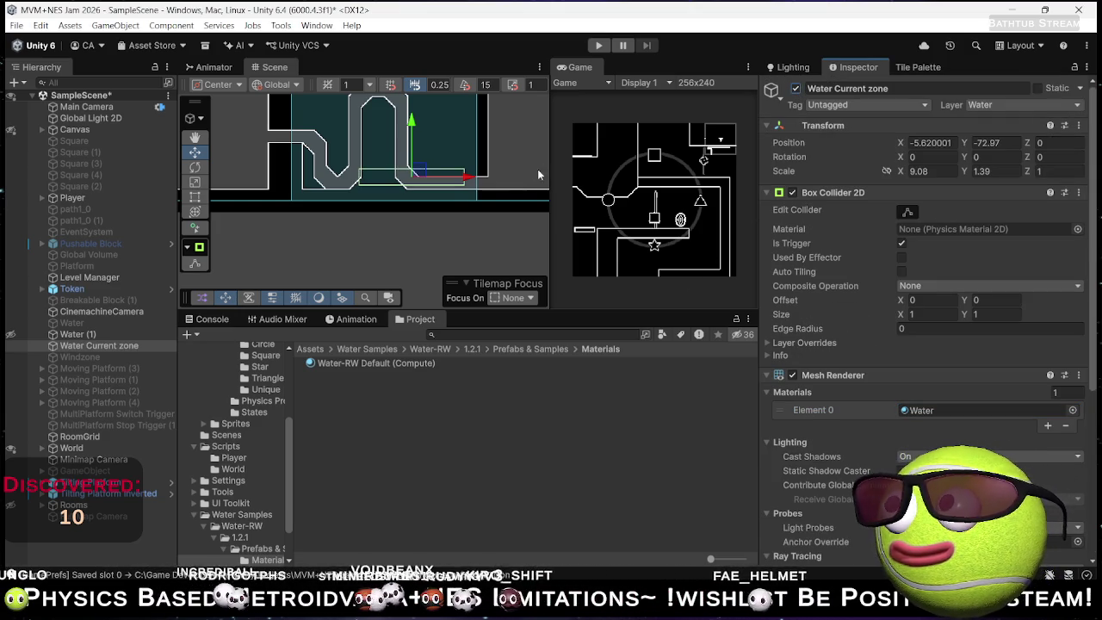
Move the Water Current zone into the lower tunnel, undoing a trial duplicate.
left_click_drag(416, 174, 445, 178)
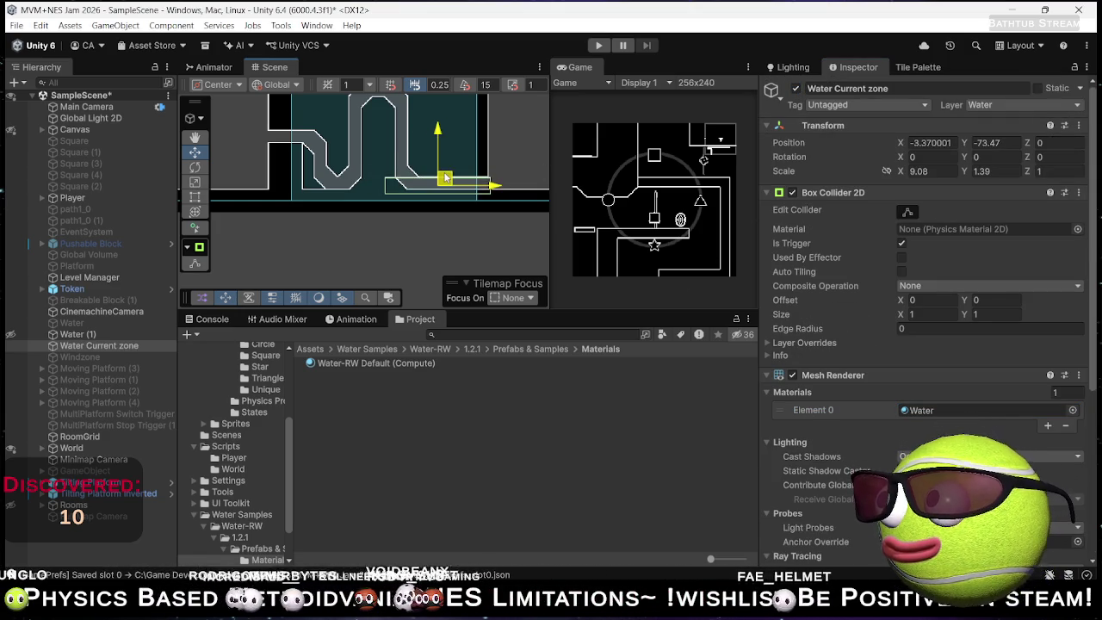
scroll(443, 178, "up", 5)
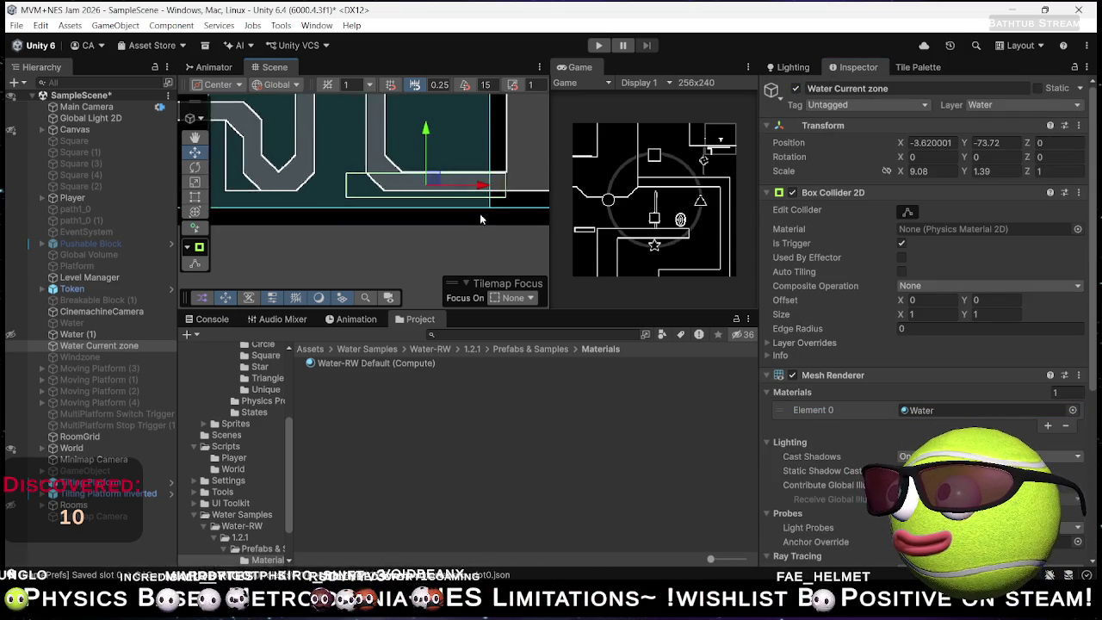
mouse_move(435, 202)
left_mouse_down()
mouse_move(426, 280)
mouse_move(431, 248)
left_mouse_up()
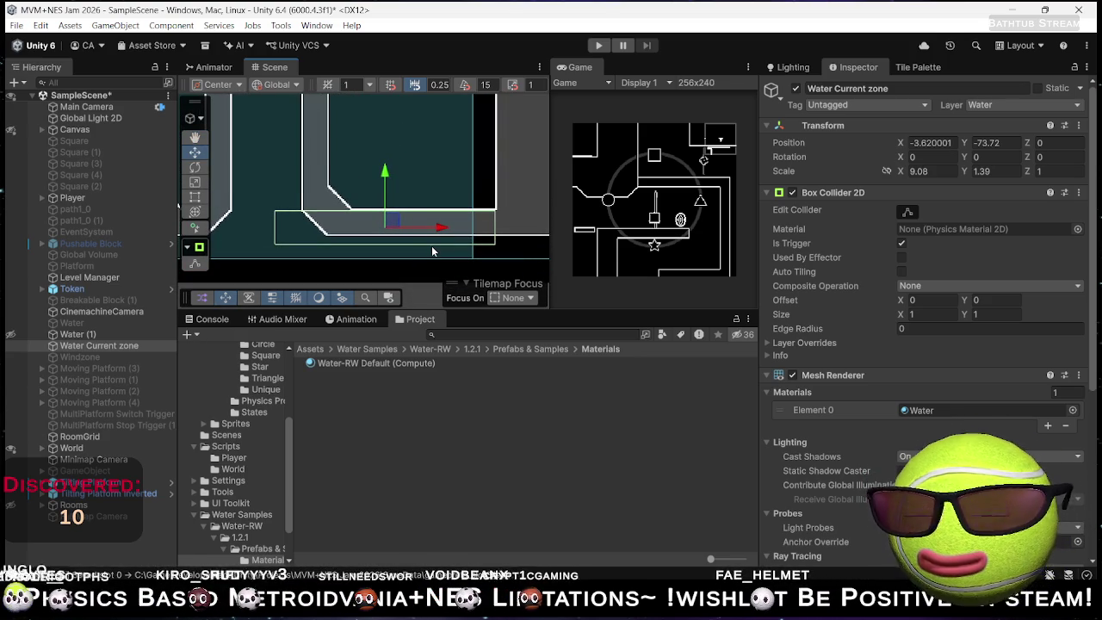
key("ctrl+d")
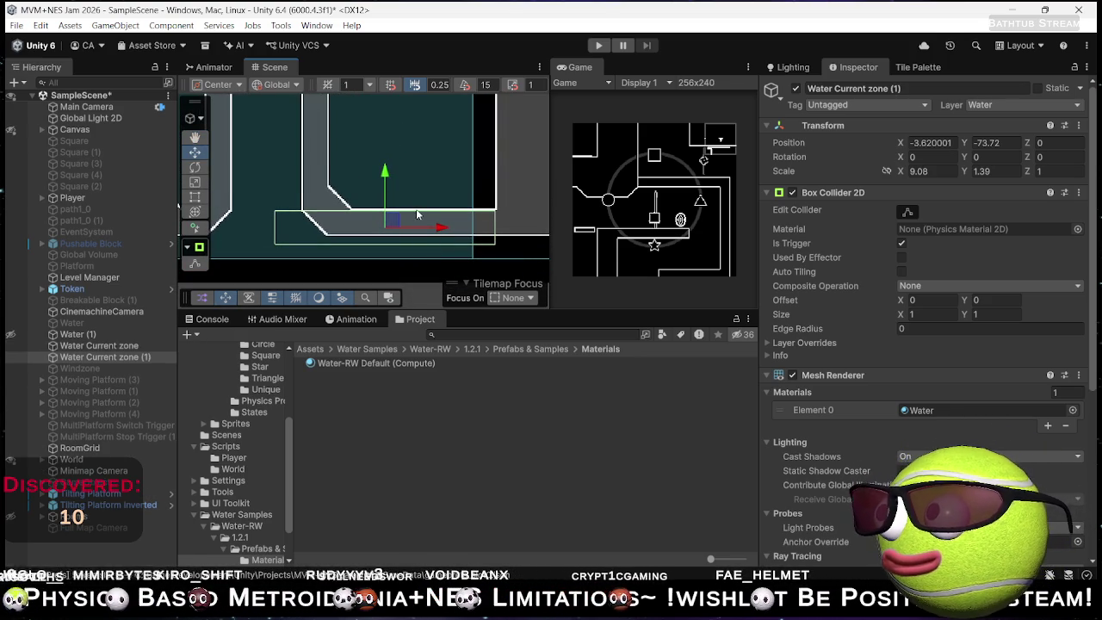
scroll(925, 368, "down", 6)
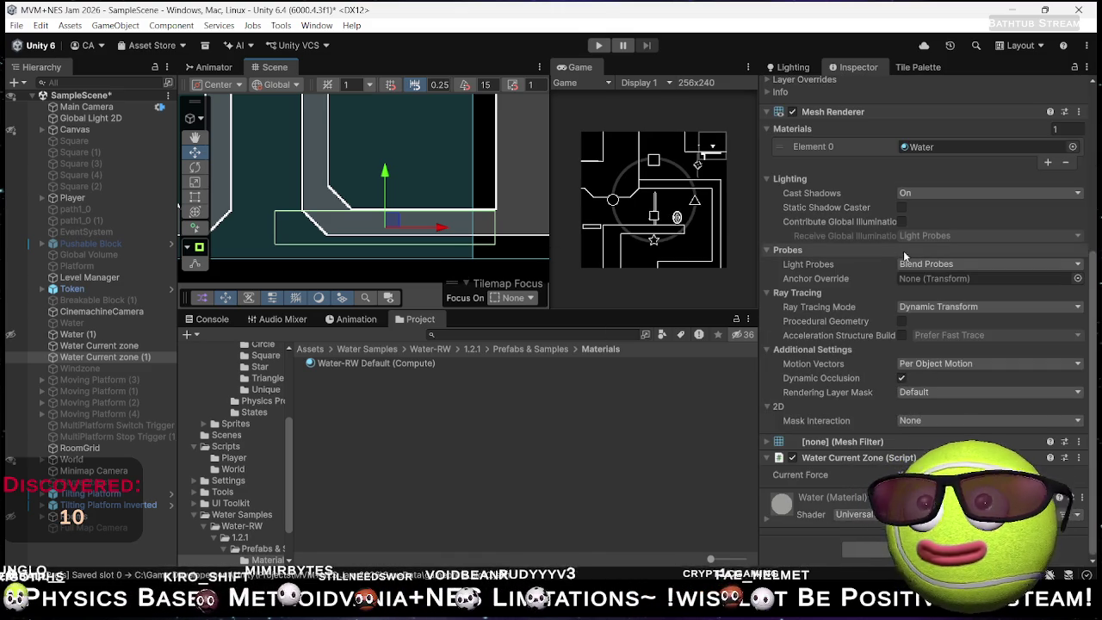
scroll(856, 260, "up", 6)
mouse_move(394, 222)
left_mouse_down()
mouse_move(379, 201)
mouse_move(330, 186)
mouse_move(334, 195)
left_mouse_up()
key("ctrl+z")
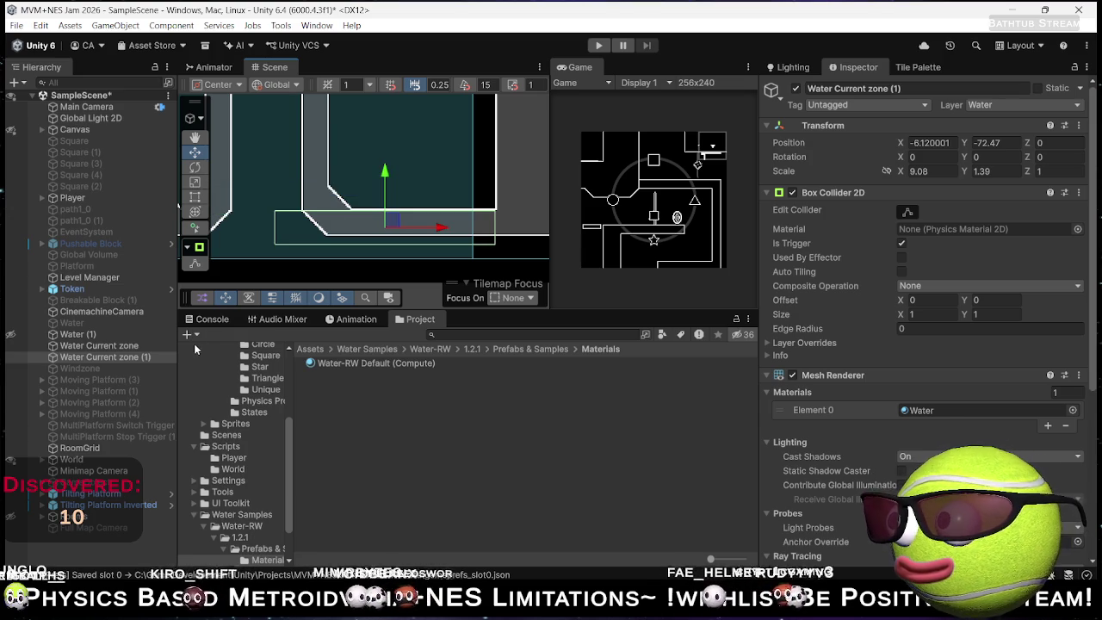
left_click(122, 345)
Save the zone as a prefab in Assets/Resources/Prefabs and locate the Water material.
left_click_drag(122, 351, 201, 403)
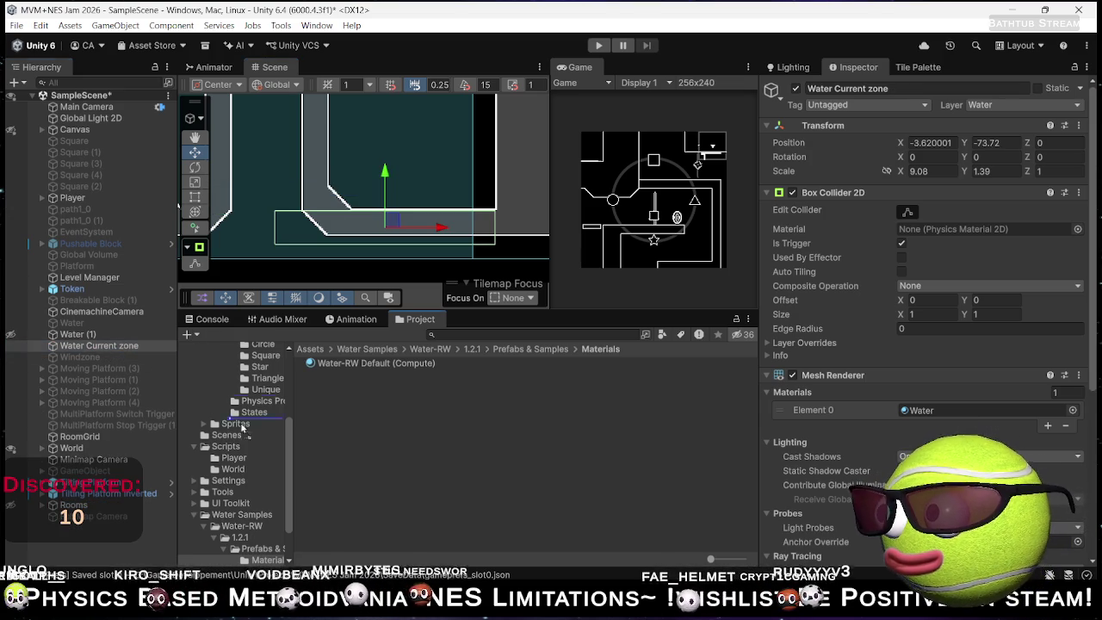
left_click_drag(244, 434, 241, 435)
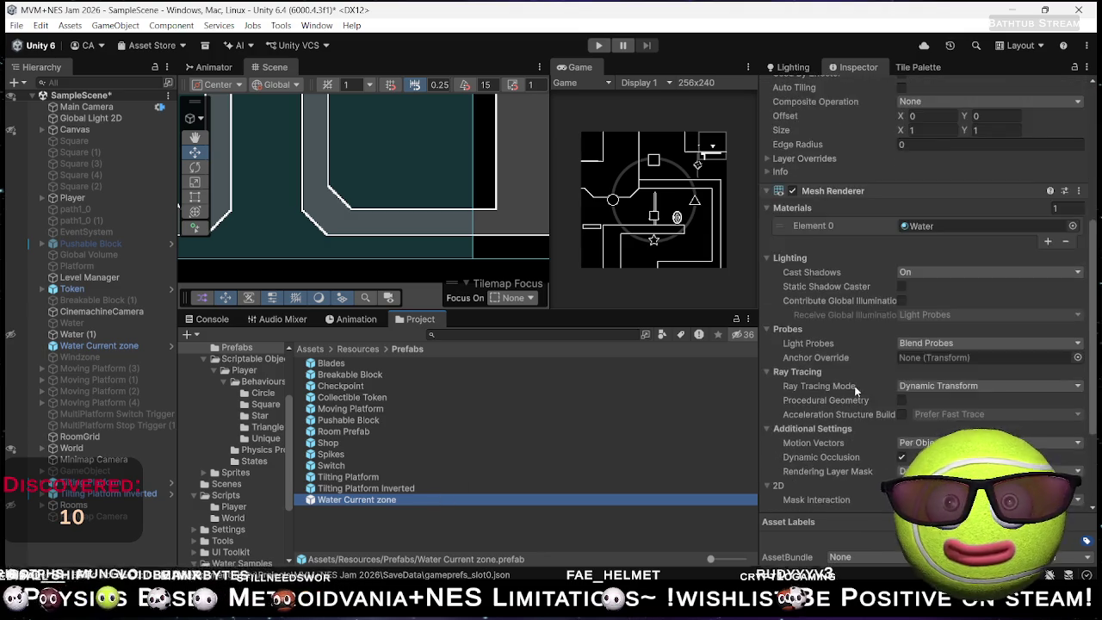
scroll(853, 386, "down", 5)
scroll(888, 328, "up", 3)
left_click(944, 378)
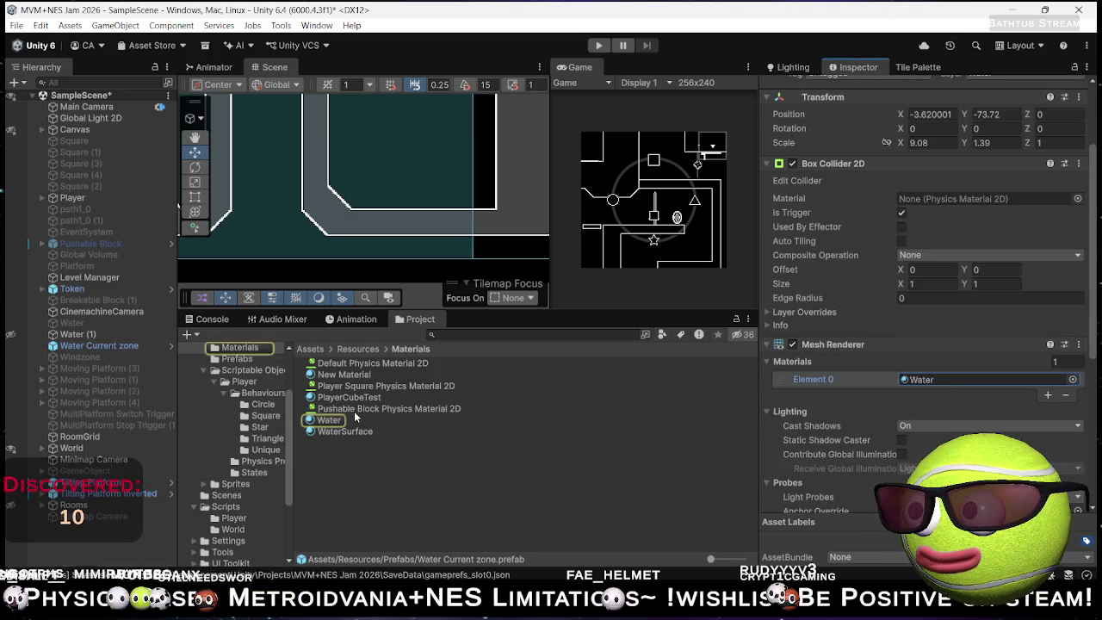
double_click(944, 379)
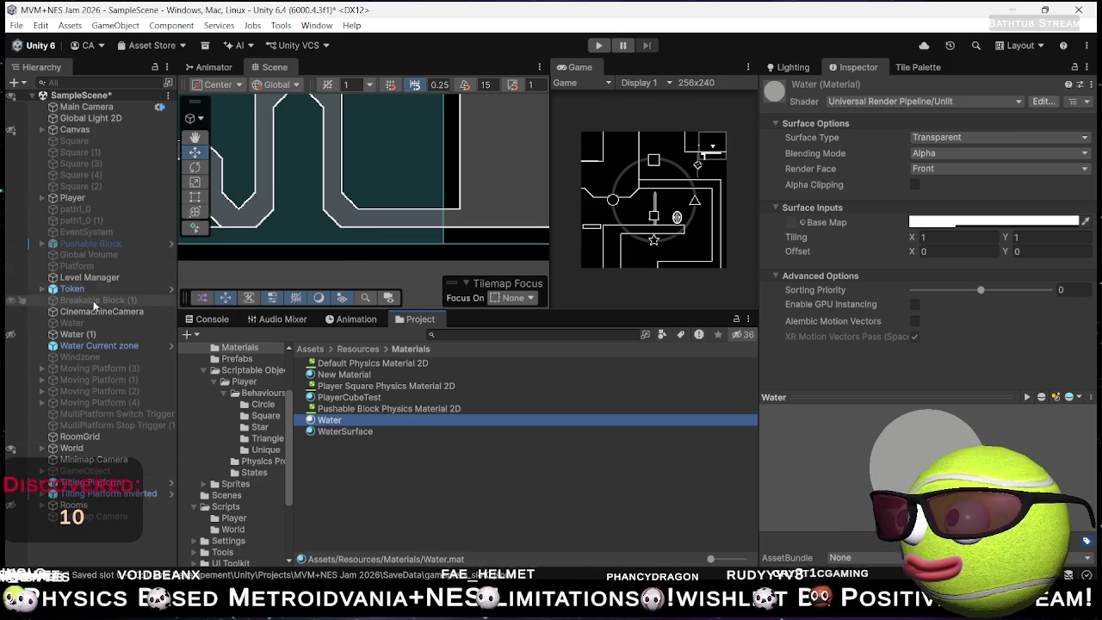
left_click(107, 335)
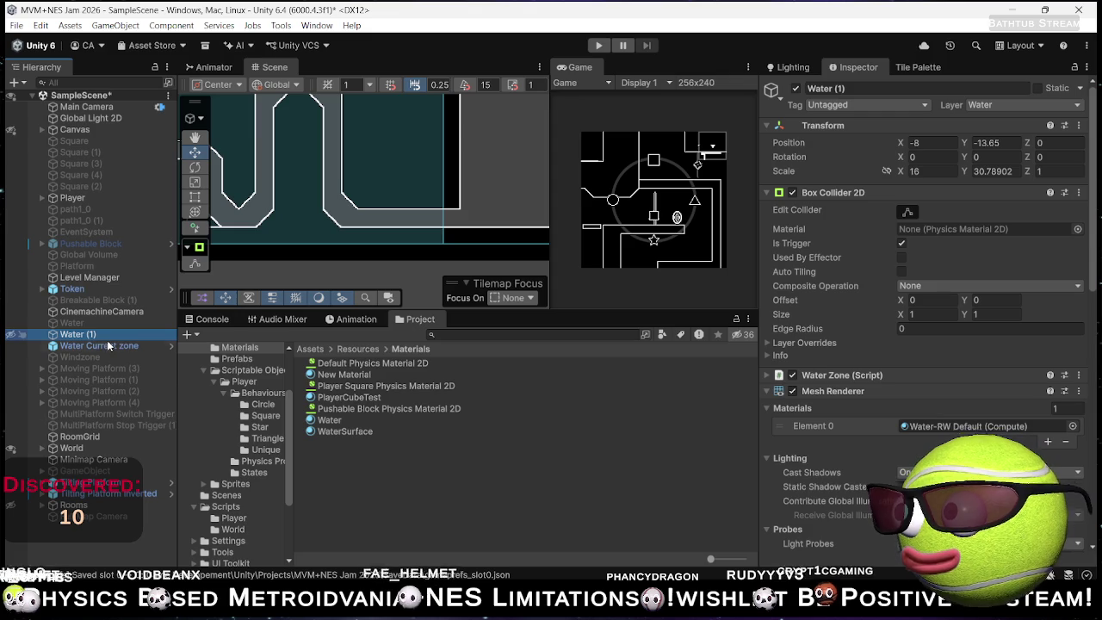
left_click(107, 345)
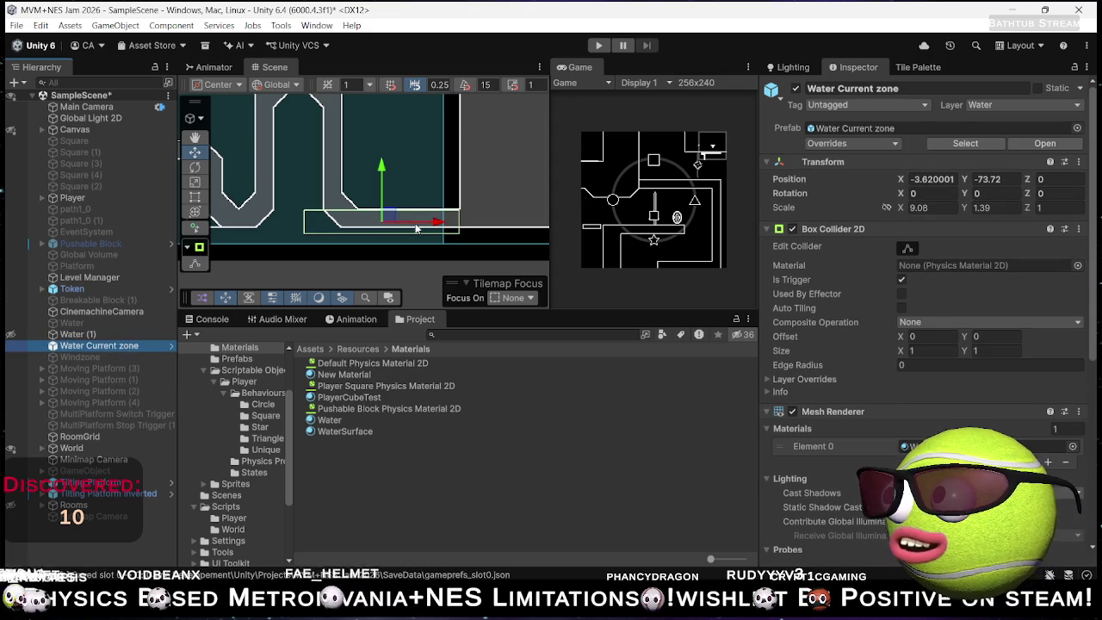
Raise the first zone slightly and seat a duplicate, zone (1), across the arch top.
scroll(414, 219, "up", 1)
left_click_drag(386, 218, 387, 215)
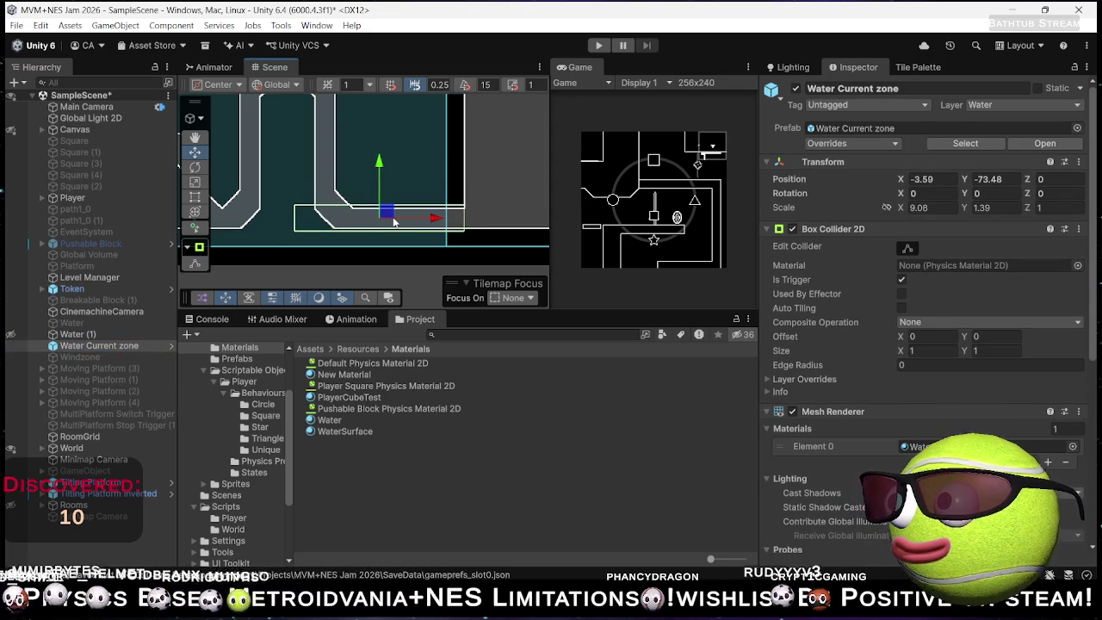
key("ctrl+d")
mouse_move(390, 220)
left_mouse_down()
mouse_move(343, 198)
mouse_move(338, 140)
left_mouse_up()
scroll(1019, 298, "down", 6)
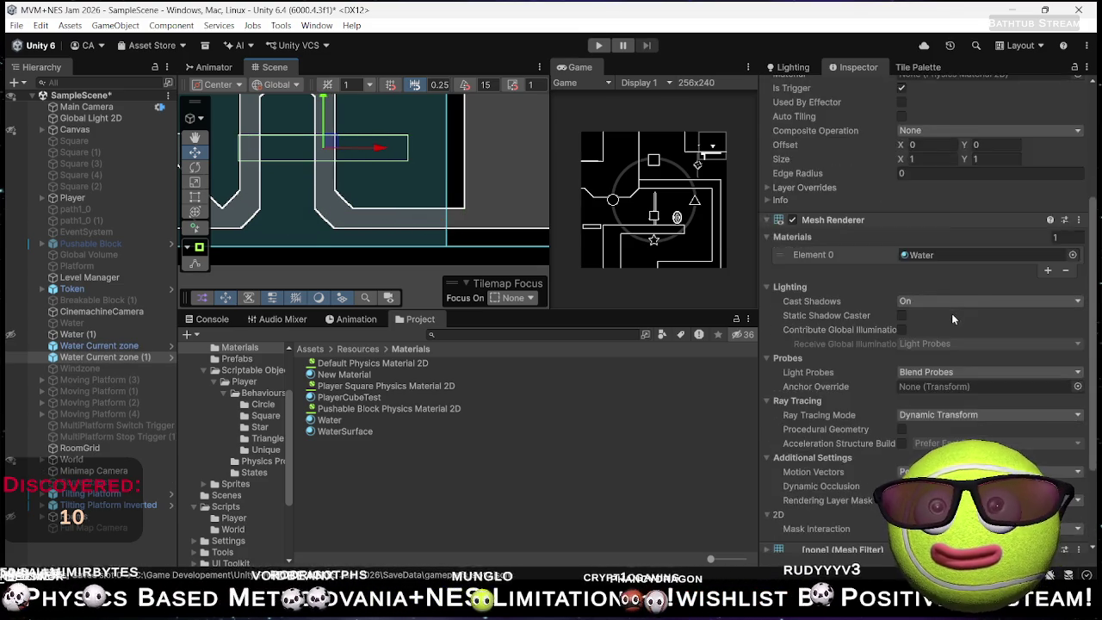
key("f")
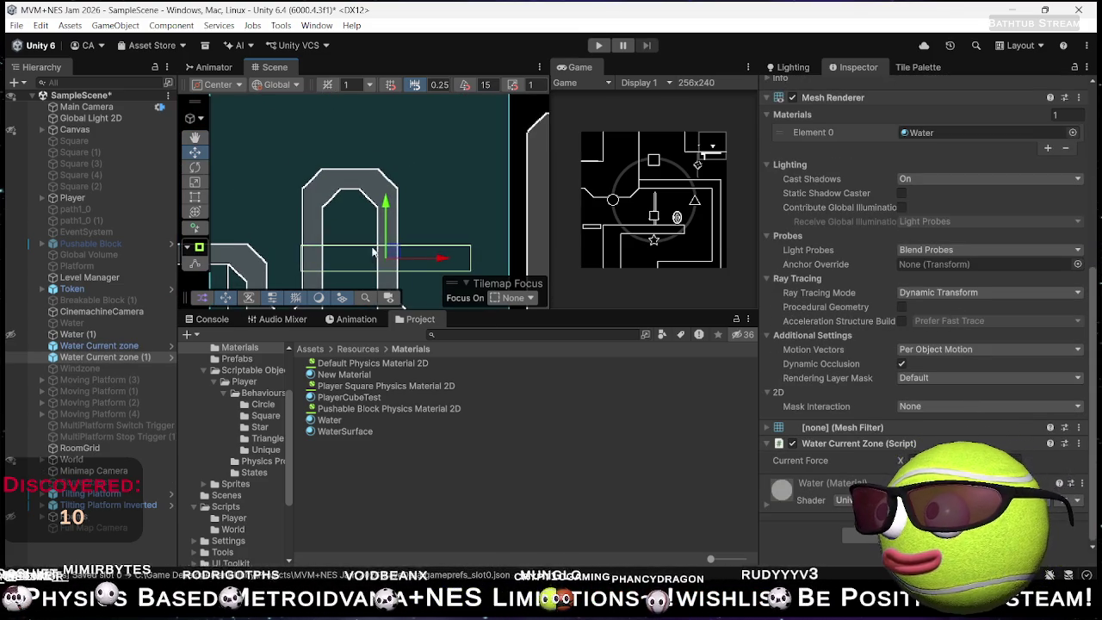
left_click_drag(396, 250, 370, 173)
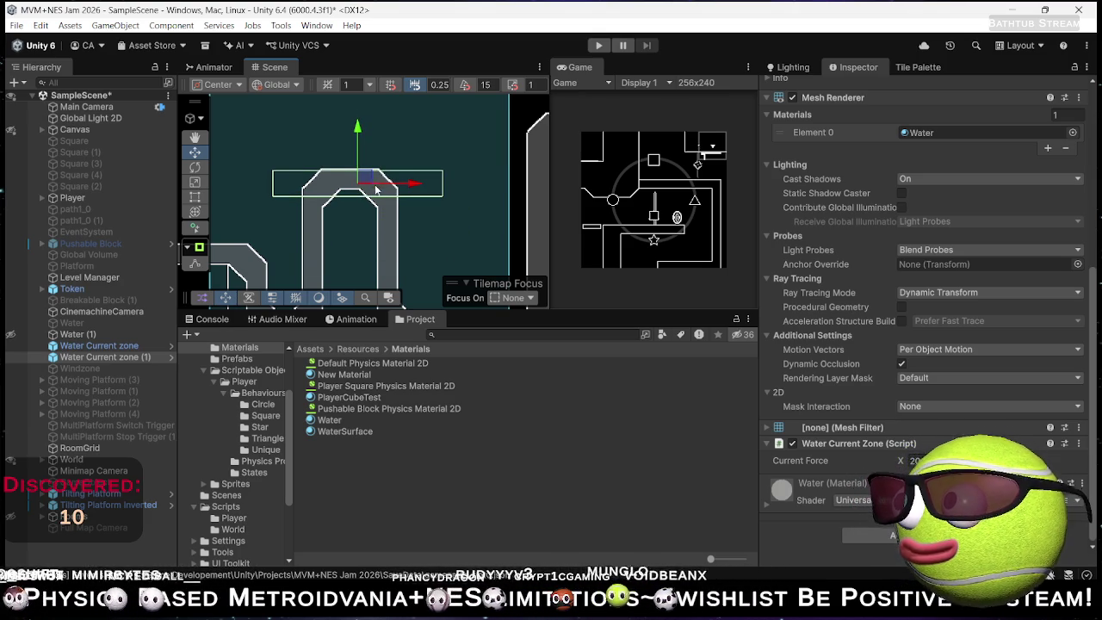
scroll(376, 189, "up", 4)
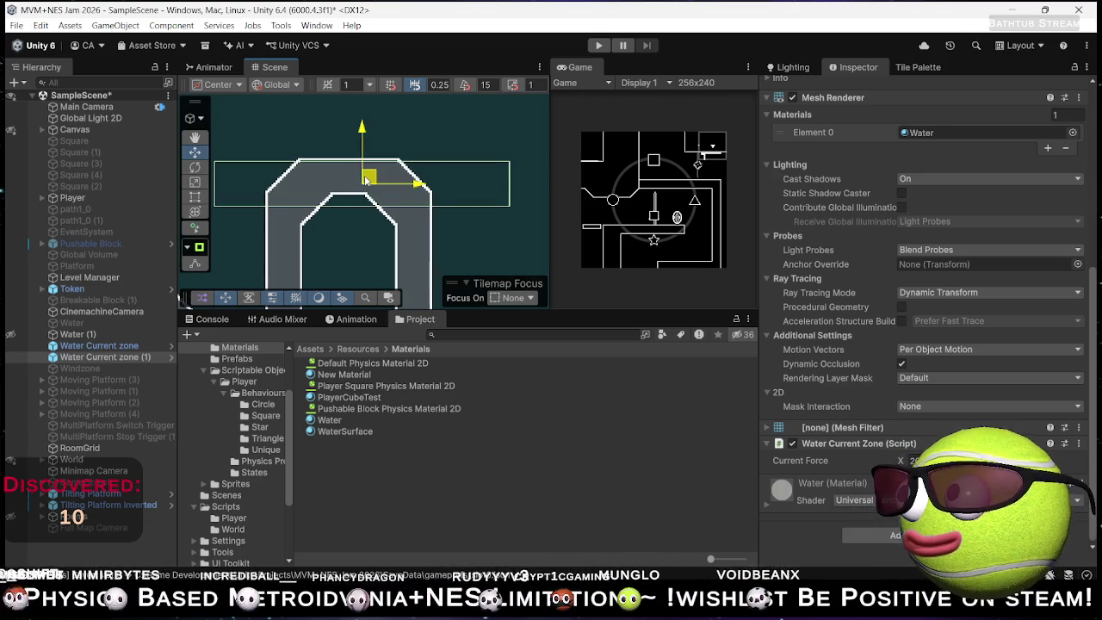
left_click_drag(366, 181, 368, 179)
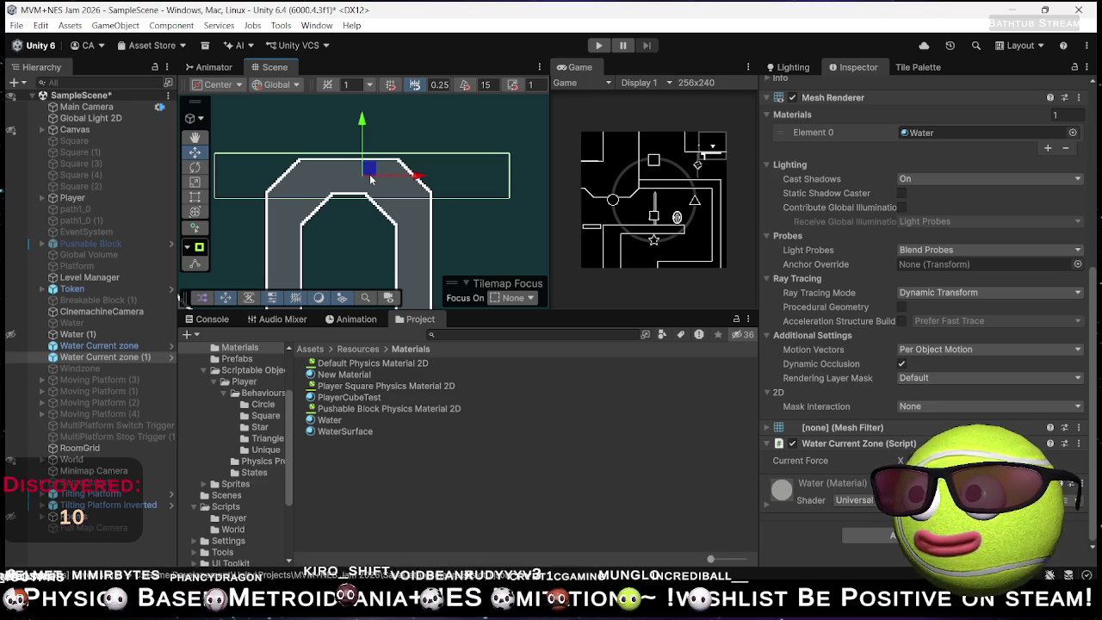
Duplicate the zone again and move the new copy right and slightly up.
mouse_move(375, 185)
left_mouse_down()
mouse_move(423, 129)
mouse_move(432, 142)
left_mouse_up()
key("ctrl+d")
key("w")
left_click_drag(297, 226, 348, 215)
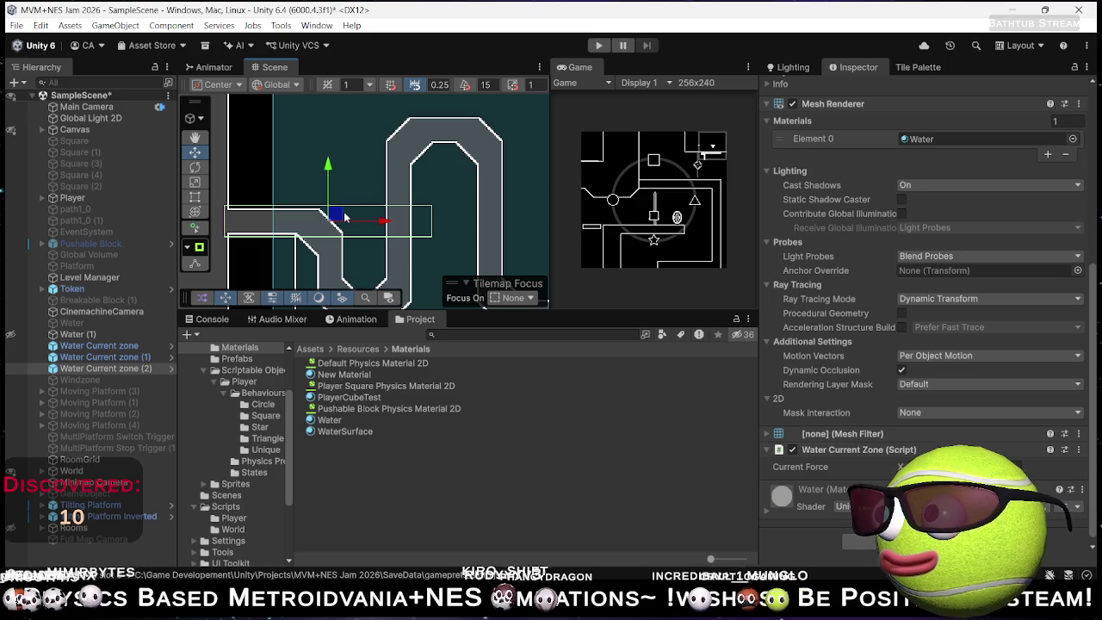
Narrow Water Current zone (2) to X scale 5.35 and slide it left into the tunnel.
scroll(979, 408, "up", 3)
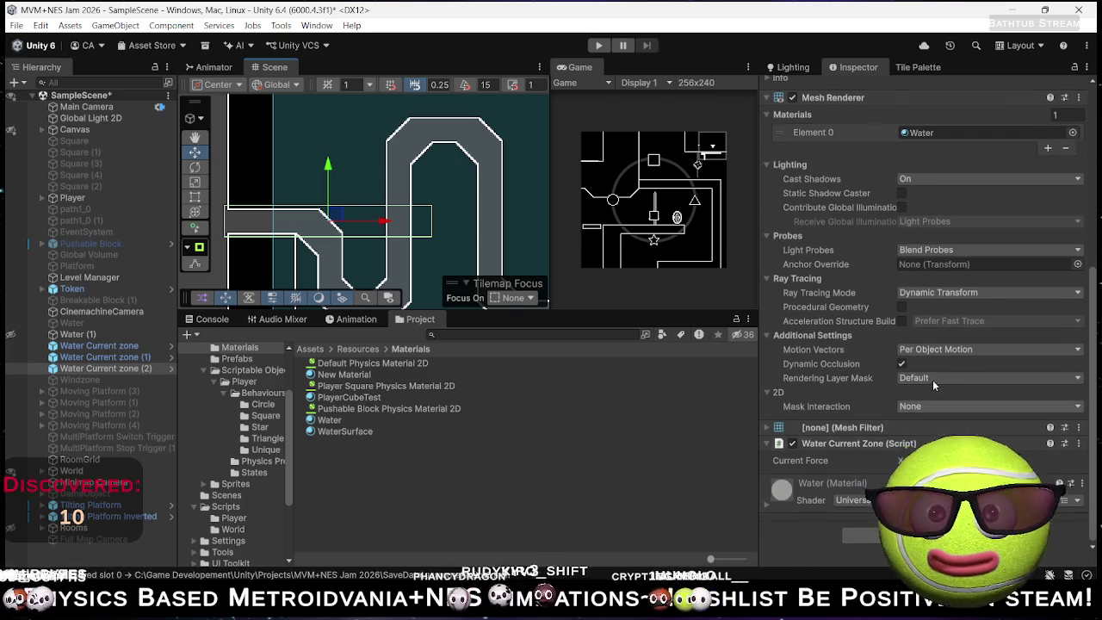
scroll(933, 383, "up", 3)
mouse_move(900, 207)
left_mouse_down()
mouse_move(730, 217)
mouse_move(753, 223)
left_mouse_up()
left_click_drag(384, 221, 337, 224)
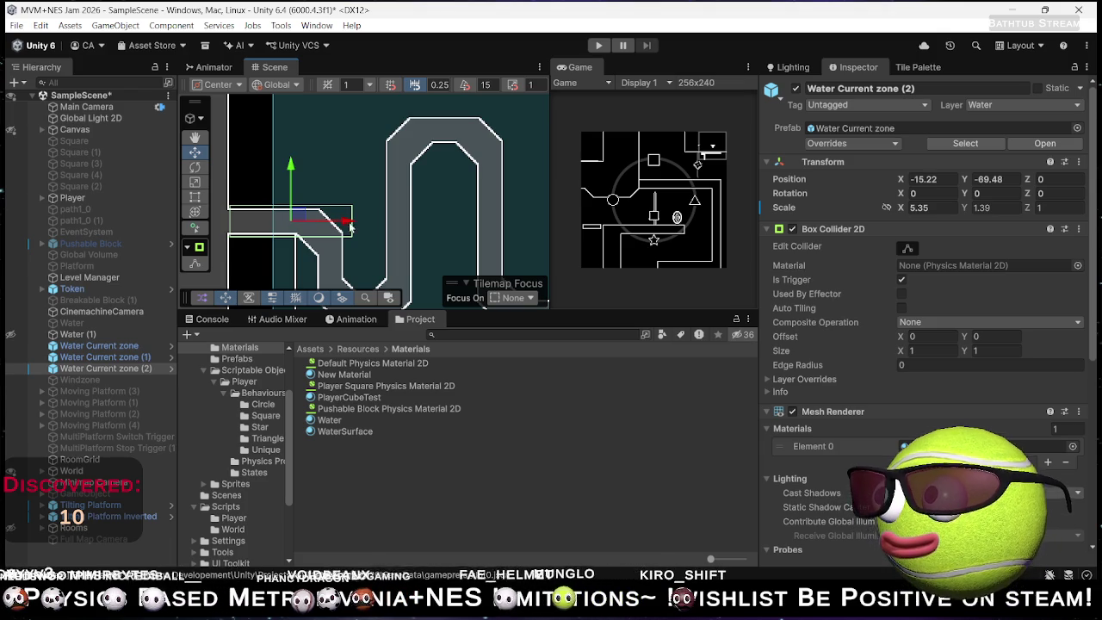
Duplicate the original Water Current zone to create zone (3).
scroll(356, 252, "down", 2)
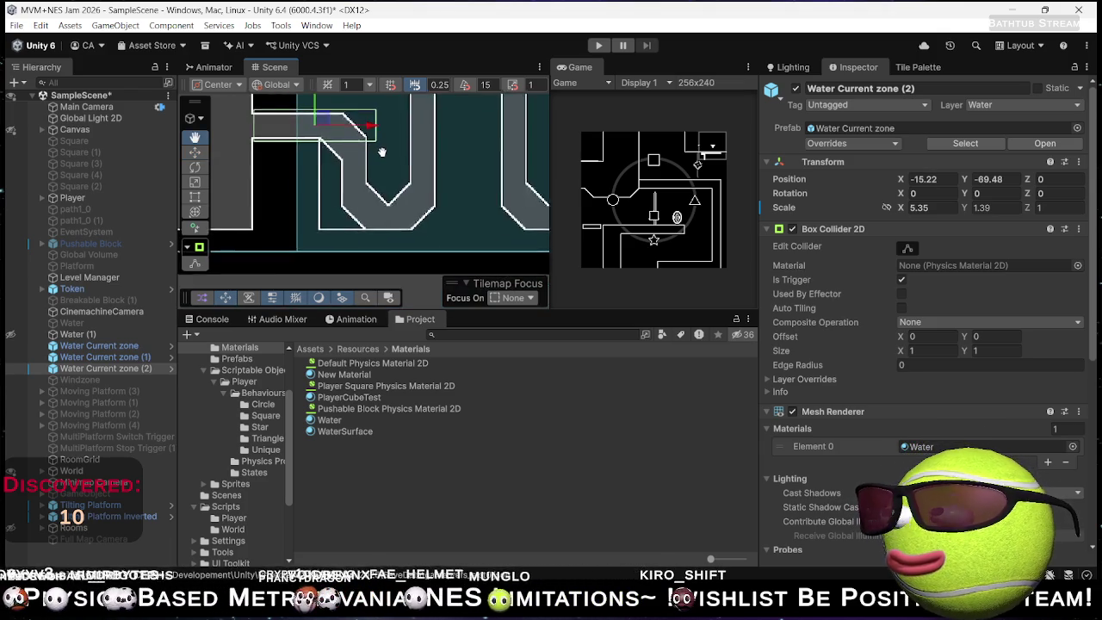
left_click(103, 345)
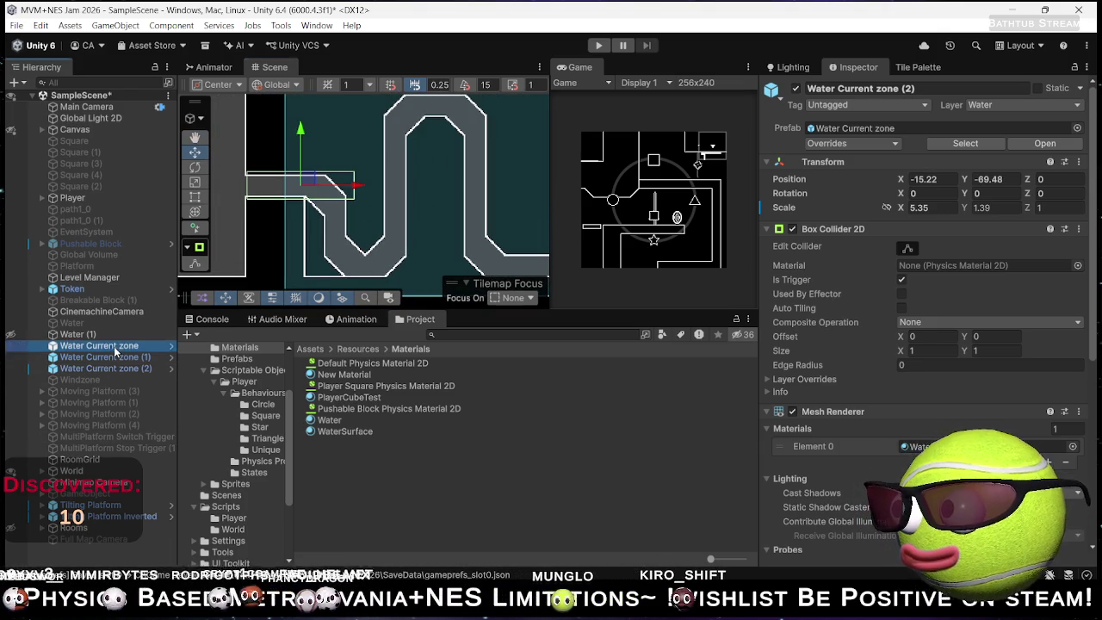
key("ctrl+d")
Stand zone (3) upright over the left vertical shaft, entering a value of 1.39.
left_click_drag(543, 260, 482, 186)
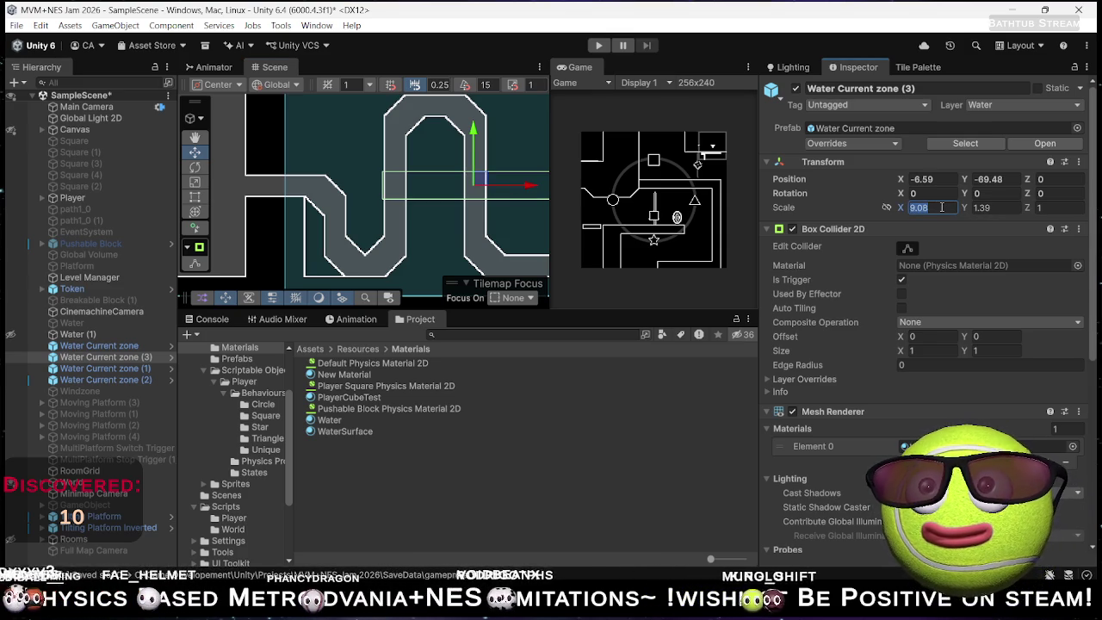
type("1.39")
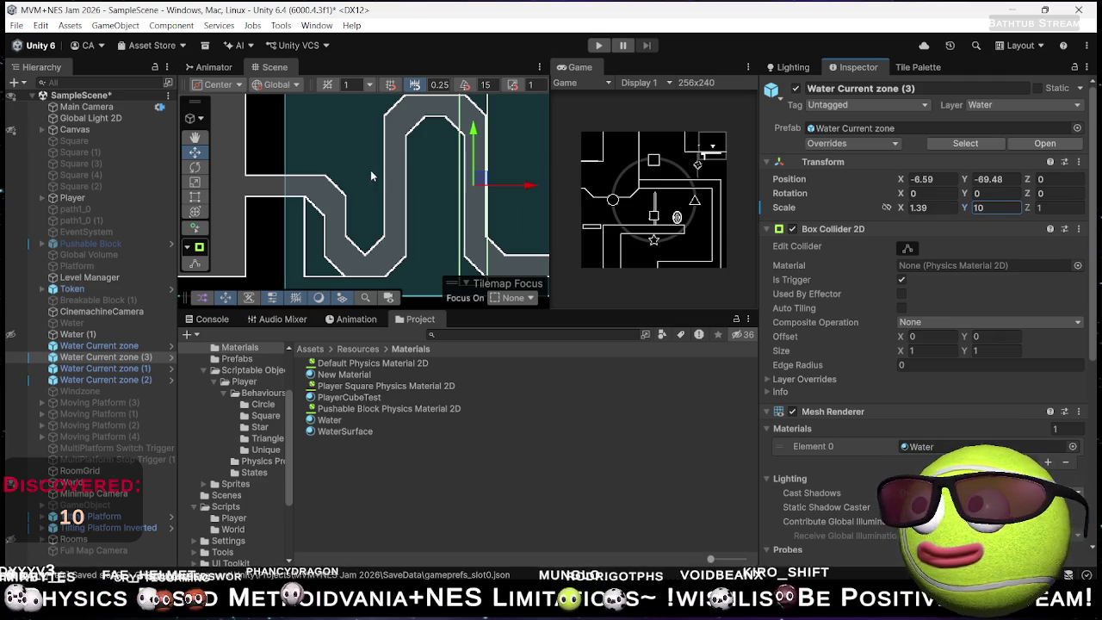
scroll(407, 172, "down", 2)
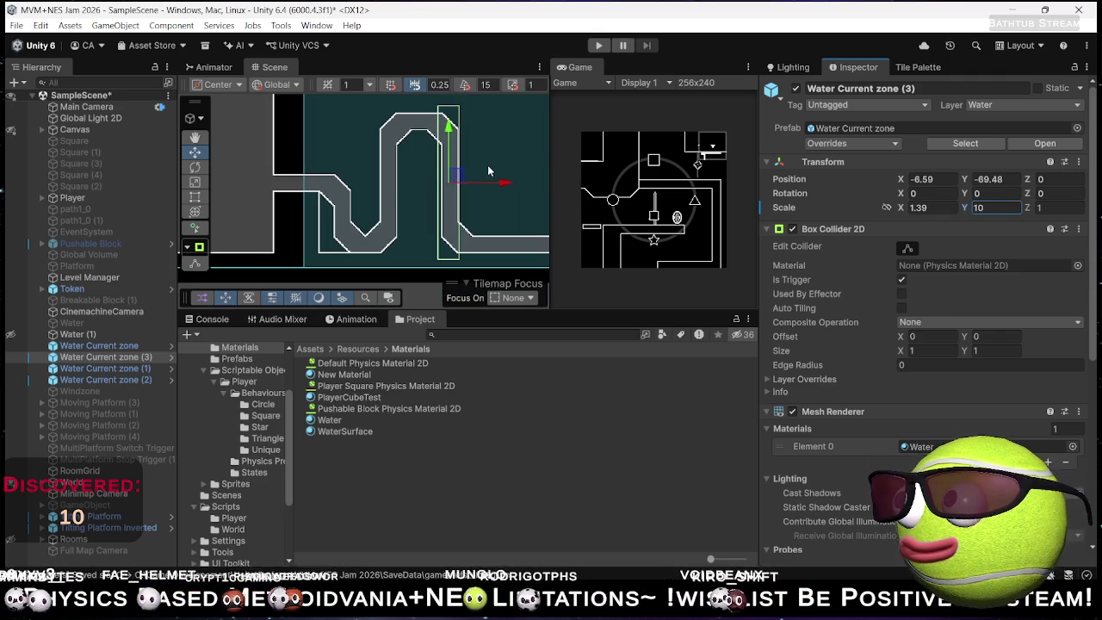
left_click_drag(505, 183, 507, 185)
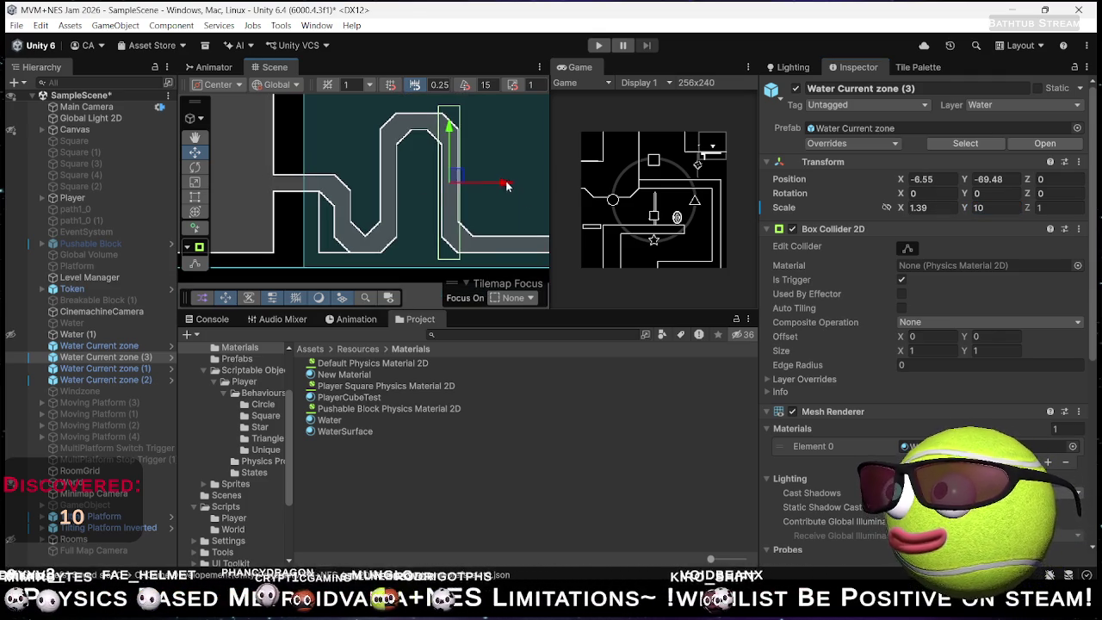
scroll(925, 310, "down", 5)
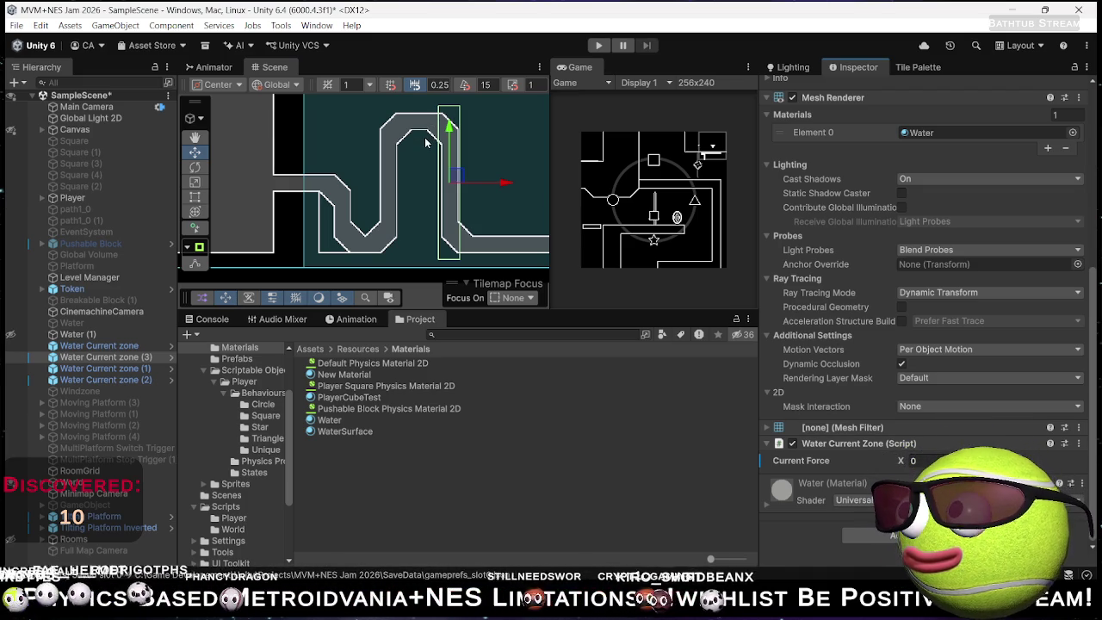
left_click_drag(496, 184, 441, 184)
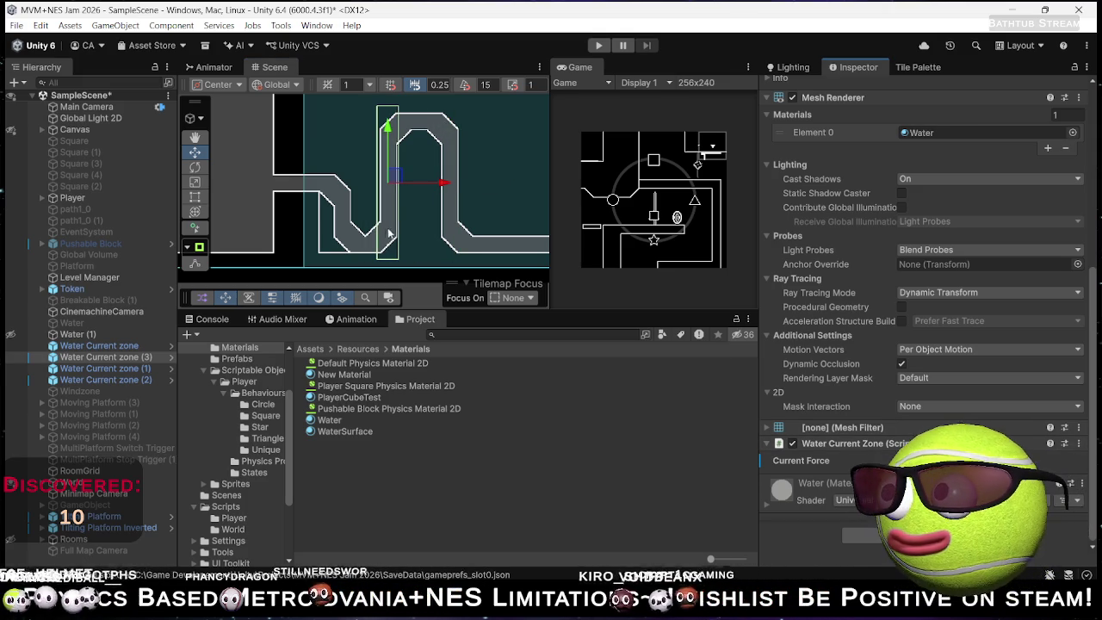
left_click_drag(444, 188, 397, 194)
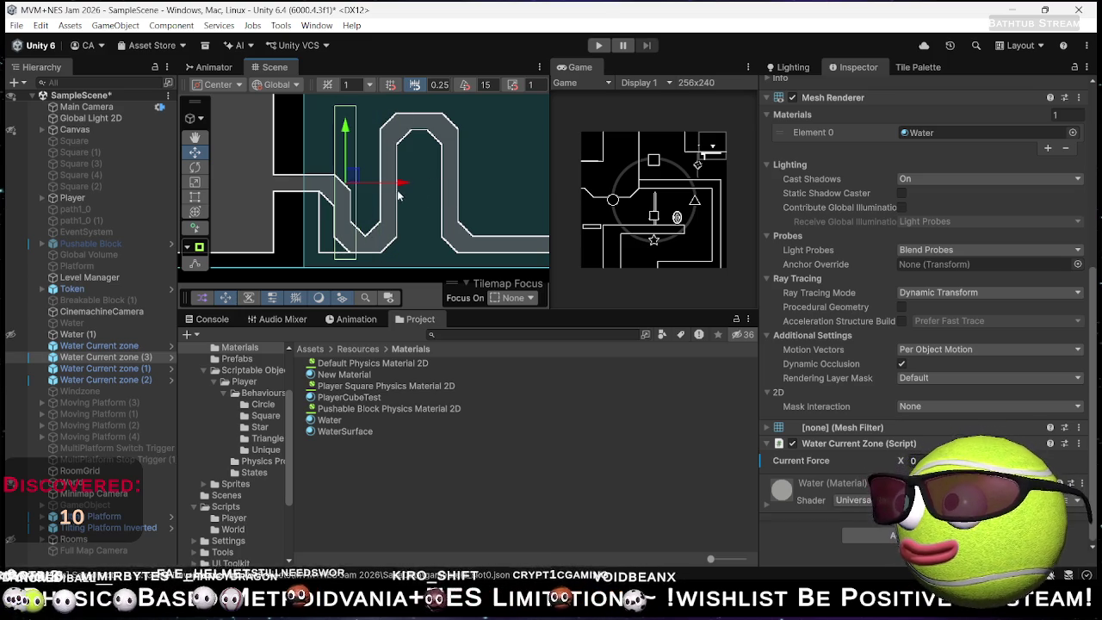
left_click(128, 346)
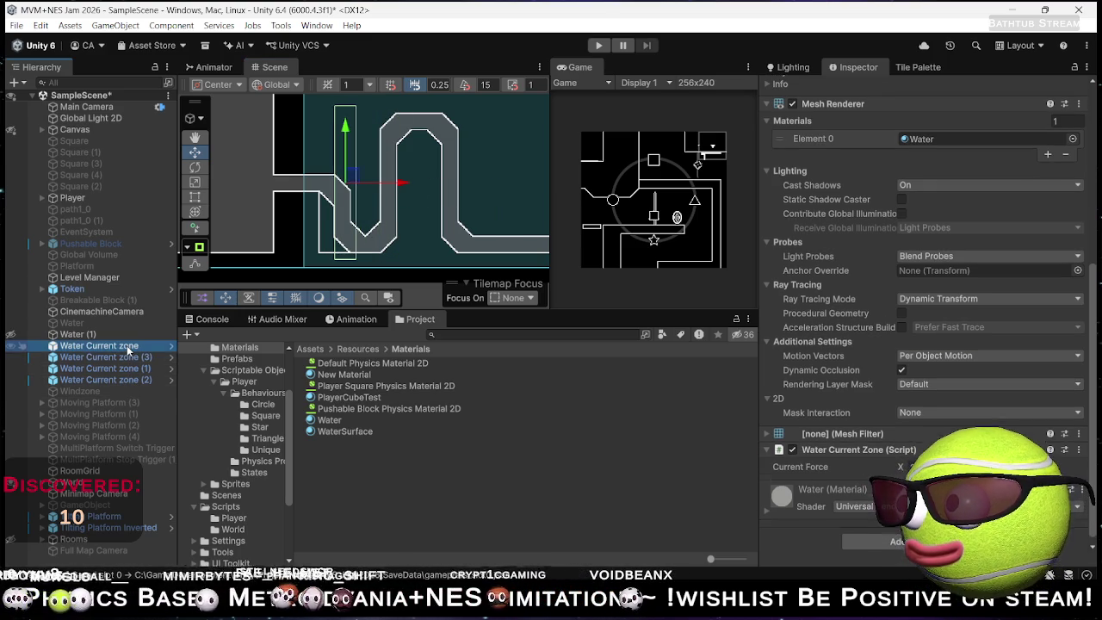
Duplicate Water Current zone (3) into zone (4) on the middle vertical section.
key("Down")
key("Down")
key("Down")
key("Up")
key("Up")
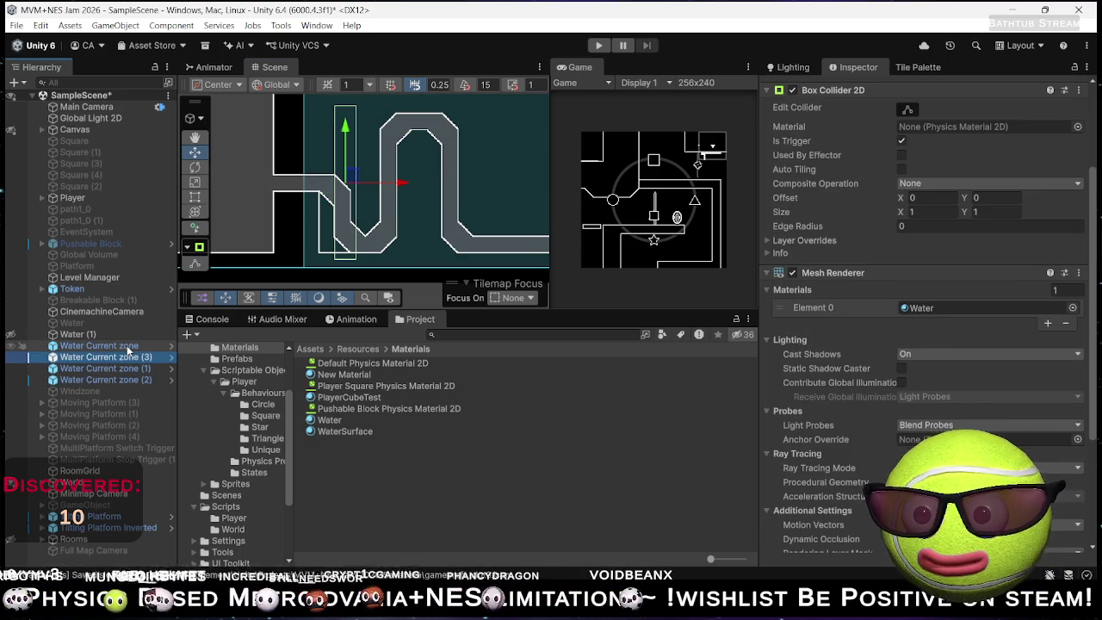
key("Down")
key("Down")
key("Up")
key("Up")
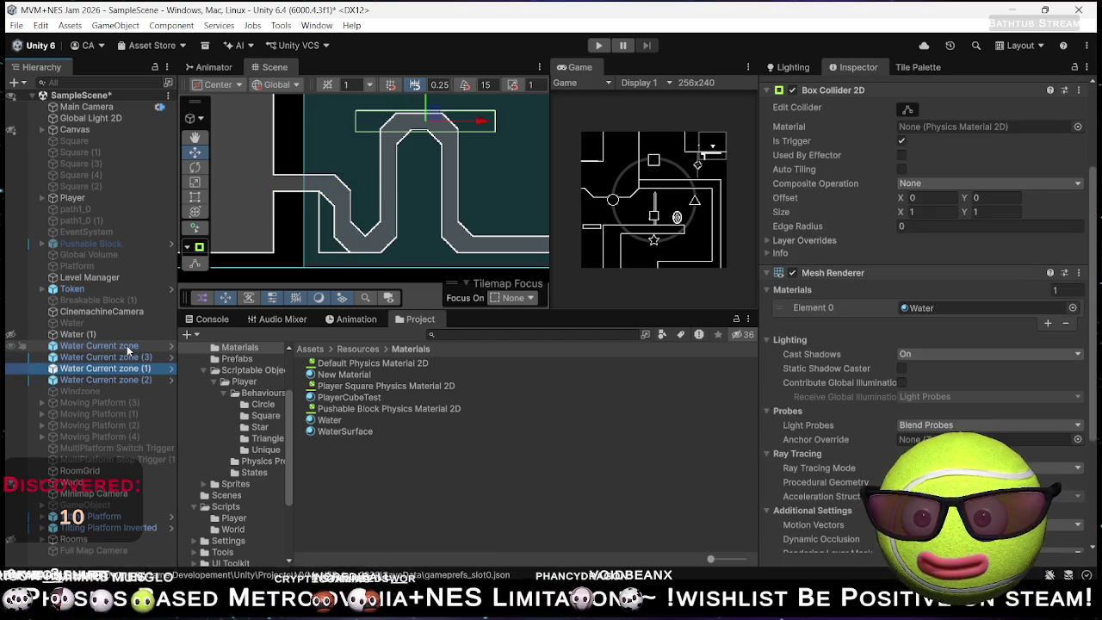
key("Down")
key("Up")
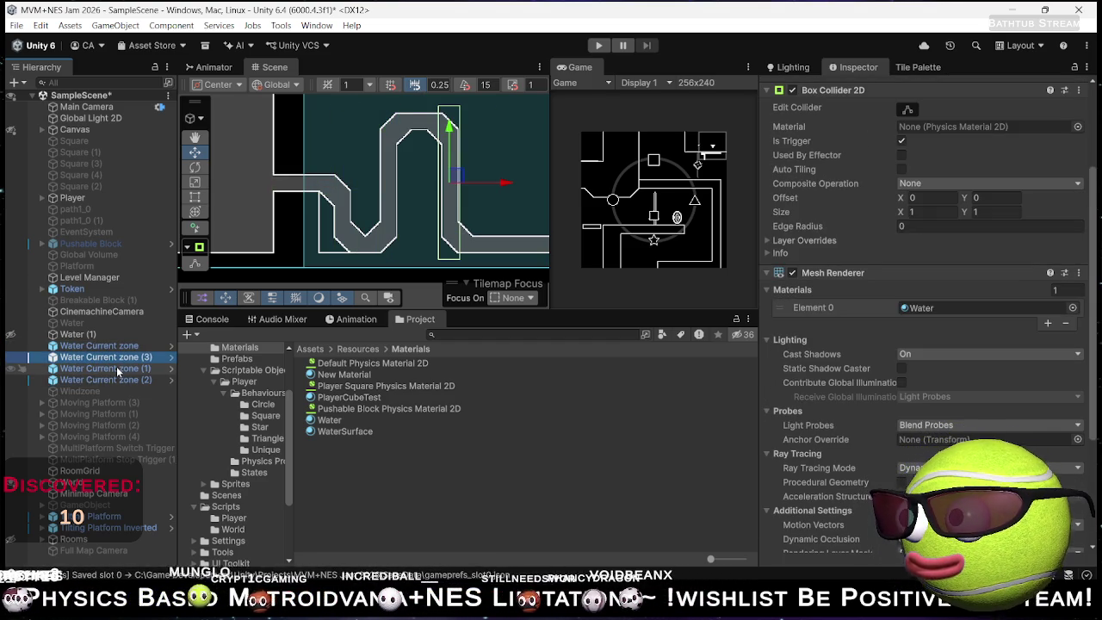
key("ctrl+d")
left_click_drag(508, 197, 444, 198)
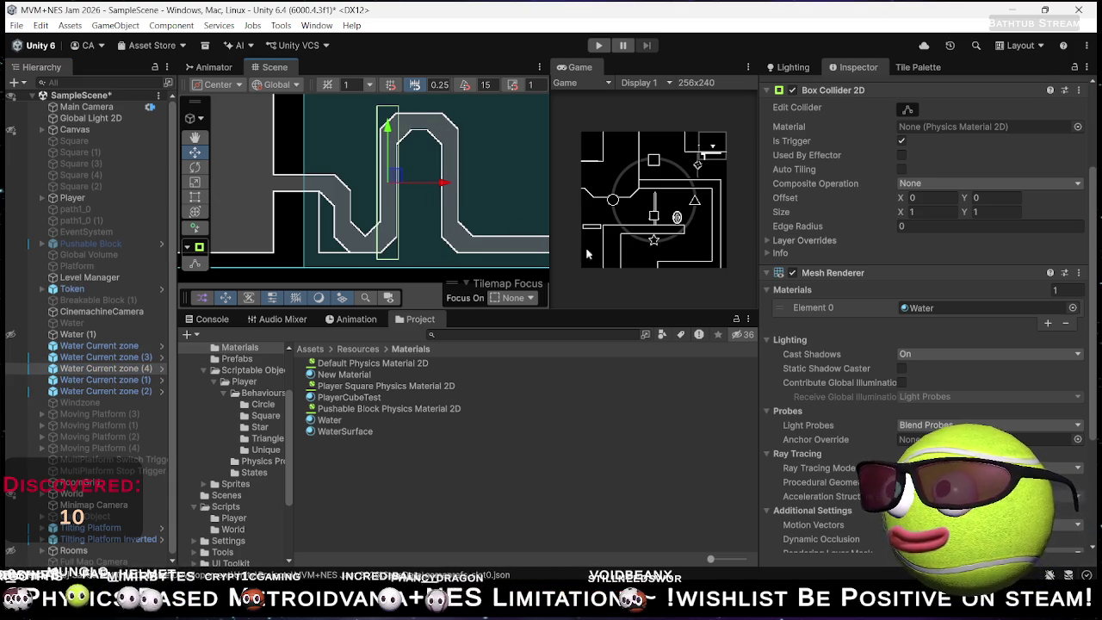
Move zone (2) down onto the lower horizontal bend and duplicate it as zone (5).
scroll(998, 346, "down", 5)
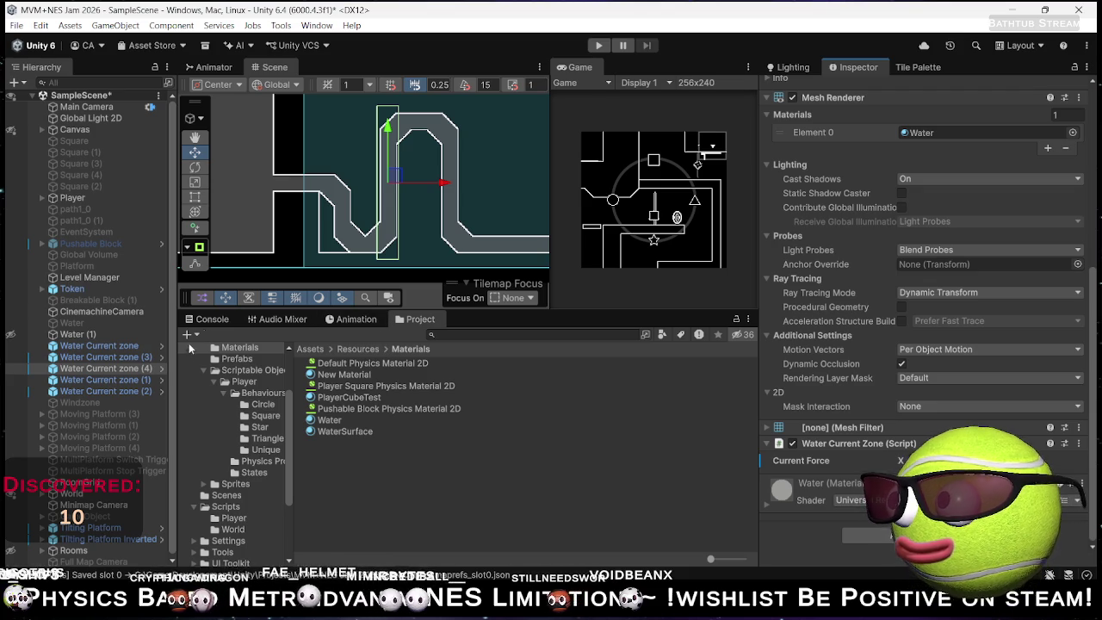
left_click(148, 392)
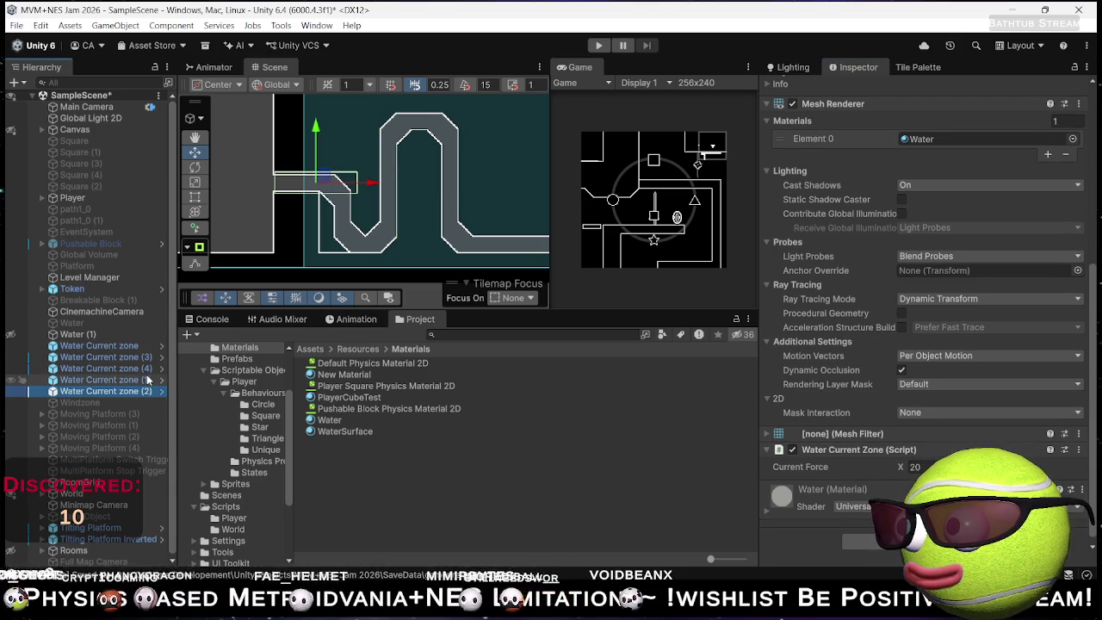
left_click(148, 380)
left_click(145, 356)
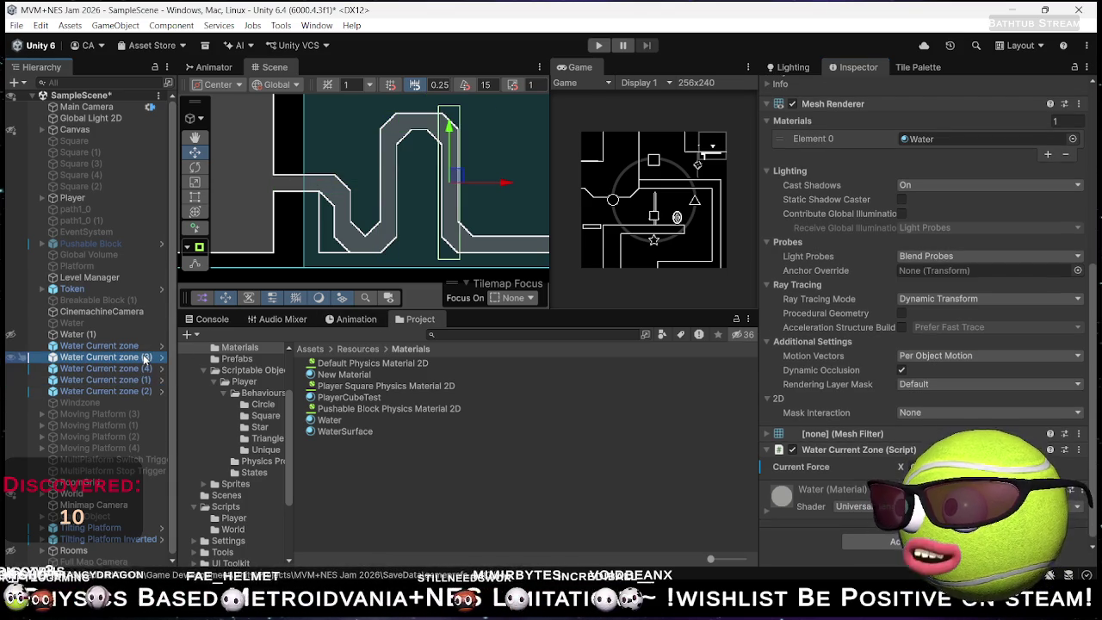
left_click(145, 368)
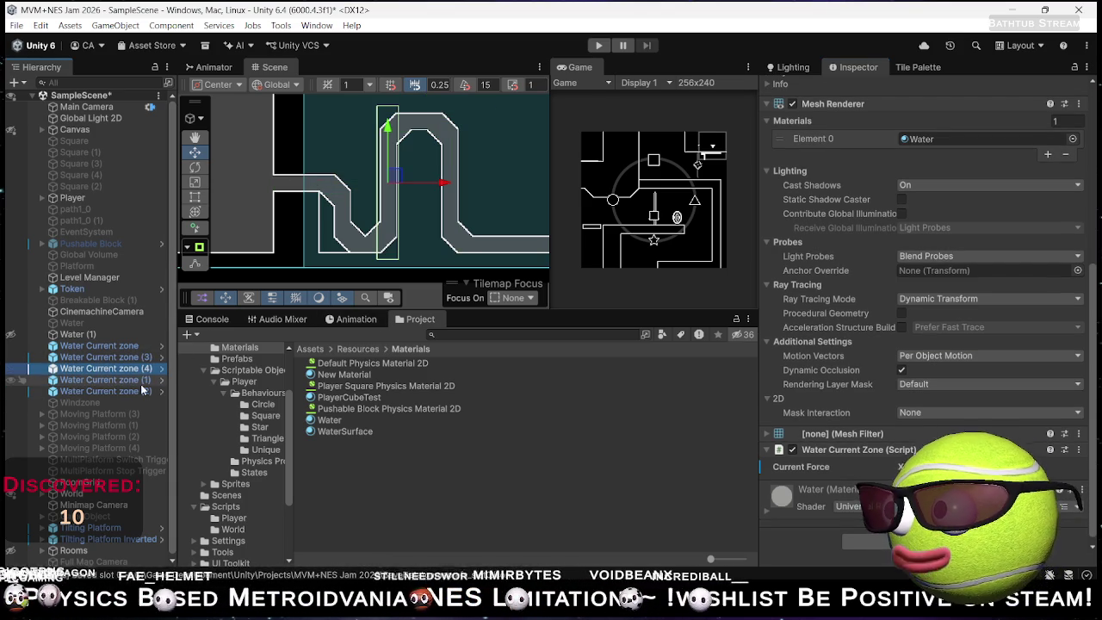
left_click(142, 391)
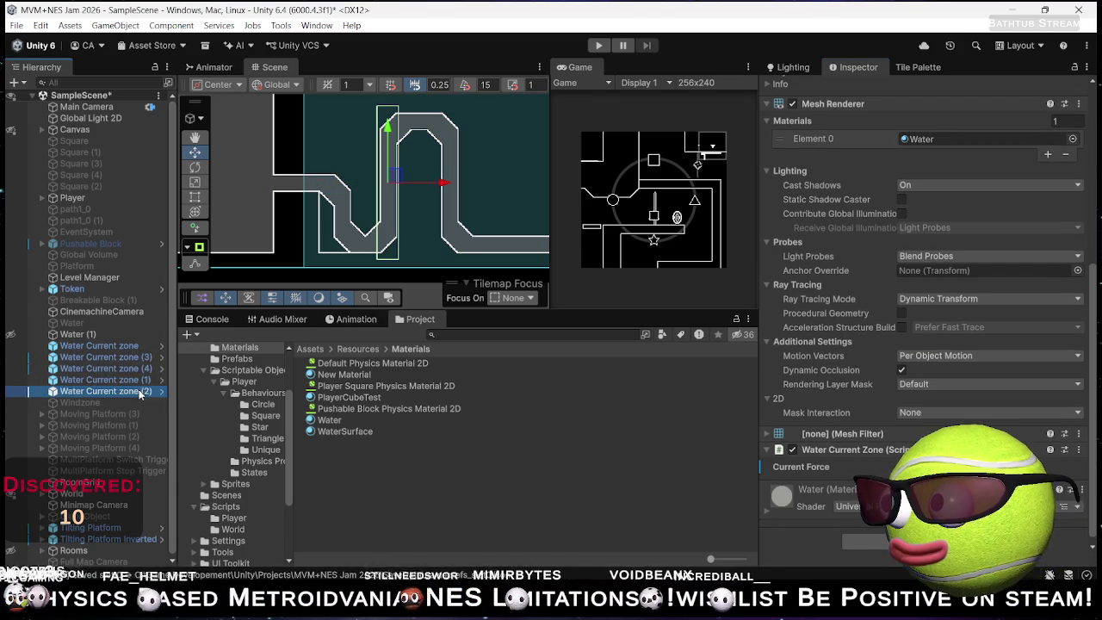
left_click(125, 345)
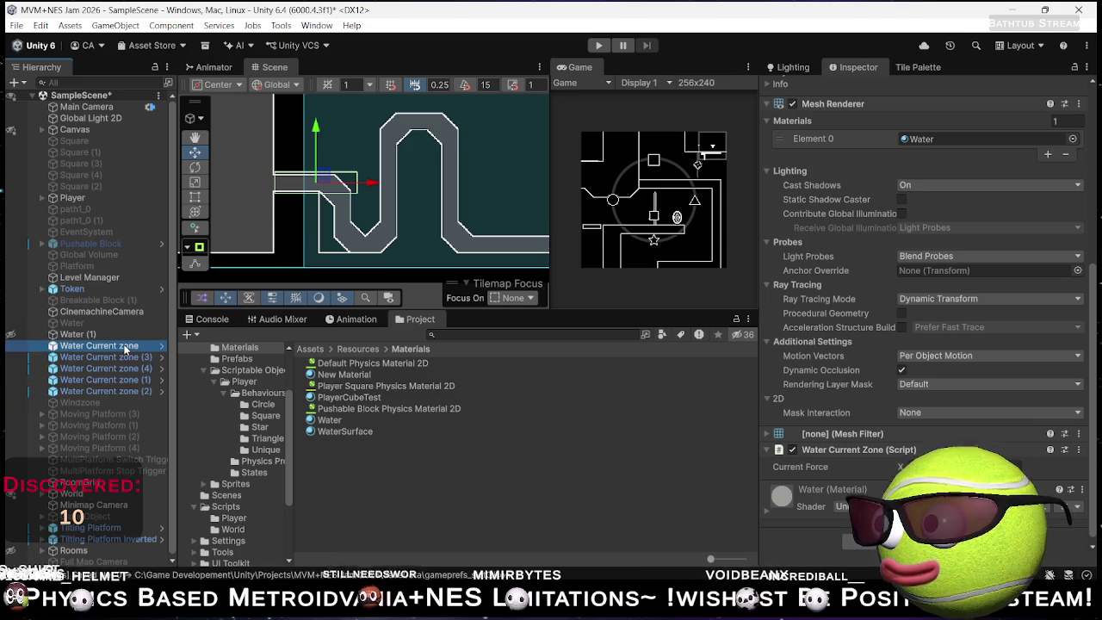
left_click(138, 391)
left_click_drag(320, 188, 372, 241)
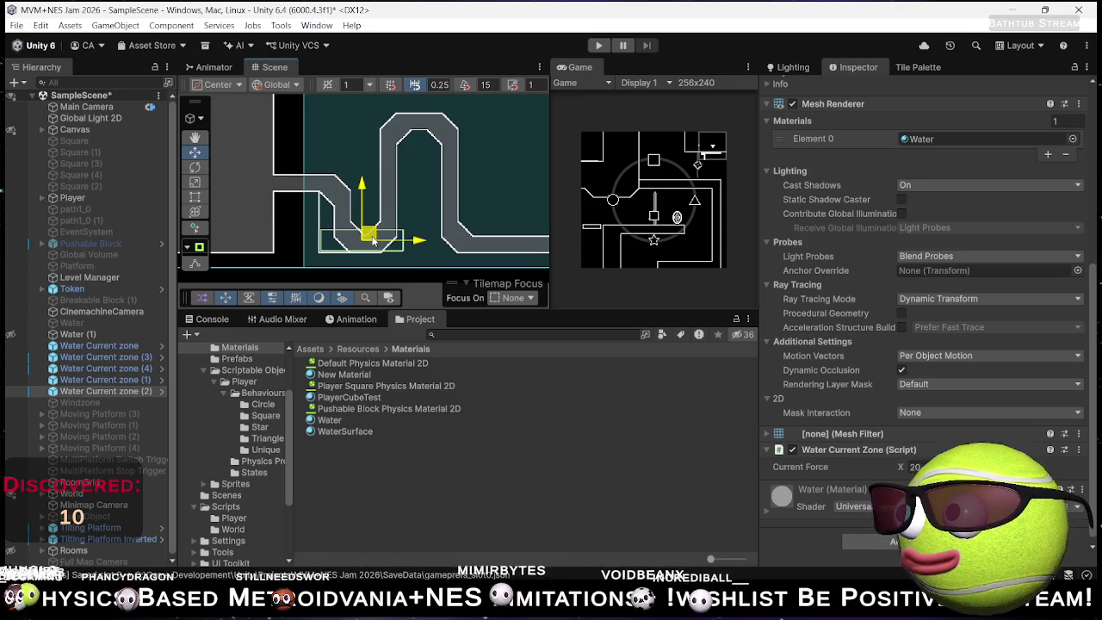
key("ctrl+d")
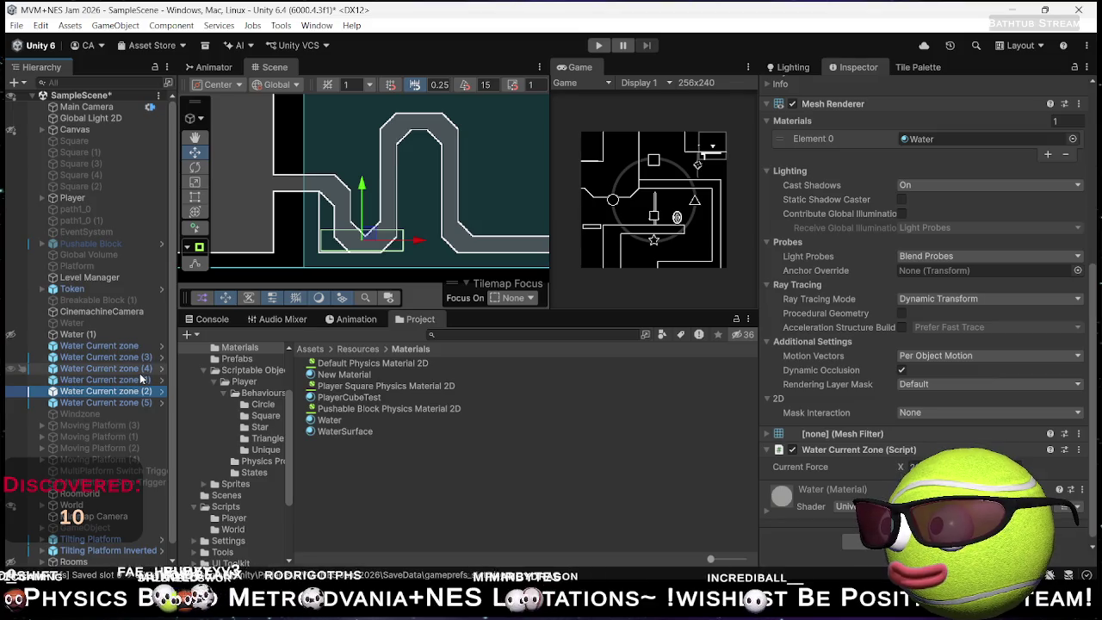
Duplicate zone (4) as zone (6) in the lower-left bend, scaled 2.54 × 5.13.
left_click(137, 368)
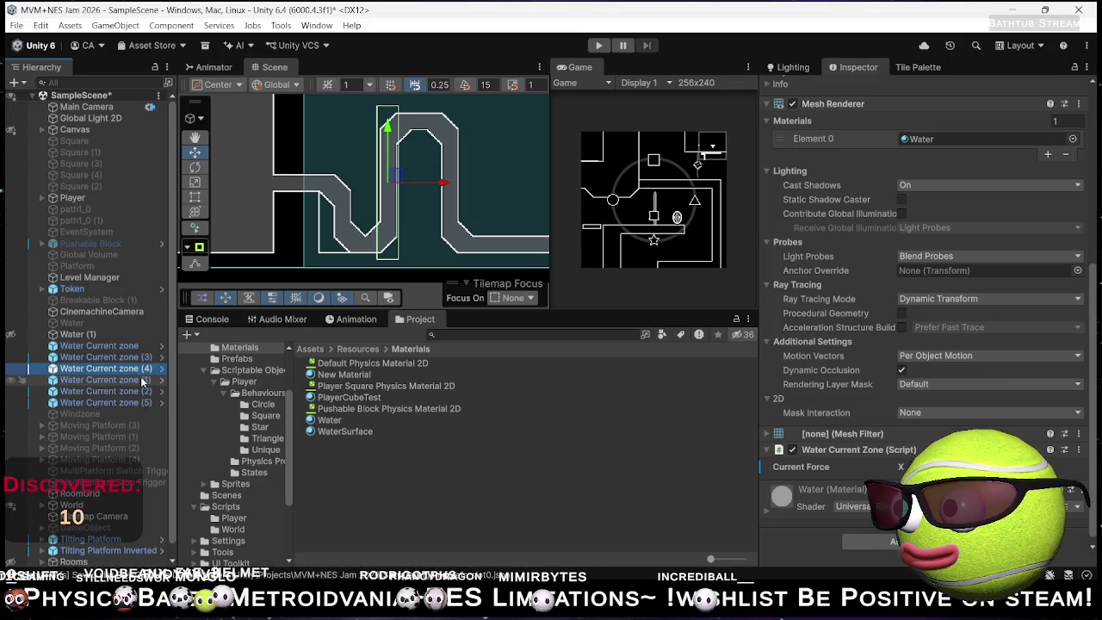
key("ctrl+d")
left_click_drag(403, 183, 353, 204)
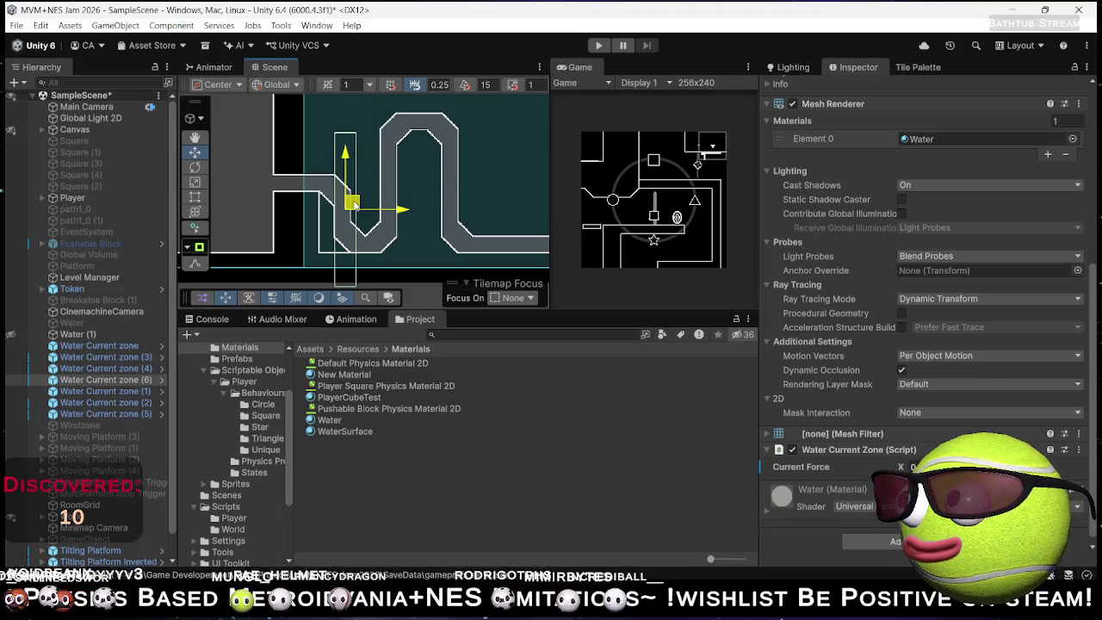
scroll(989, 217, "up", 6)
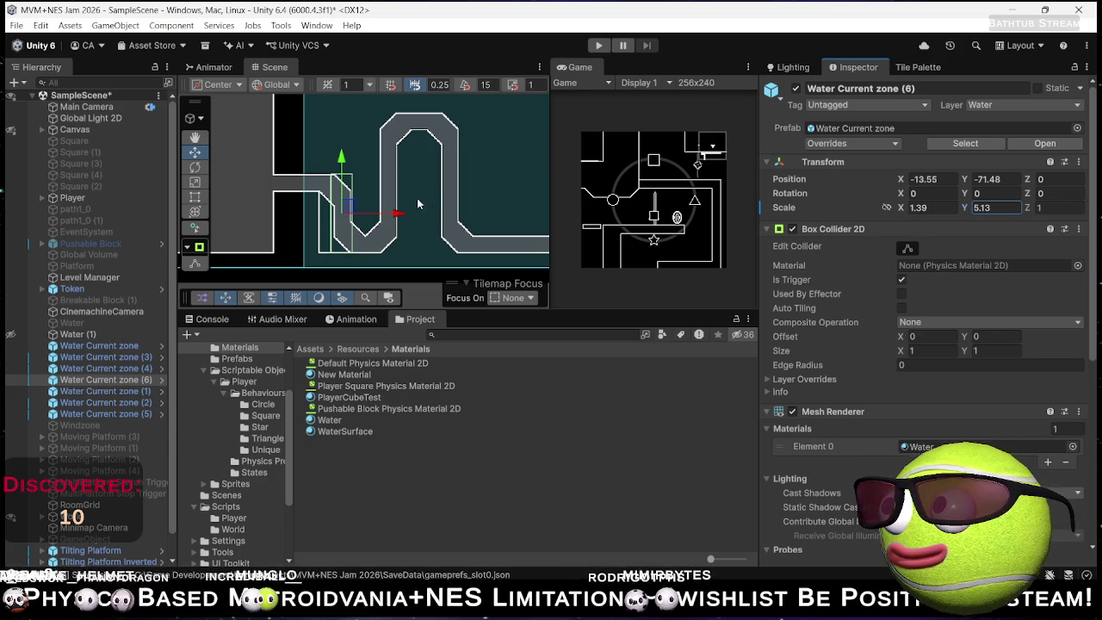
left_click_drag(353, 209, 360, 213)
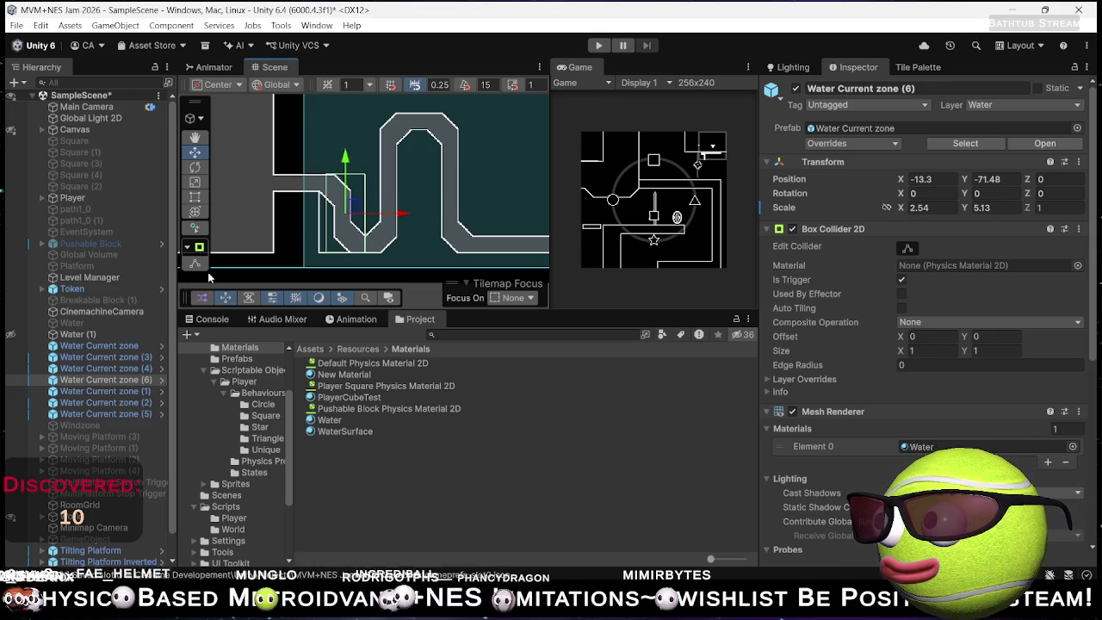
Open the Water material's settings from the original zone's renderer.
left_click(111, 347)
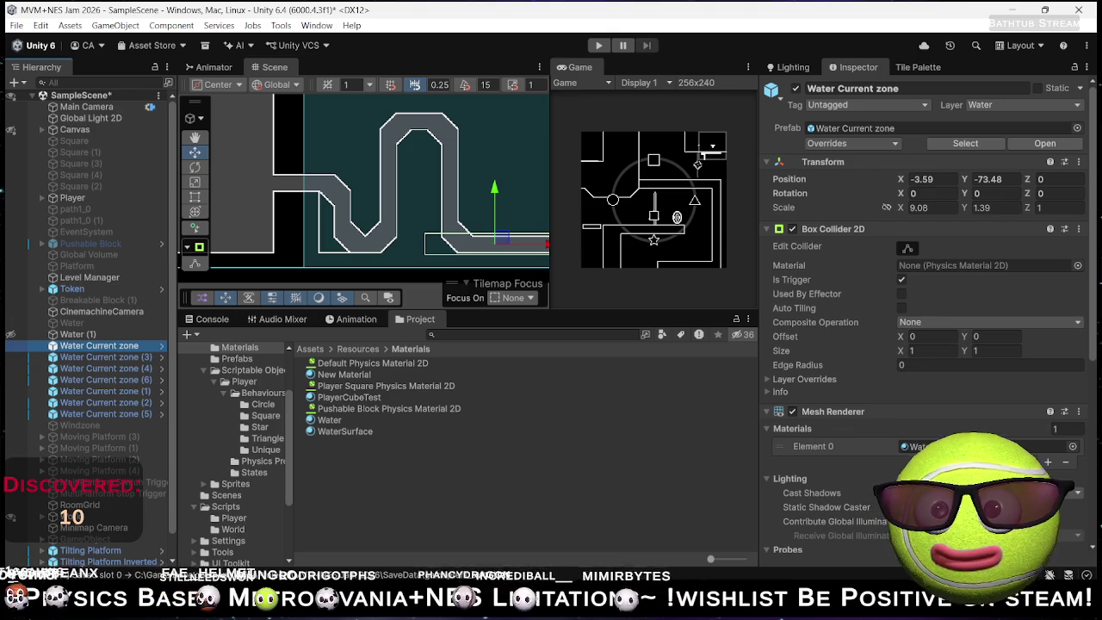
left_click(914, 446)
left_click(329, 420)
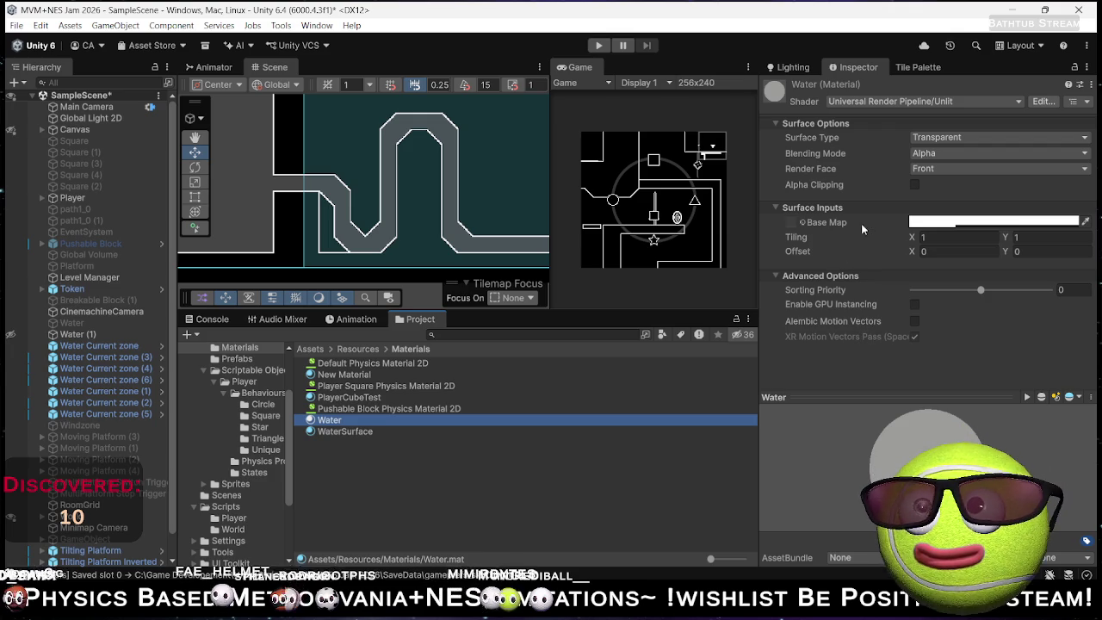
Run a quick play test of the water currents, then stop it.
left_click(598, 45)
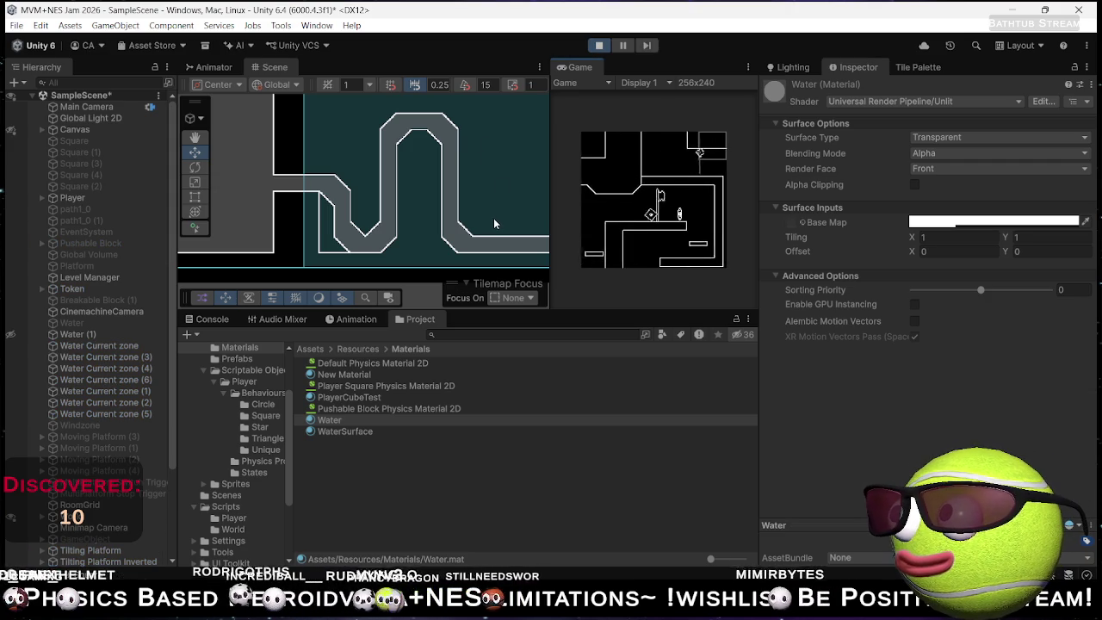
left_click(600, 47)
scroll(438, 181, "down", 10)
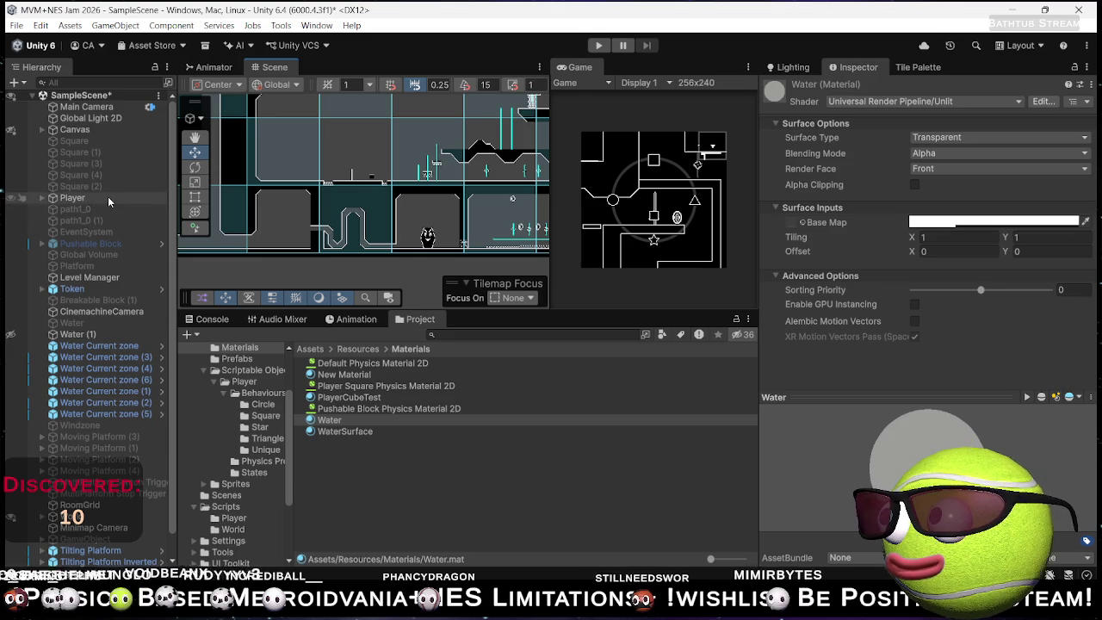
Move the Player left to about X 7.62 beside the tunnel and play again.
left_click(109, 196)
scroll(473, 231, "down", 2)
scroll(482, 229, "down", 4)
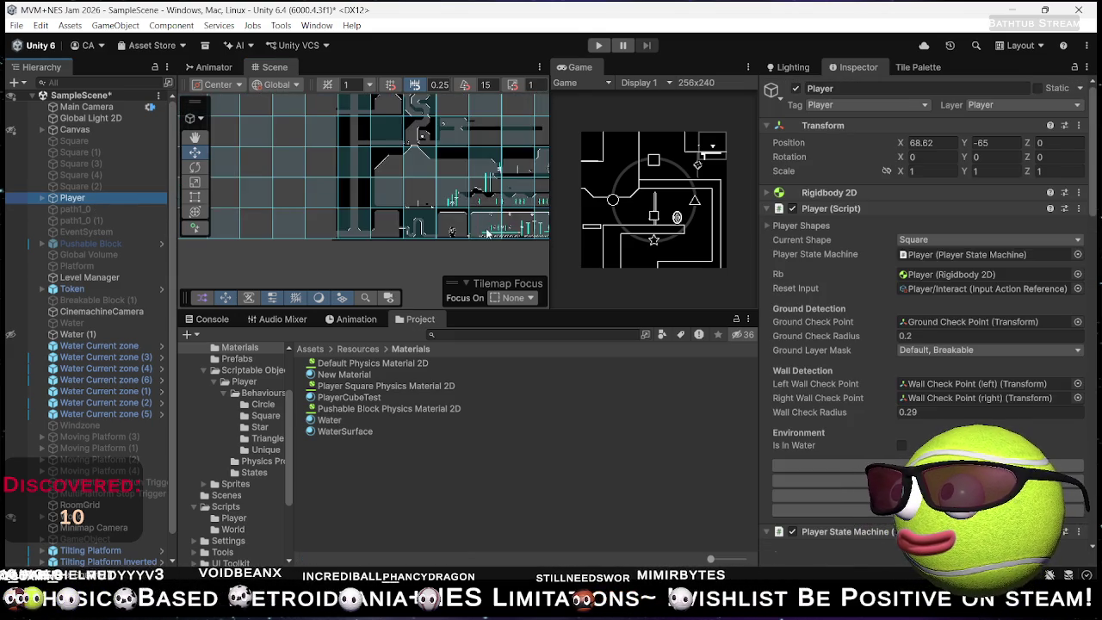
left_click_drag(508, 213, 384, 226)
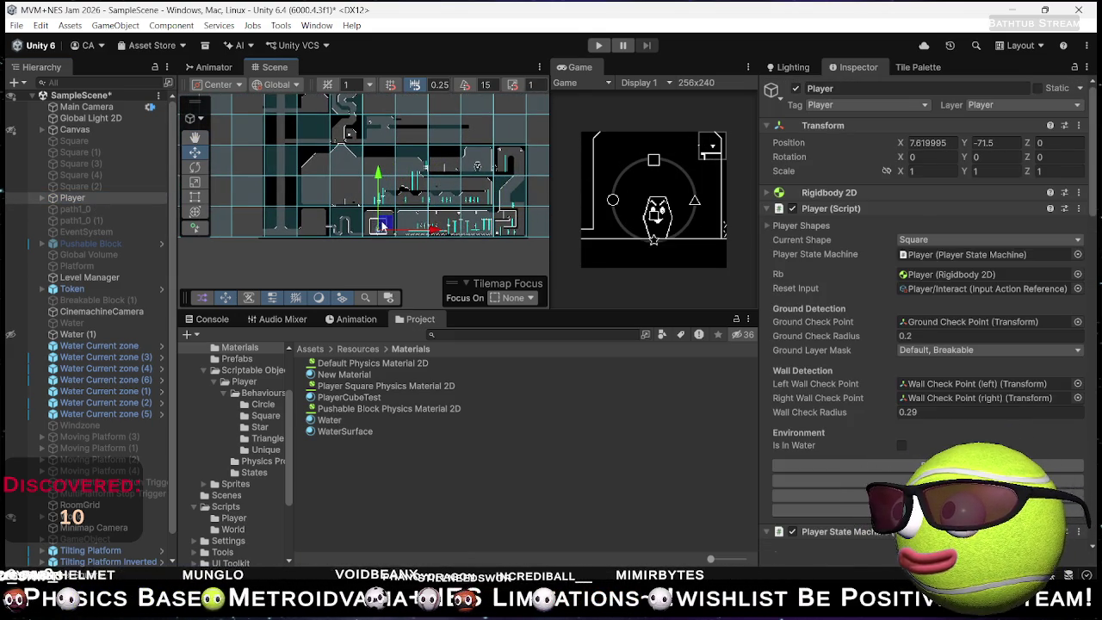
left_click(598, 48)
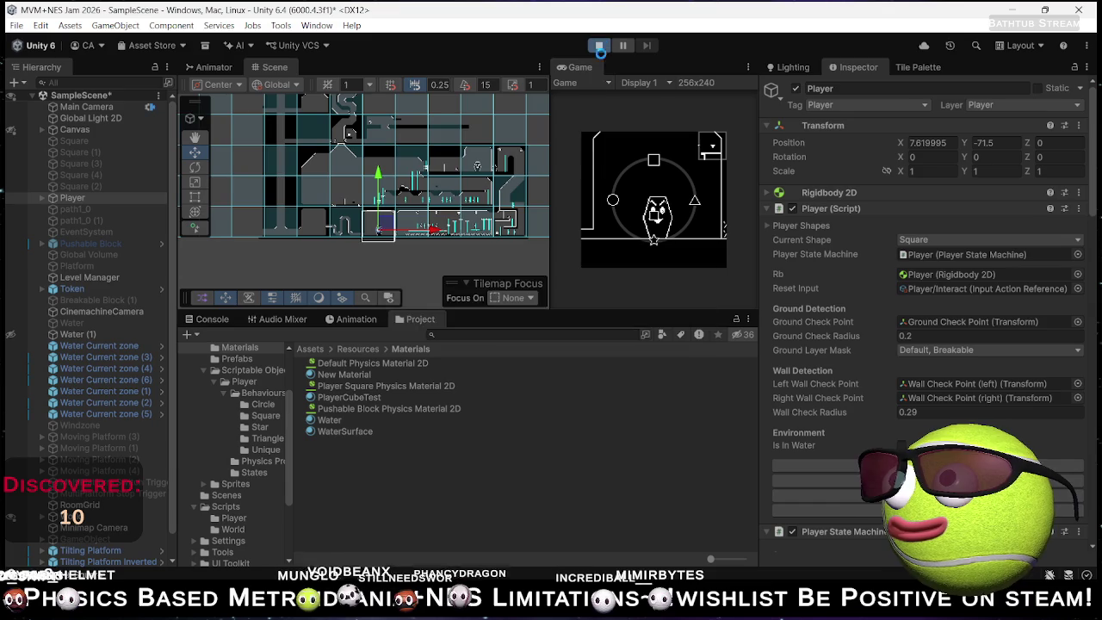
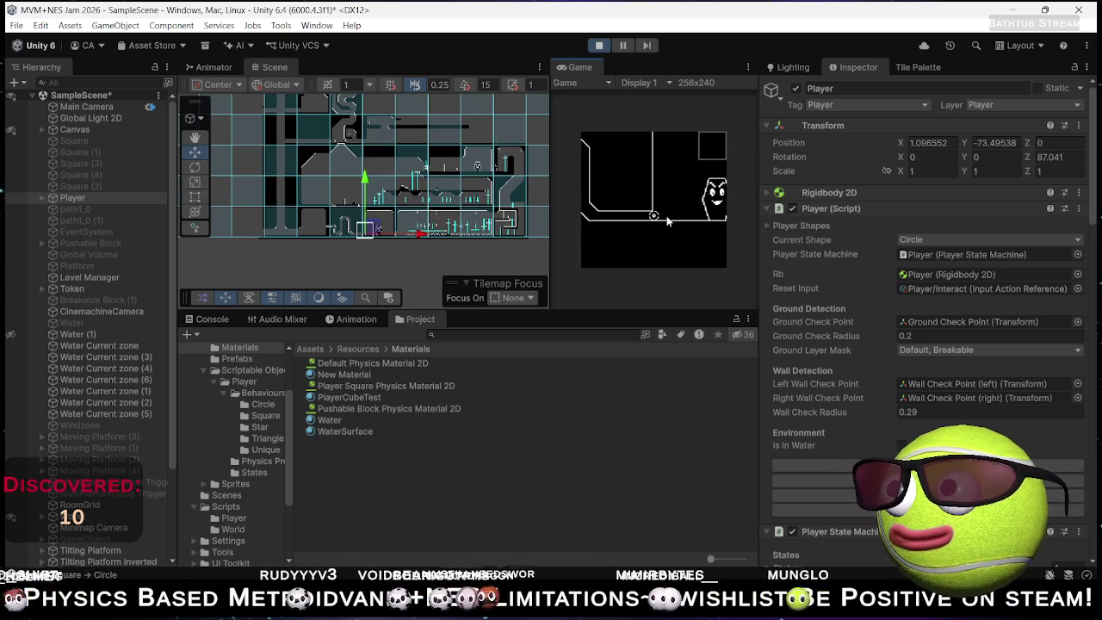
Stop the running playtest and pan the scene over to the water current area.
left_click(600, 50)
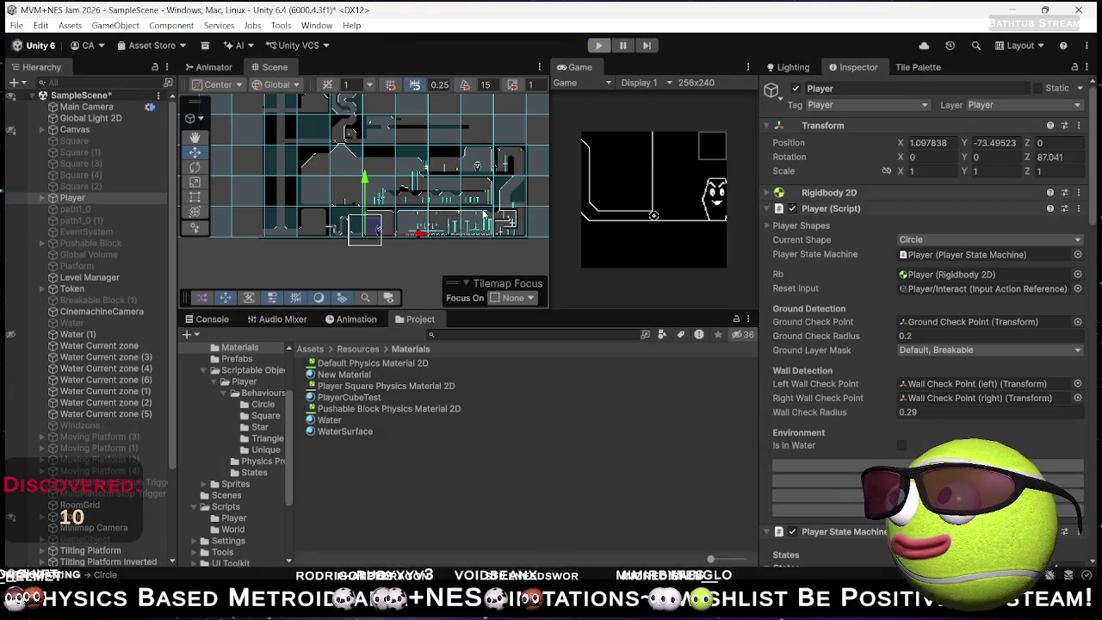
scroll(372, 234, "up", 5)
mouse_move(357, 225)
left_mouse_down()
mouse_move(525, 234)
mouse_move(513, 236)
left_mouse_up()
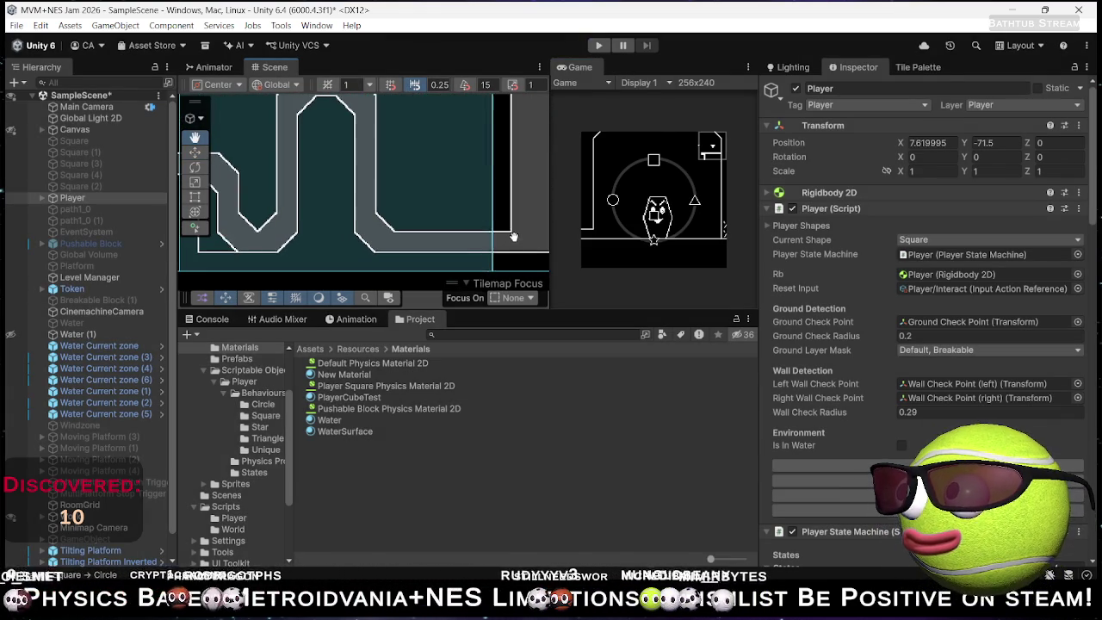
Select all seven Water Current zones and assign Quad as their Mesh Filter mesh.
left_click(140, 345)
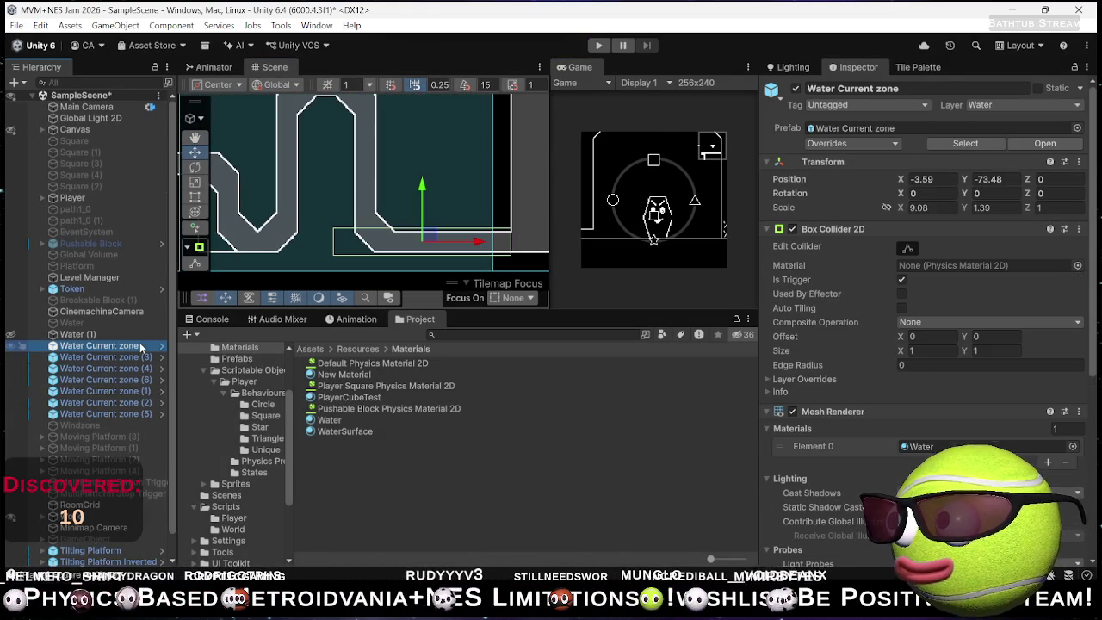
scroll(777, 338, "down", 5)
scroll(867, 293, "up", 1)
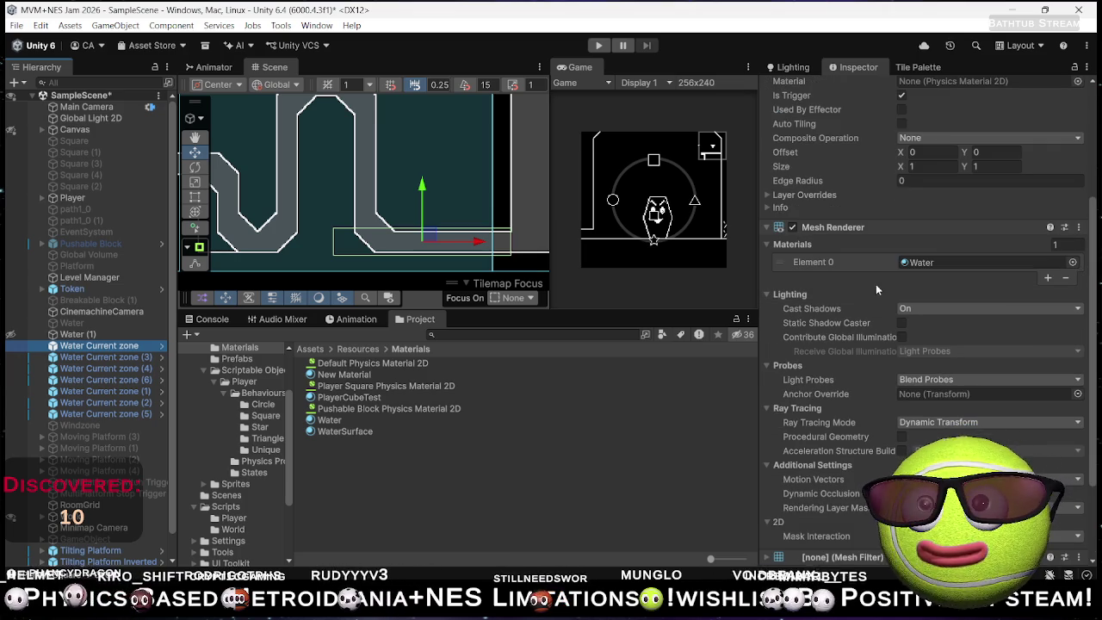
scroll(848, 245, "up", 1)
scroll(842, 344, "down", 3)
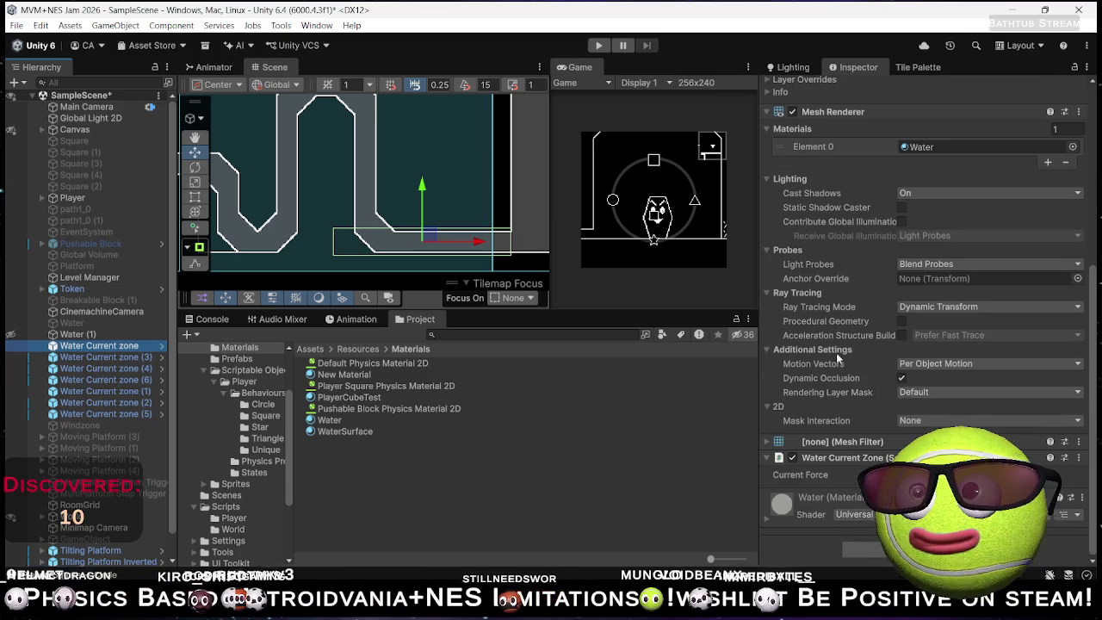
left_click(842, 441)
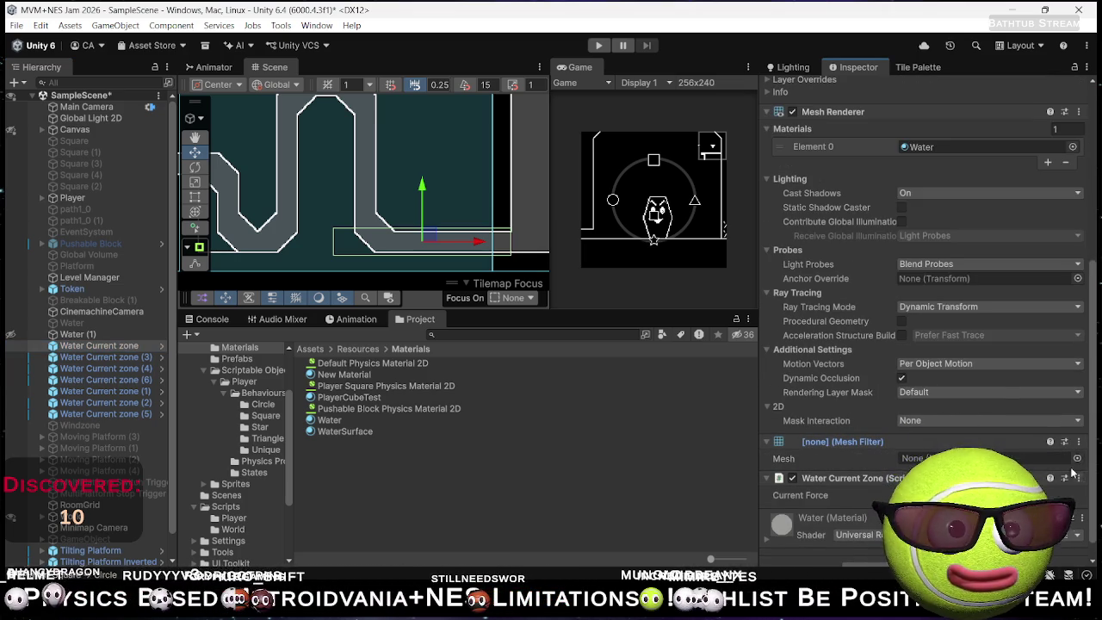
left_click(152, 414, "shift")
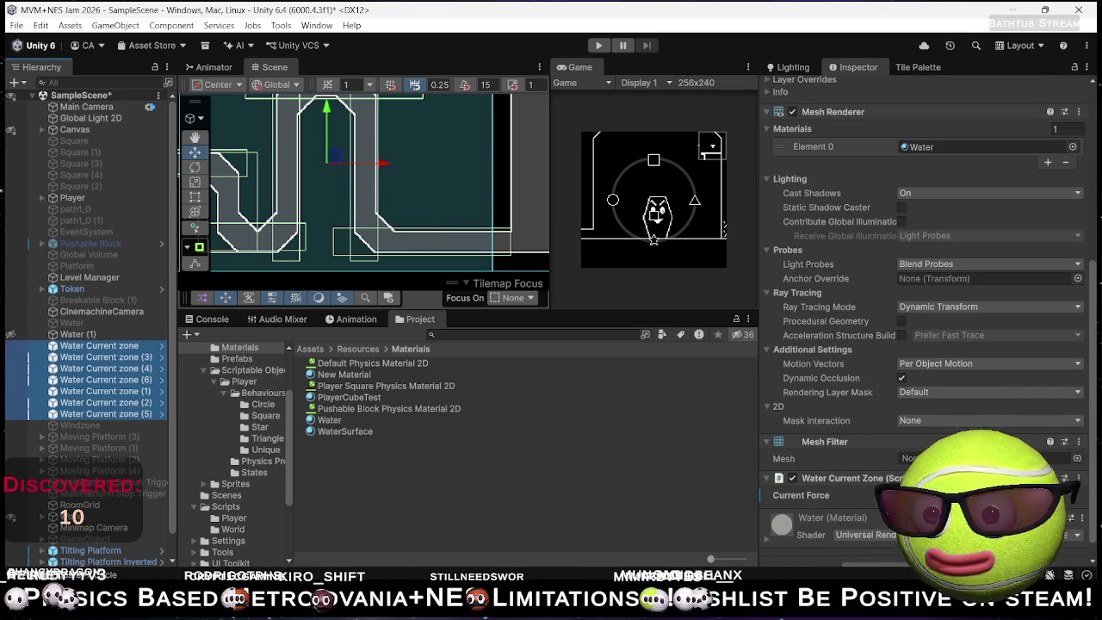
left_click(1077, 458)
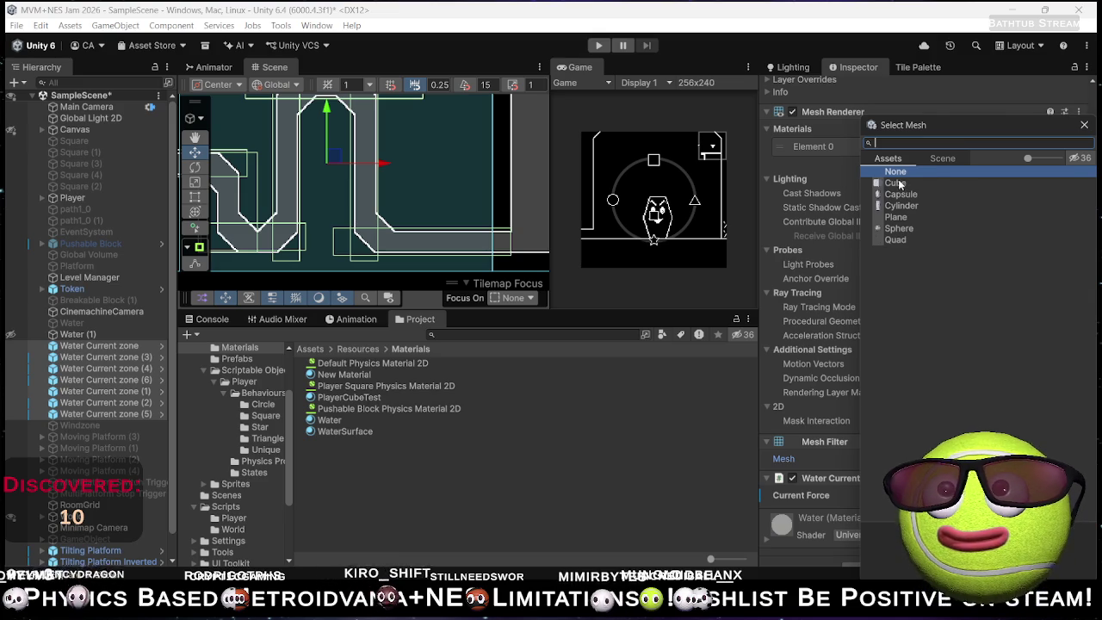
double_click(893, 240)
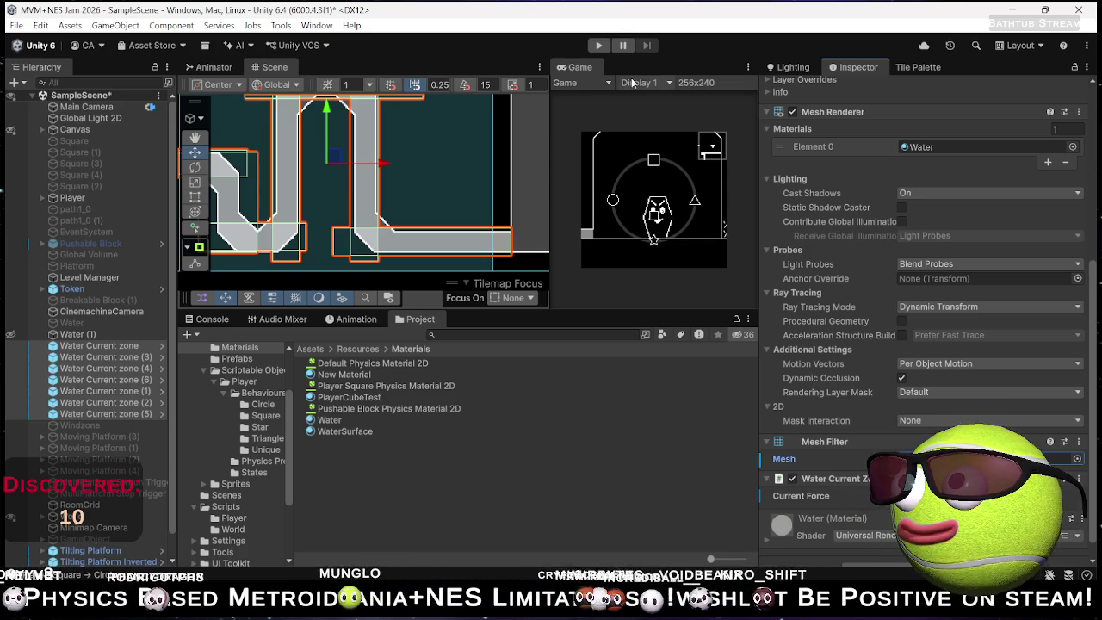
Expand Player and make its Circle shape active.
left_click(43, 198)
left_click(81, 221)
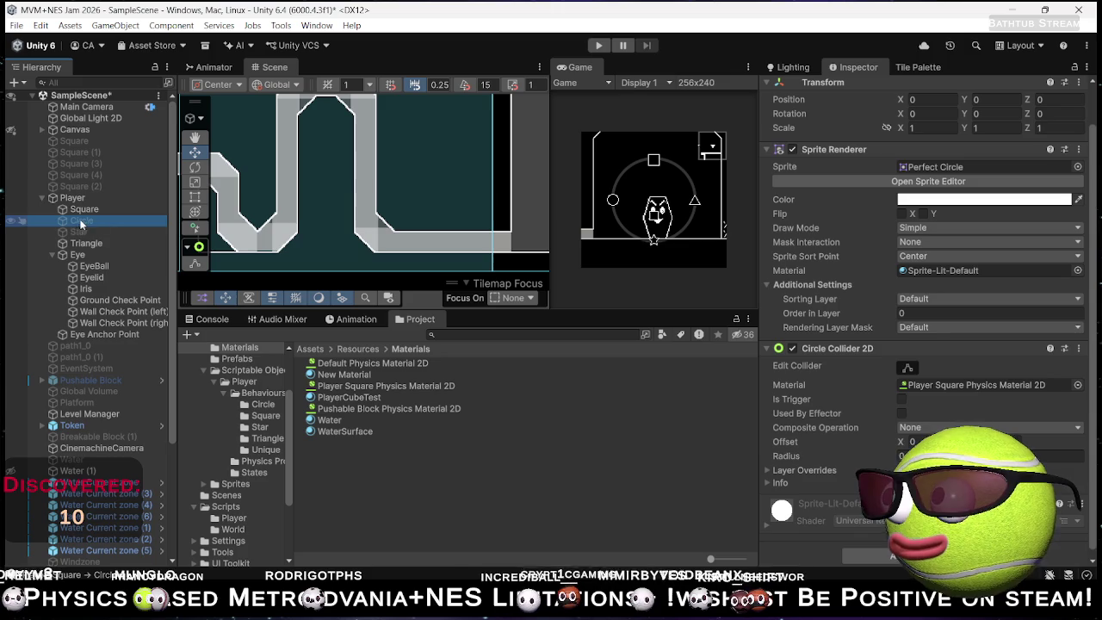
scroll(942, 228, "up", 2)
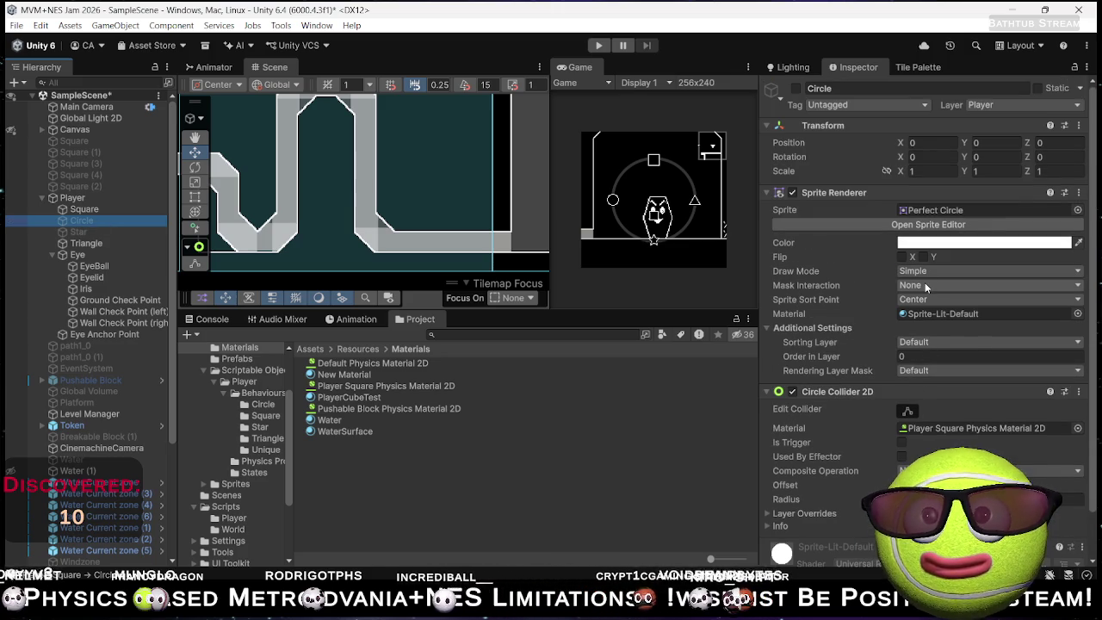
left_click(797, 88)
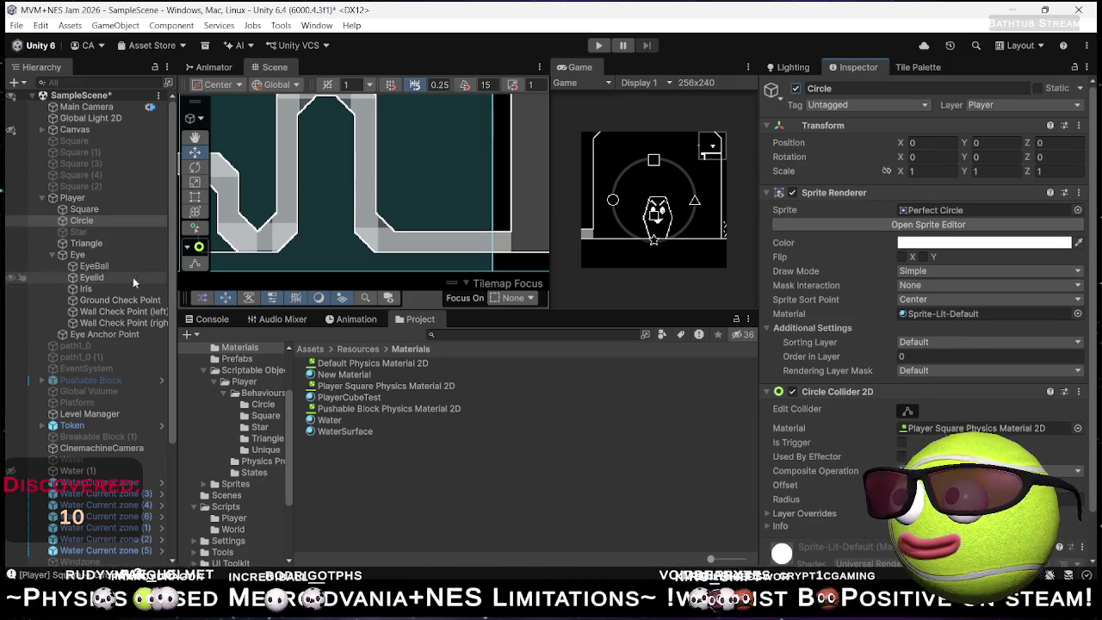
Deactivate the player's Square and Triangle shapes.
left_click(84, 209)
left_click(86, 243, "ctrl")
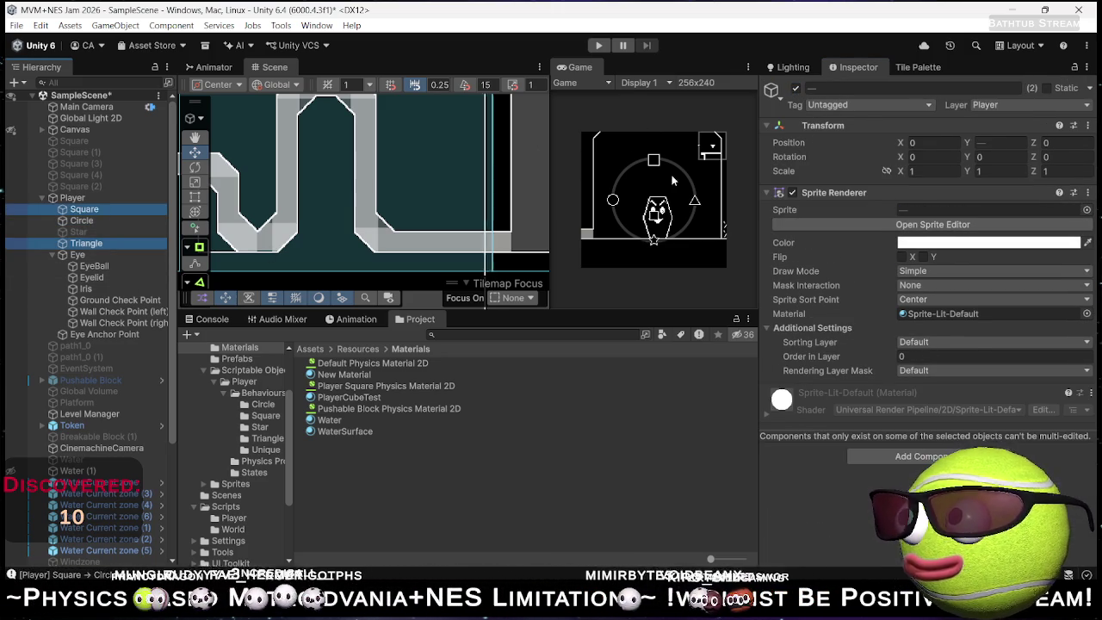
left_click(797, 88)
Locate the Circle collider's Player Square Physics Material 2D asset in the project.
left_click(81, 220)
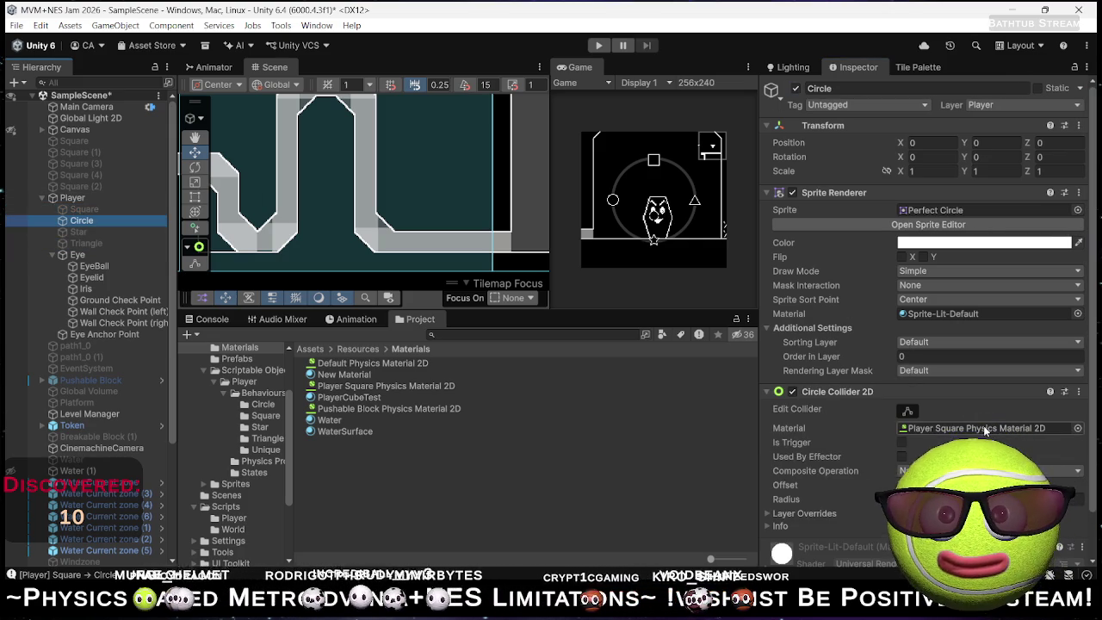
left_click(947, 428)
left_click(387, 386)
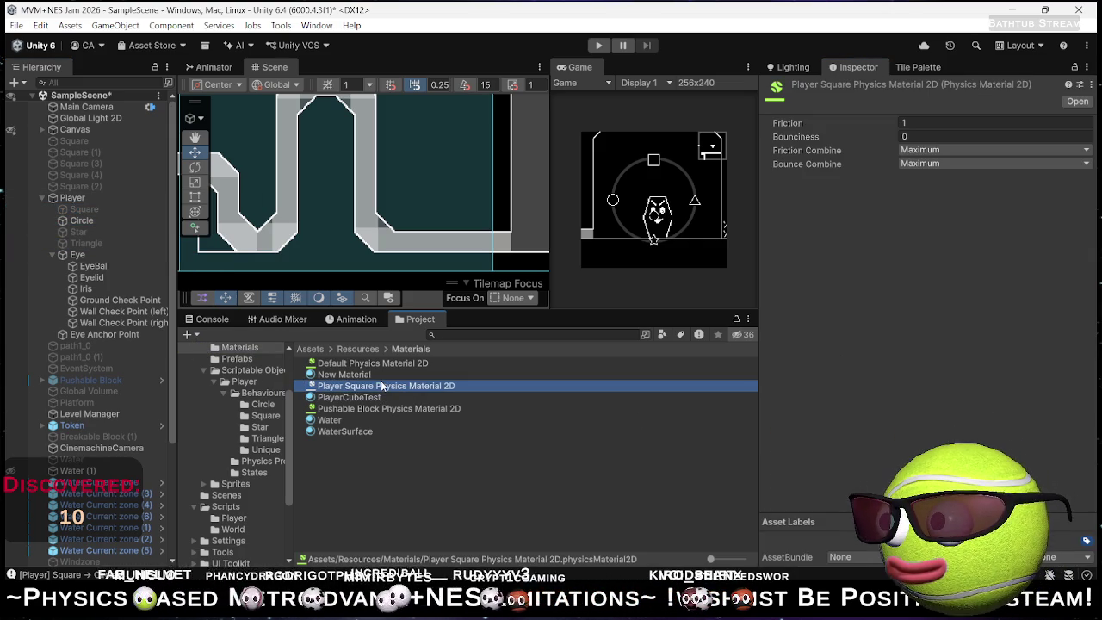
Duplicate the square material as 'Player Circle Physics Material 2D' with friction 5.
key("ctrl+d")
left_click(389, 396)
double_click(359, 397)
type("Cir Physics Material 2D 1")
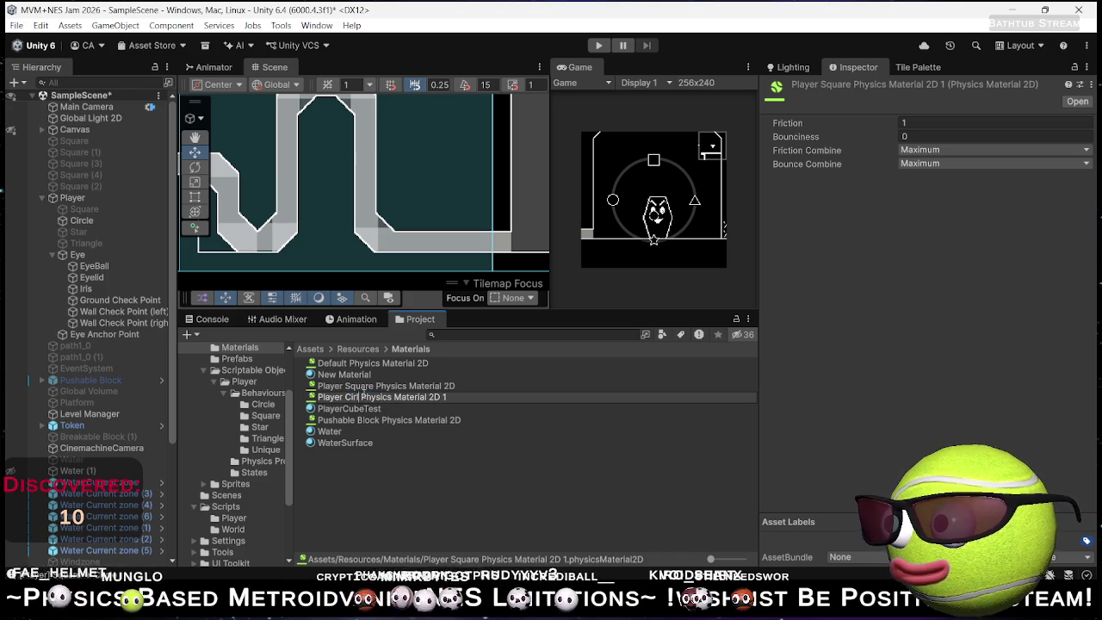
type("cle")
key("Return")
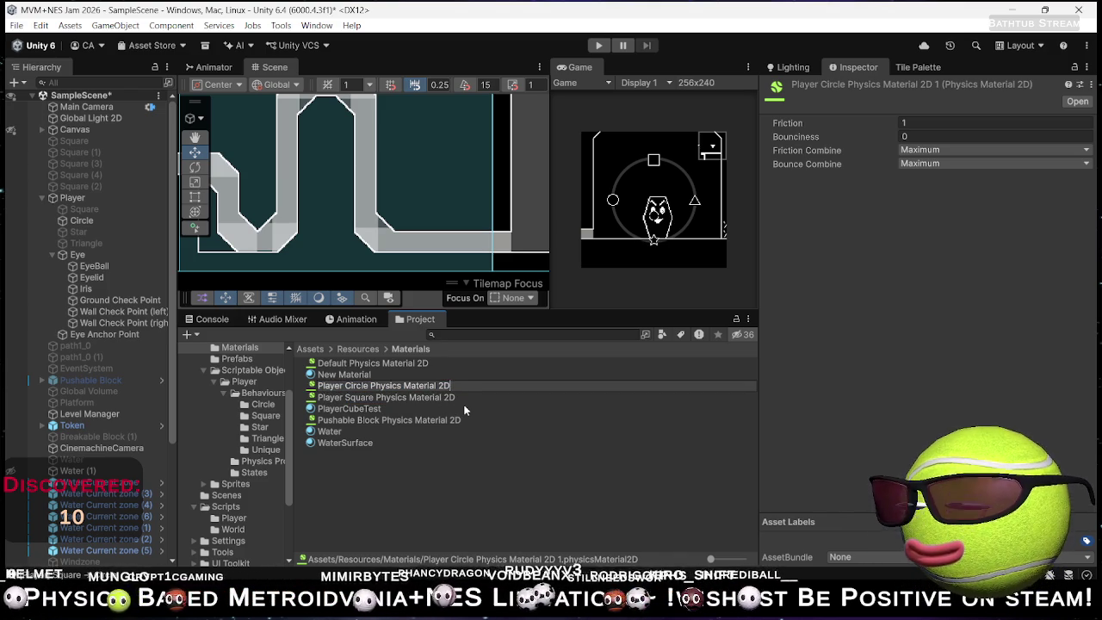
key("Return")
left_click(926, 123)
type("5")
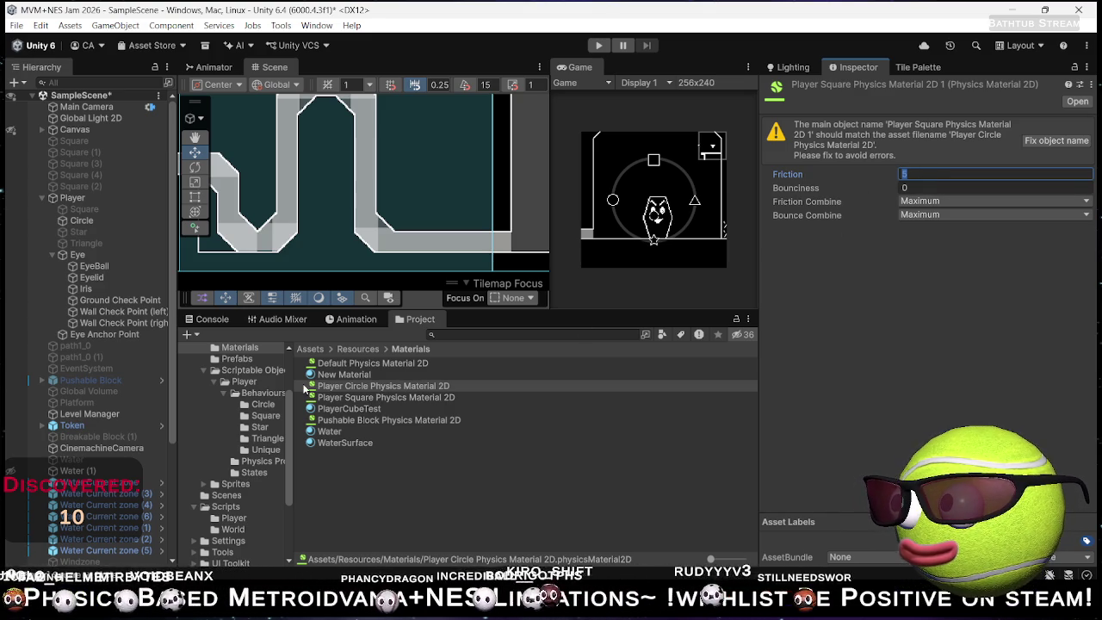
Assign Player Circle Physics Material 2D to the Circle Collider 2D and fix its object name.
left_click(94, 220)
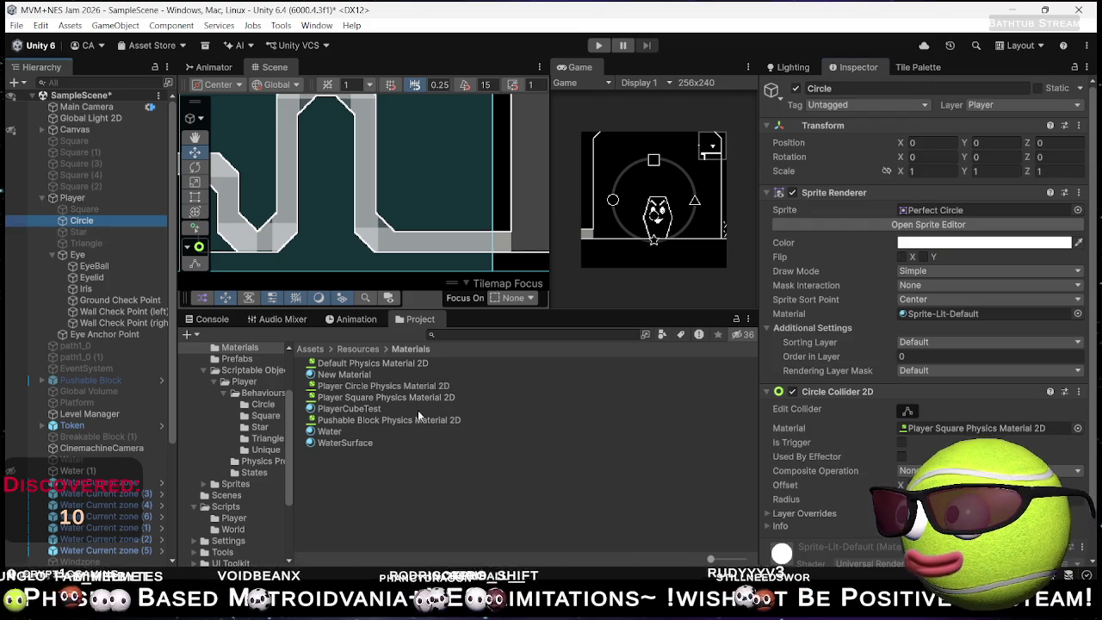
left_click(394, 386)
left_click_drag(394, 386, 953, 437)
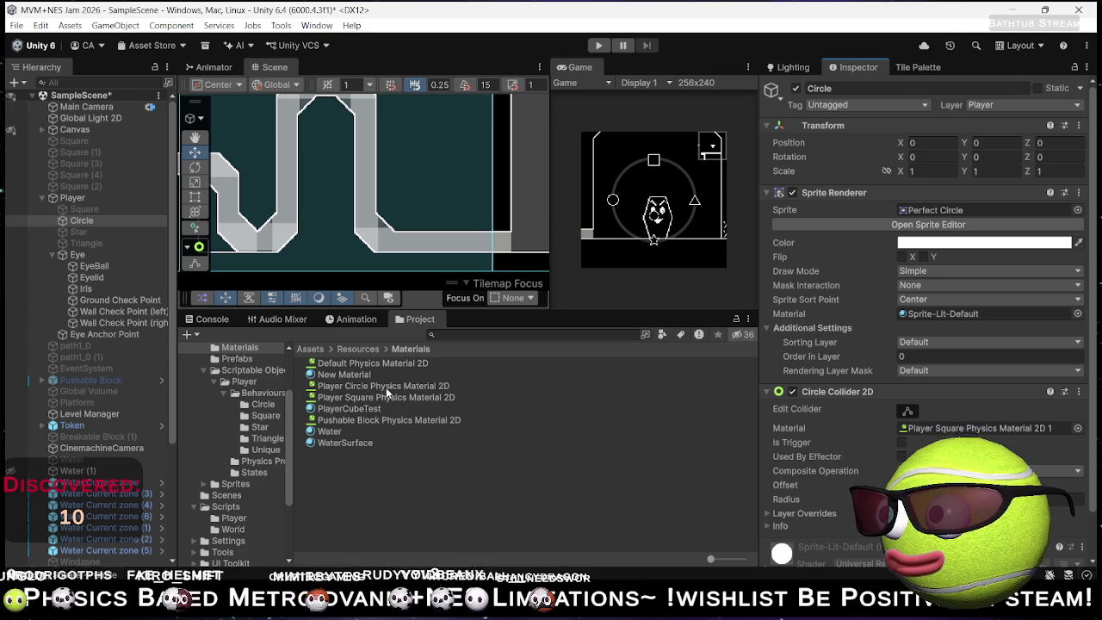
left_click(383, 385)
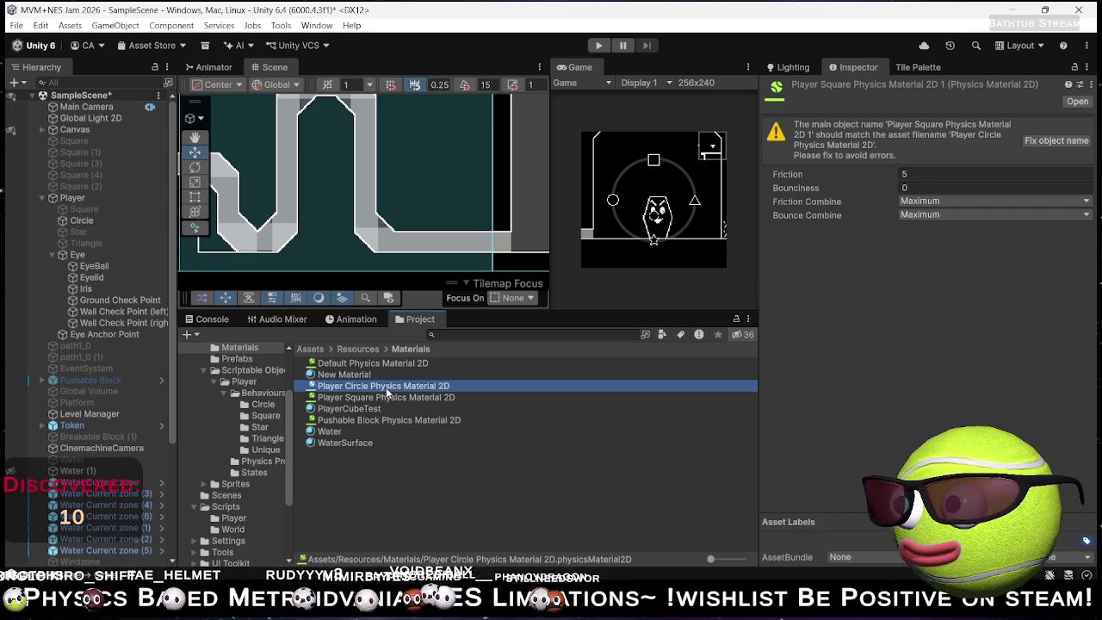
left_click(1039, 142)
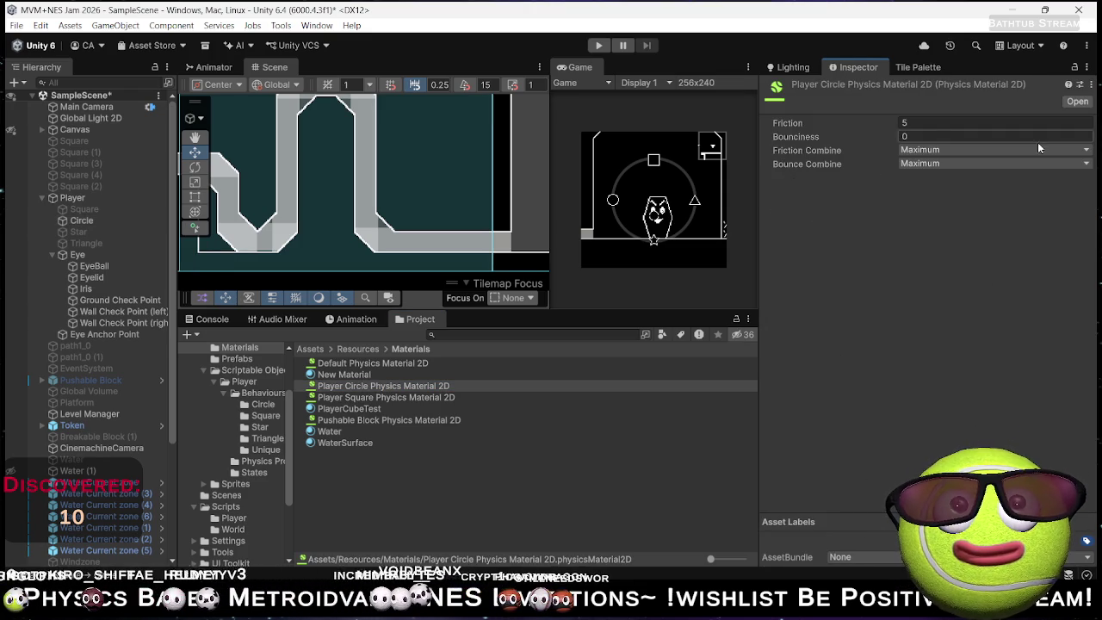
left_click(82, 221)
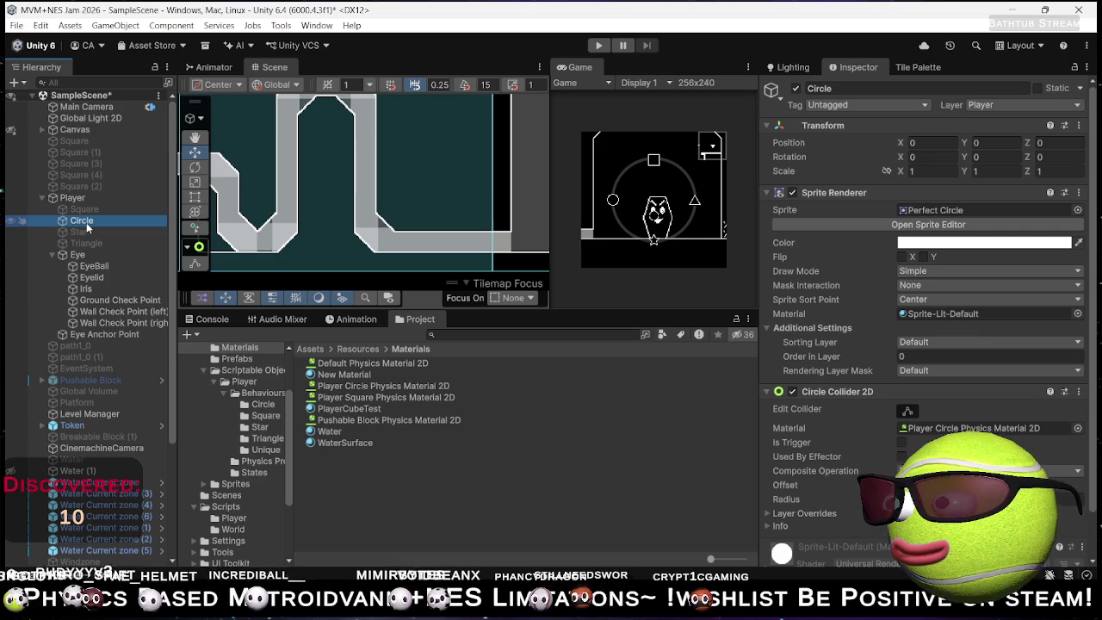
left_click(378, 387)
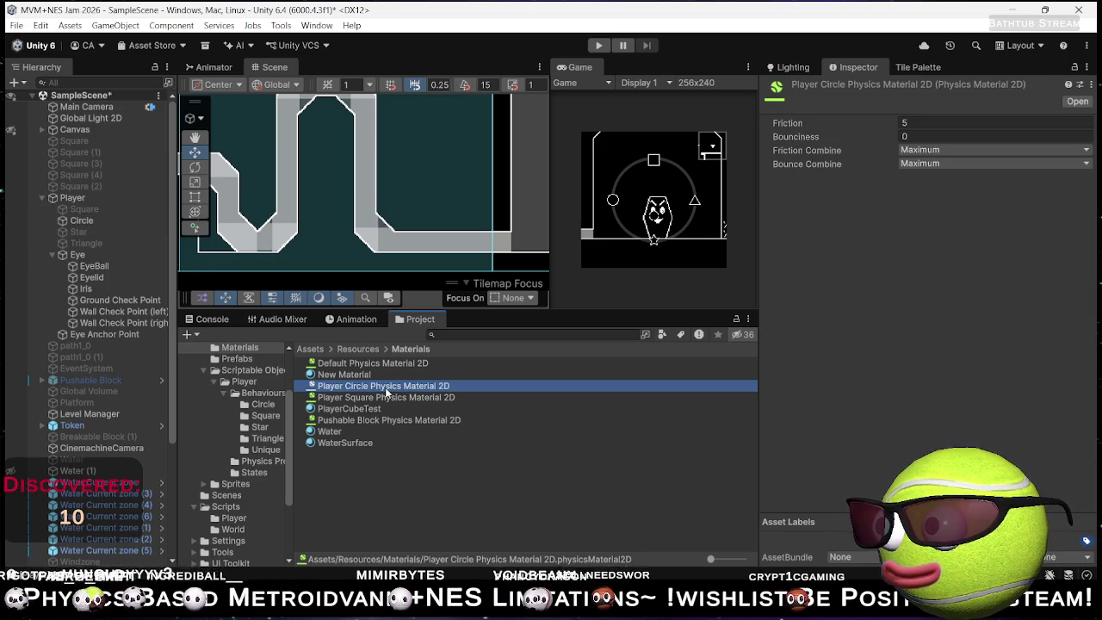
Set the Circle shape's Transform scale to 0.7.
left_click(82, 220)
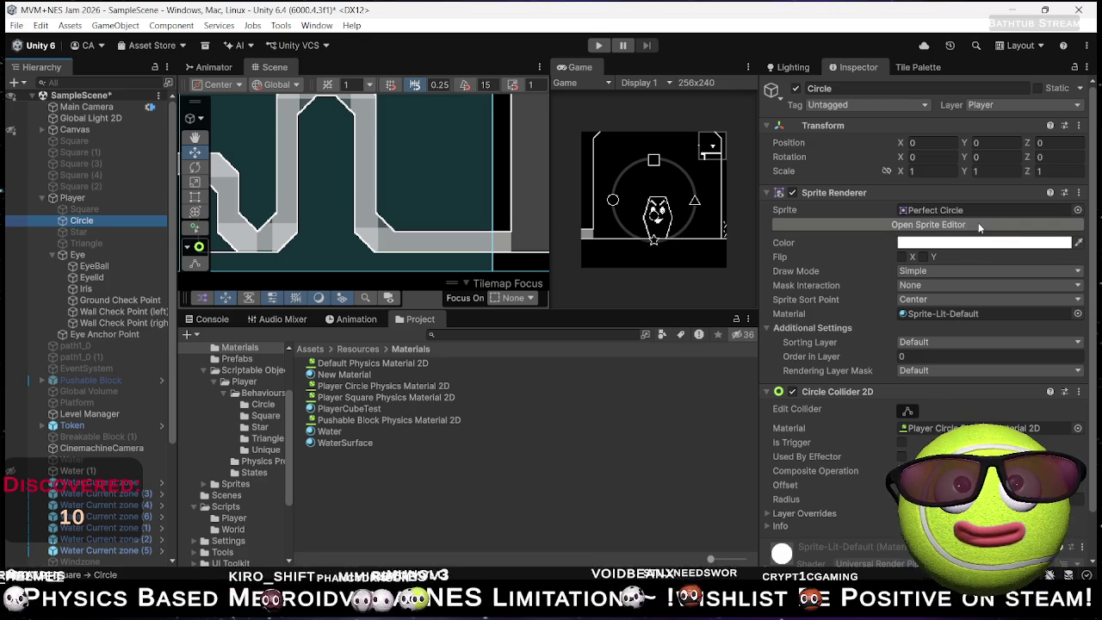
left_click(921, 170)
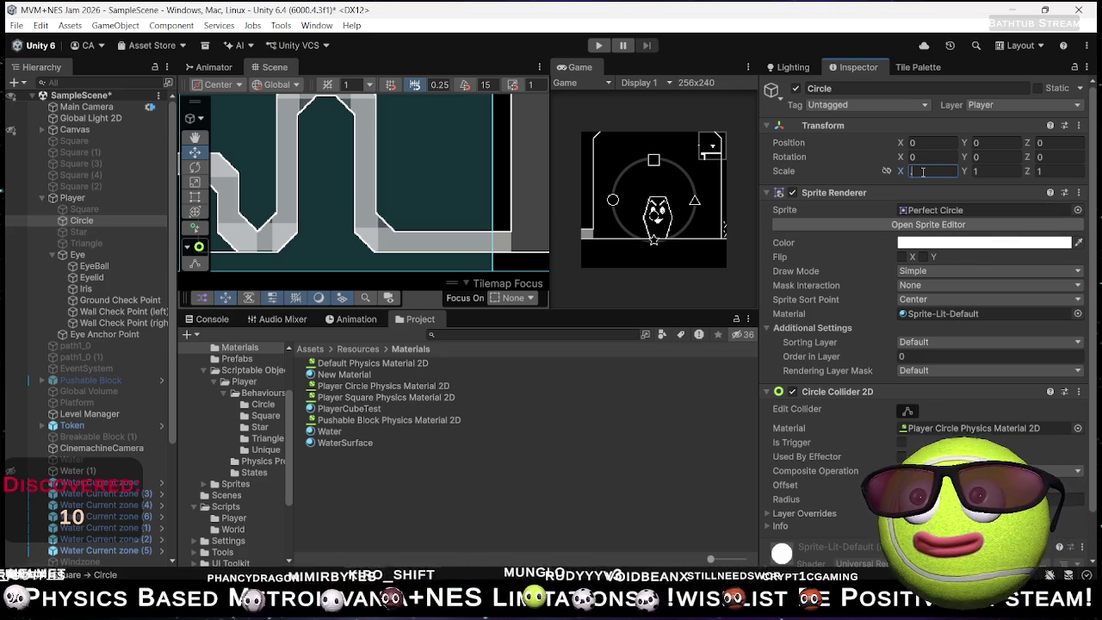
type(".7")
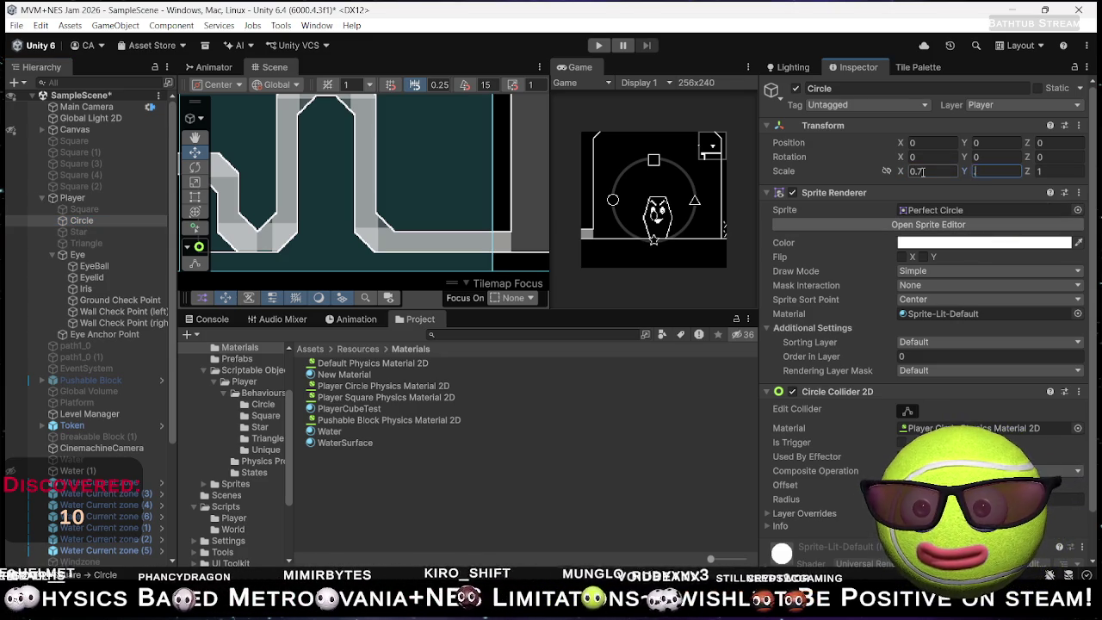
type("f")
Pan to a tilemap wall section and select the Water material.
scroll(433, 207, "down", 3)
mouse_move(268, 245)
left_mouse_down()
mouse_move(385, 214)
mouse_move(351, 207)
mouse_move(454, 241)
mouse_move(467, 264)
left_mouse_up()
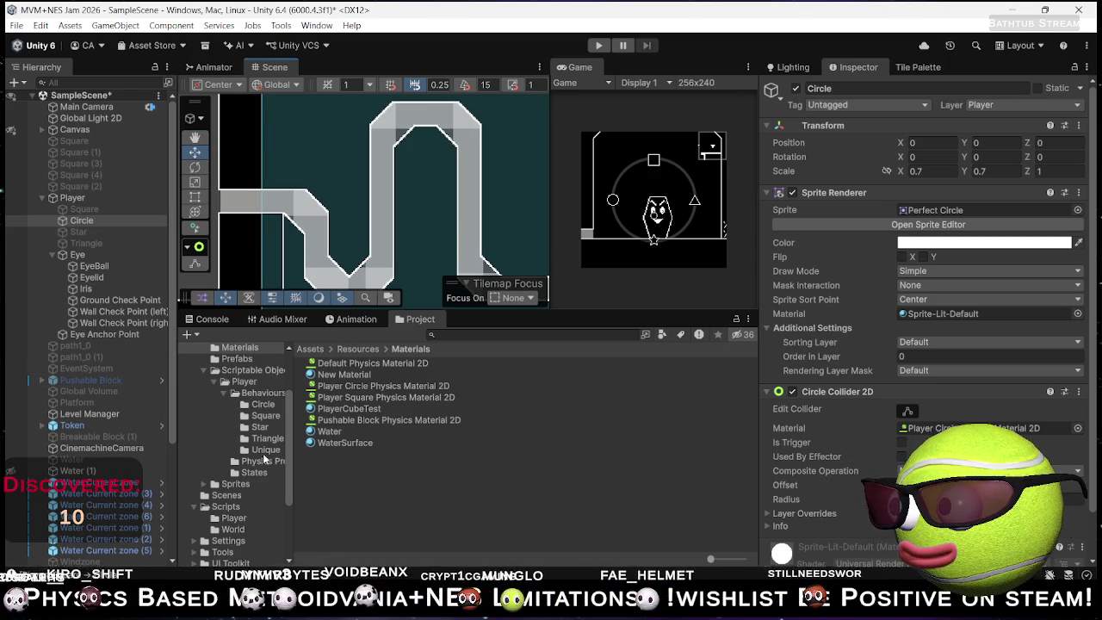
left_click(332, 432)
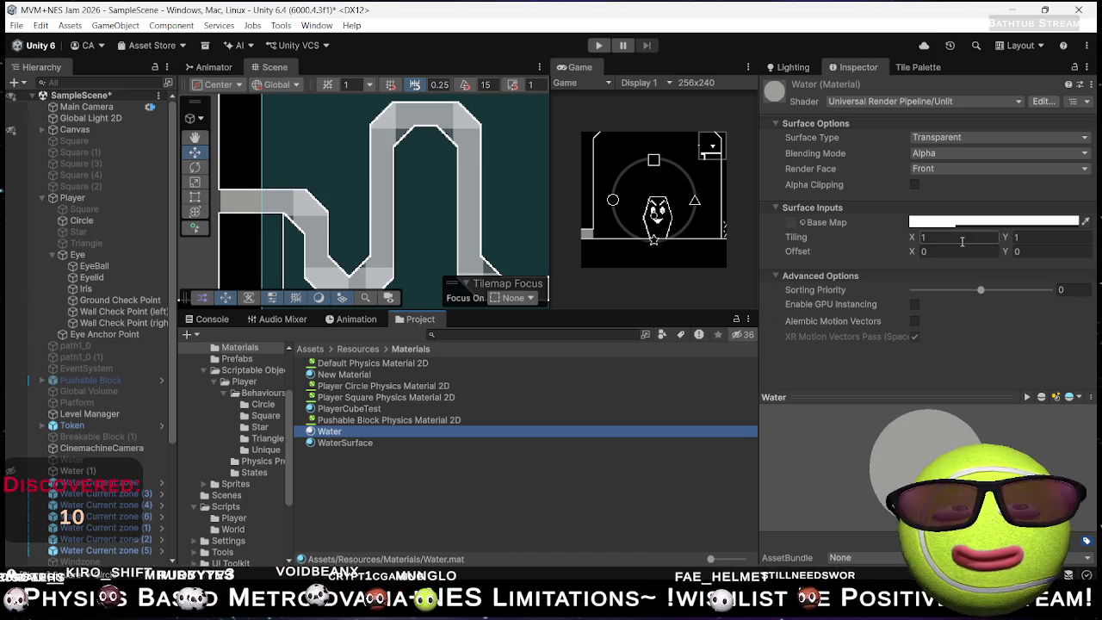
Try Opaque then Transparent surface, and Back then Both render faces on the Water material.
left_click(956, 137)
left_click(951, 154)
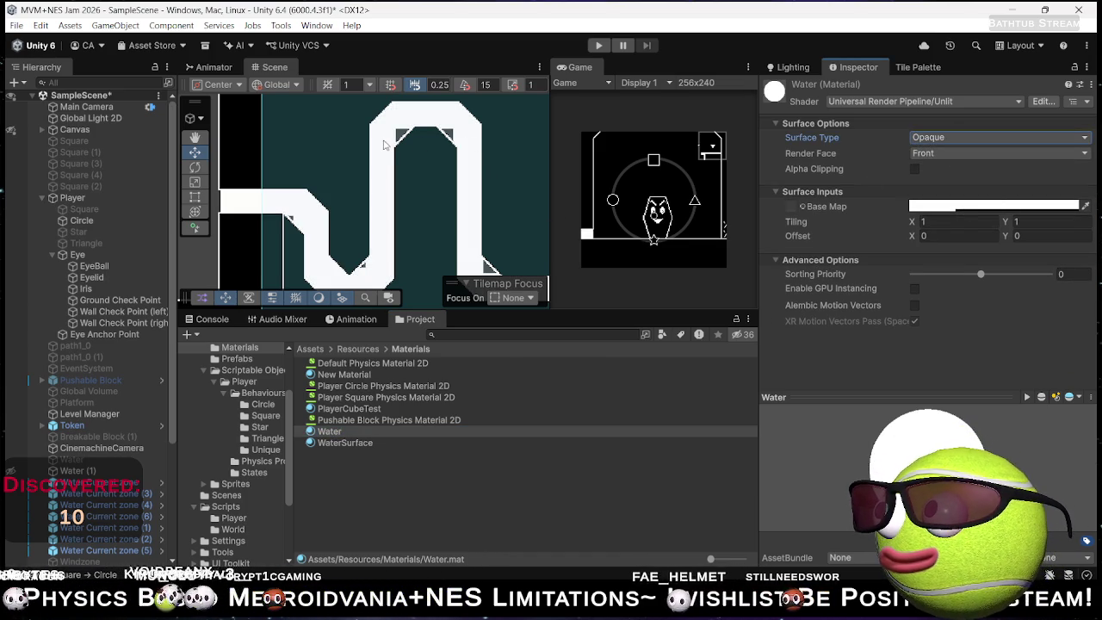
left_click(919, 137)
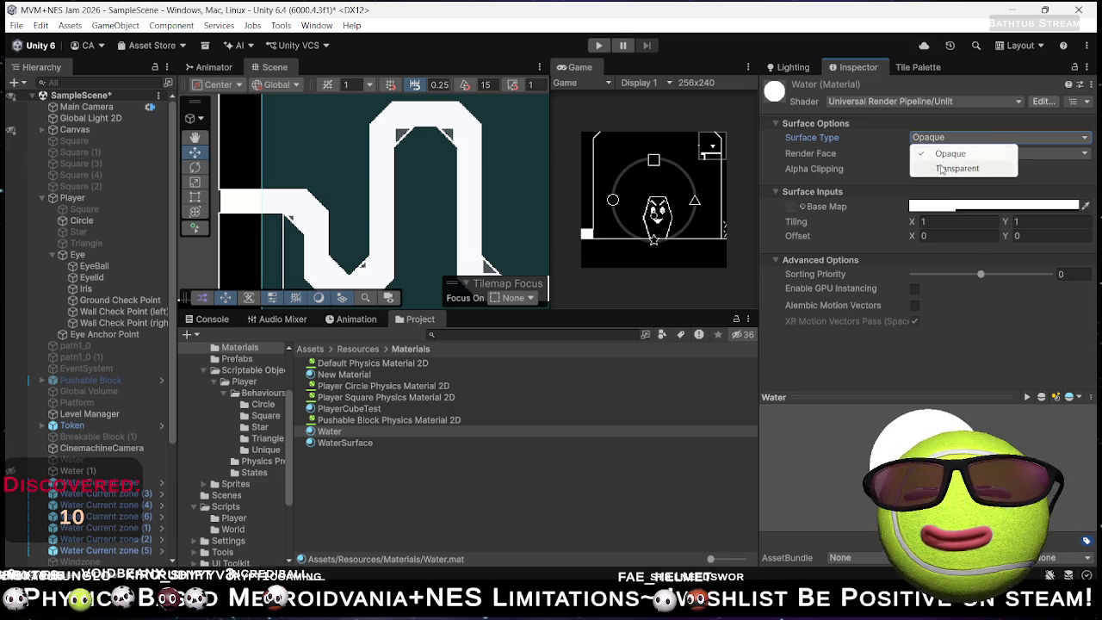
left_click(943, 167)
left_click(930, 155)
left_click(859, 168)
left_click(947, 168)
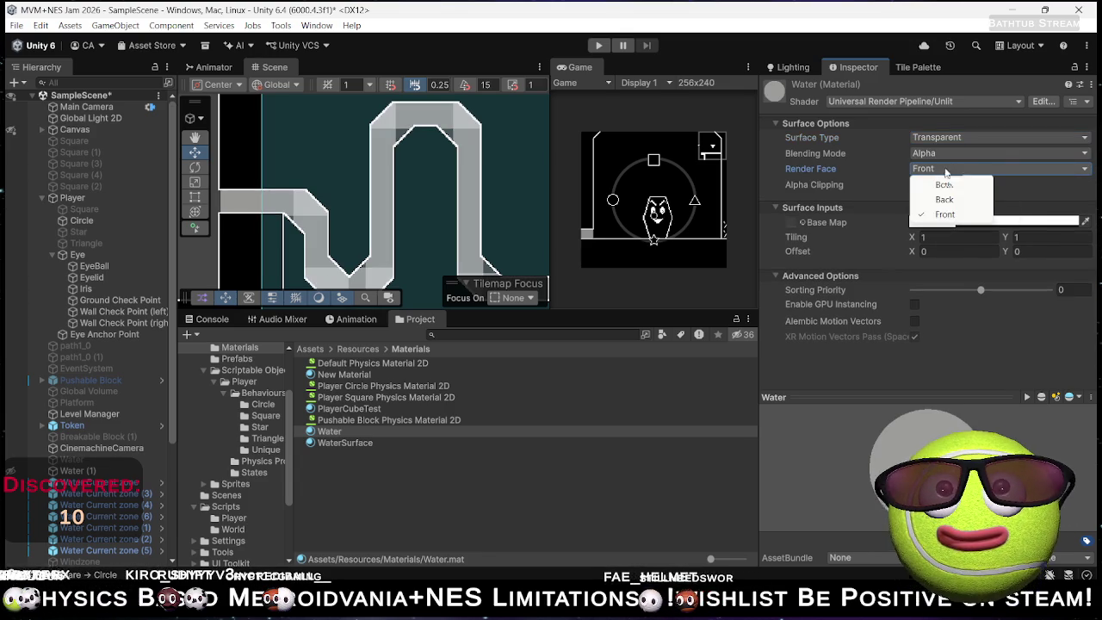
left_click(939, 199)
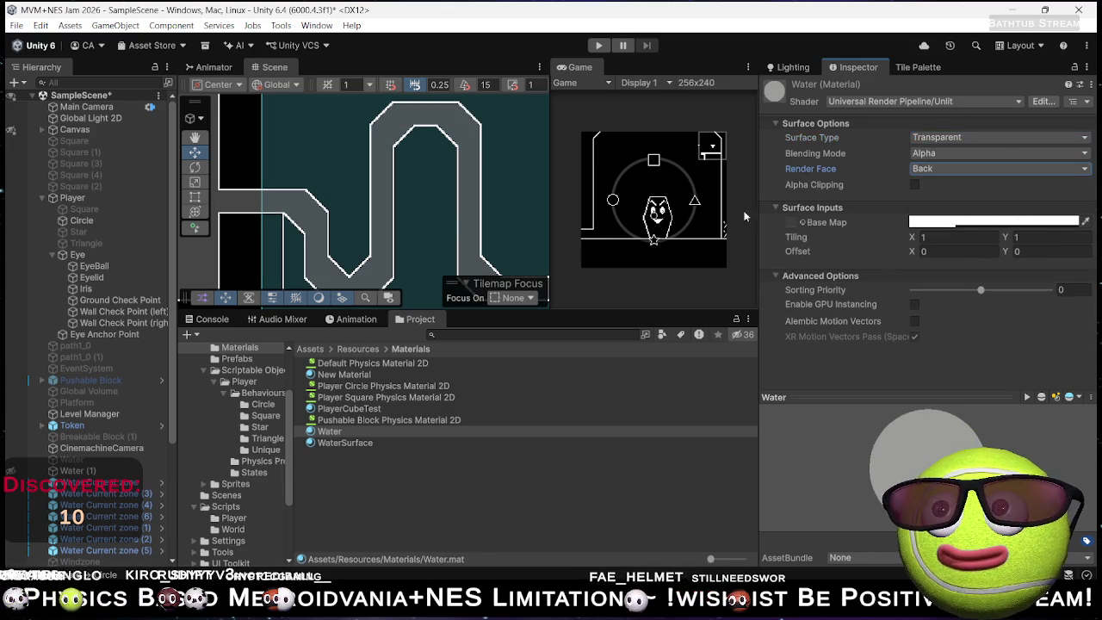
left_click(919, 172)
left_click(926, 183)
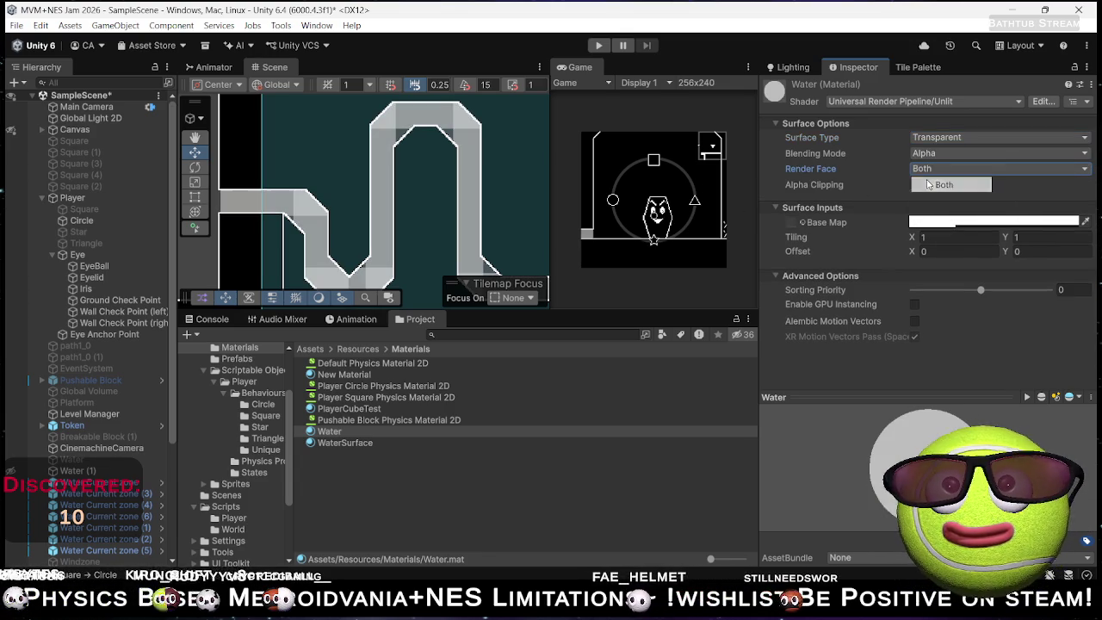
Set Premultiply blending and Front render face, leaving alpha clipping off.
left_click(930, 154)
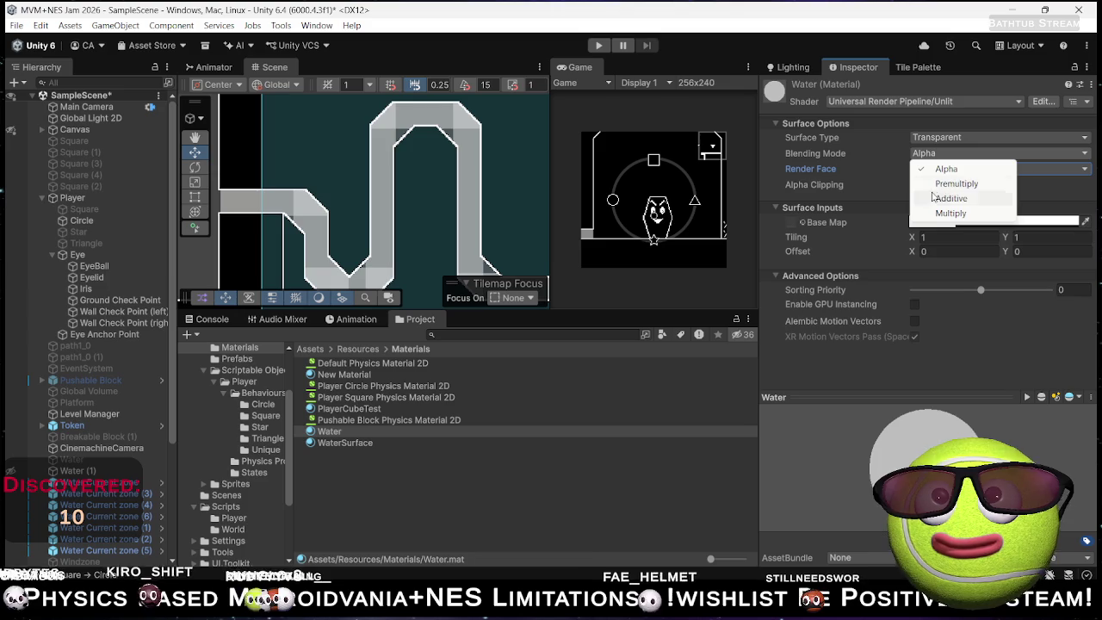
left_click(936, 184)
left_click(932, 172)
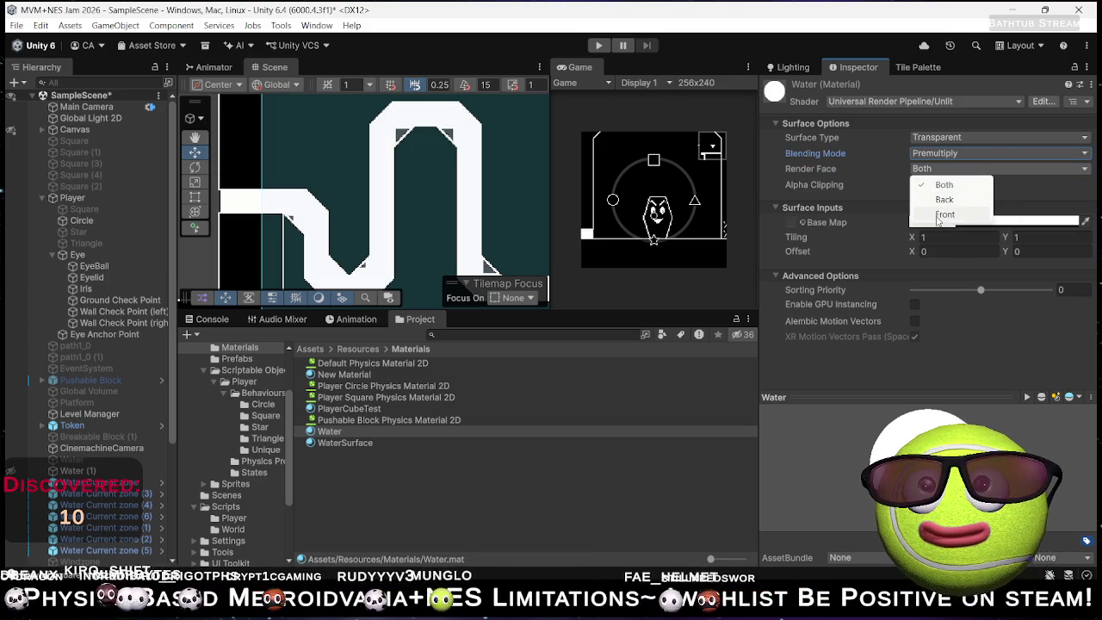
left_click(933, 214)
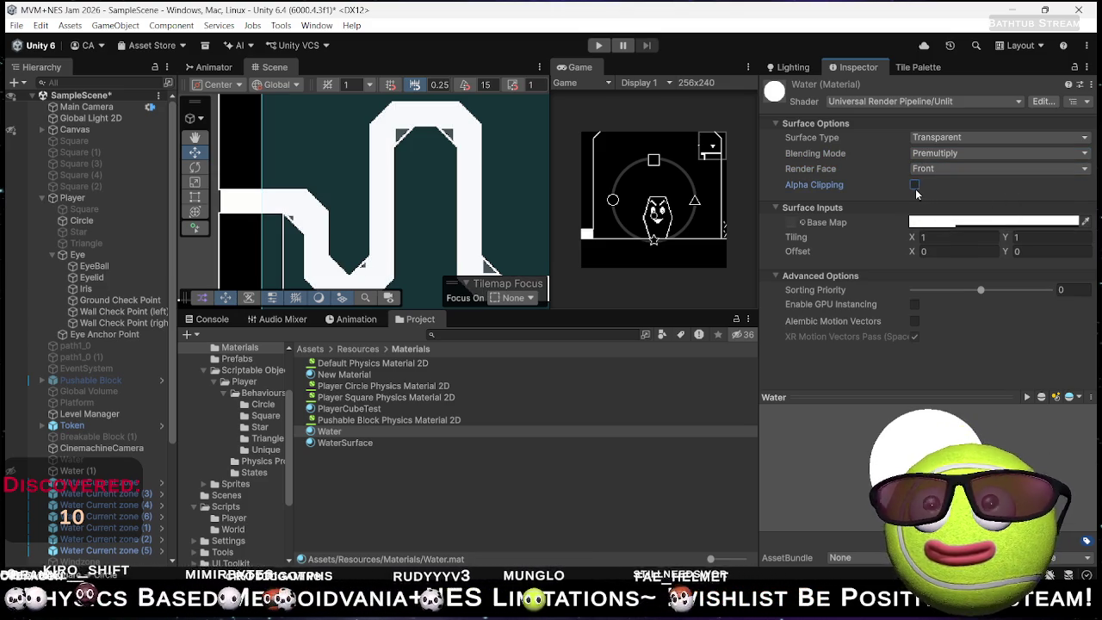
left_click(915, 185)
left_click(915, 185)
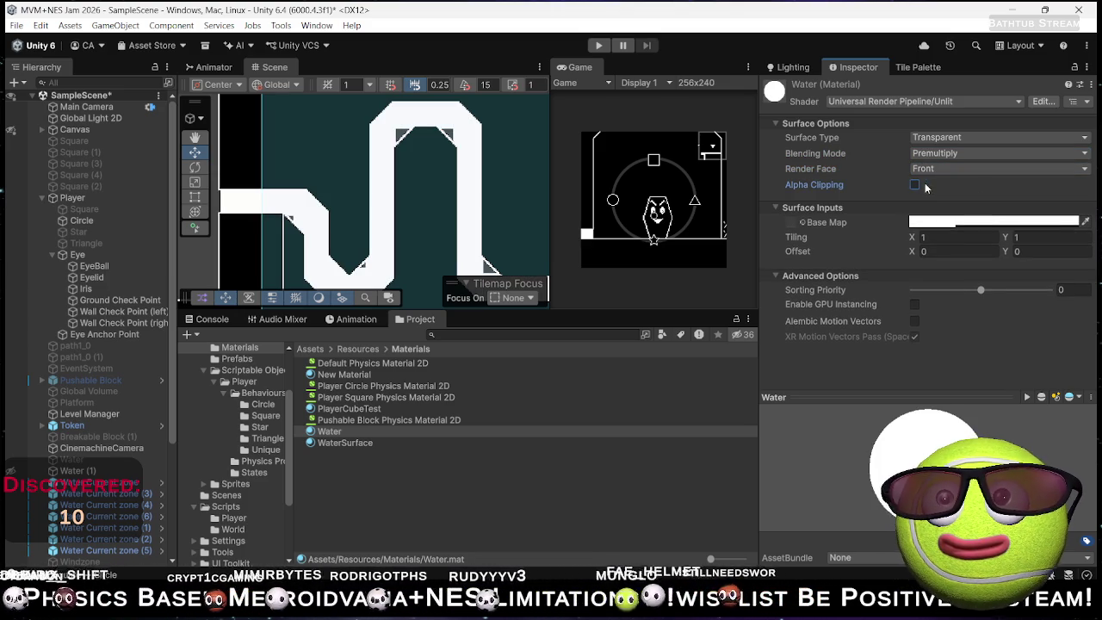
left_click(920, 169)
left_click(901, 176)
Compare Additive and Multiply blending, then return to Premultiply.
left_click(947, 153)
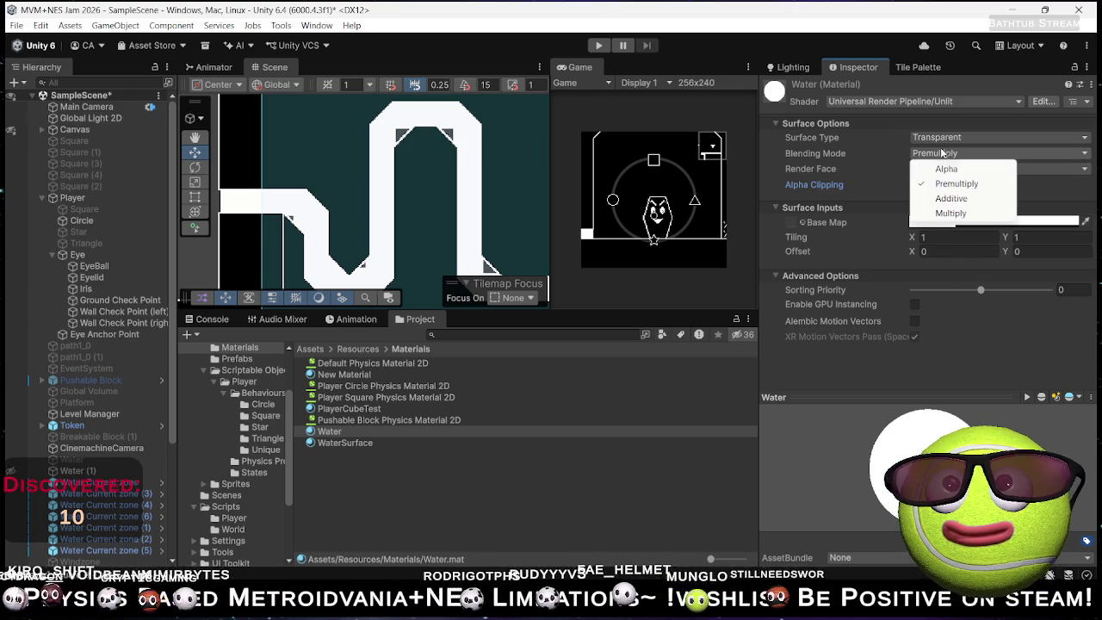
left_click(951, 198)
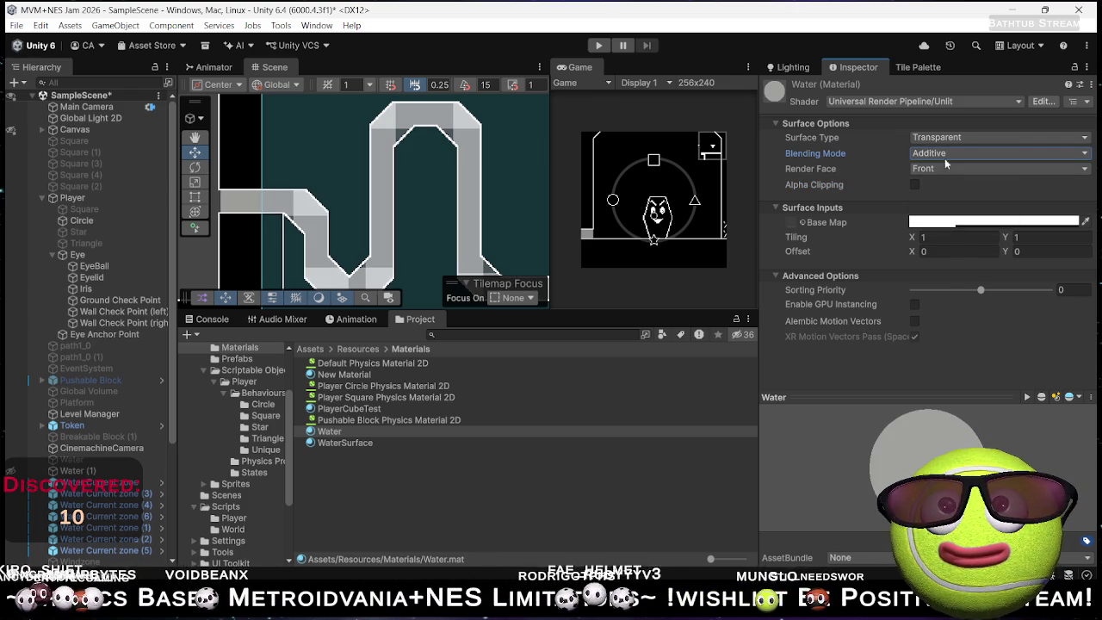
left_click(947, 153)
left_click(945, 214)
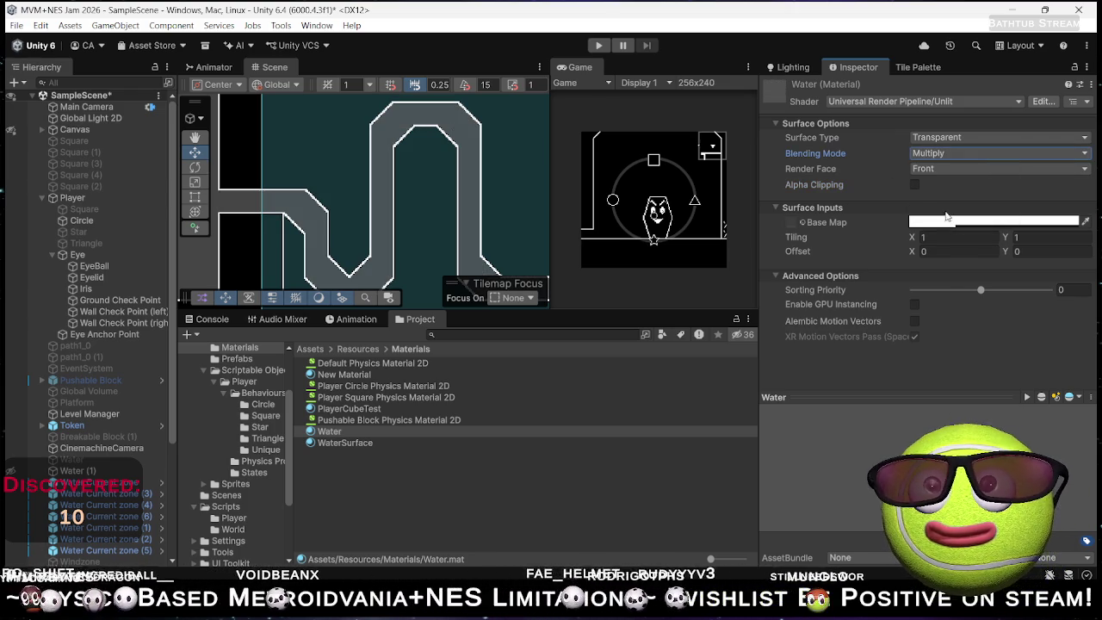
left_click(930, 153)
left_click(938, 183)
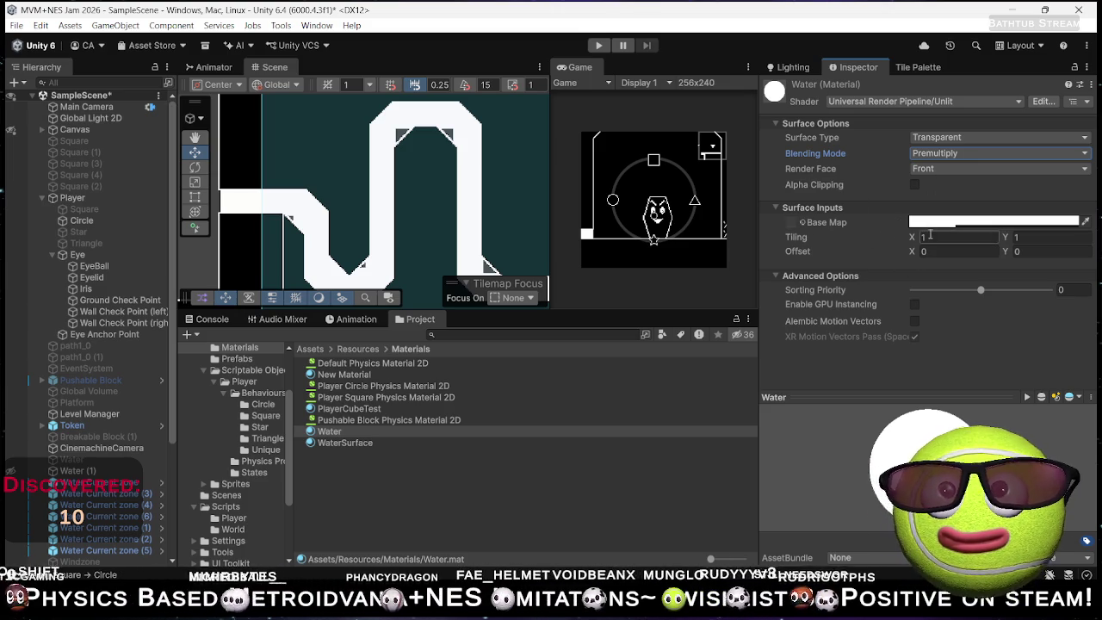
Adjust the Base Map colour's alpha, keeping alpha clipping off.
left_click(948, 225)
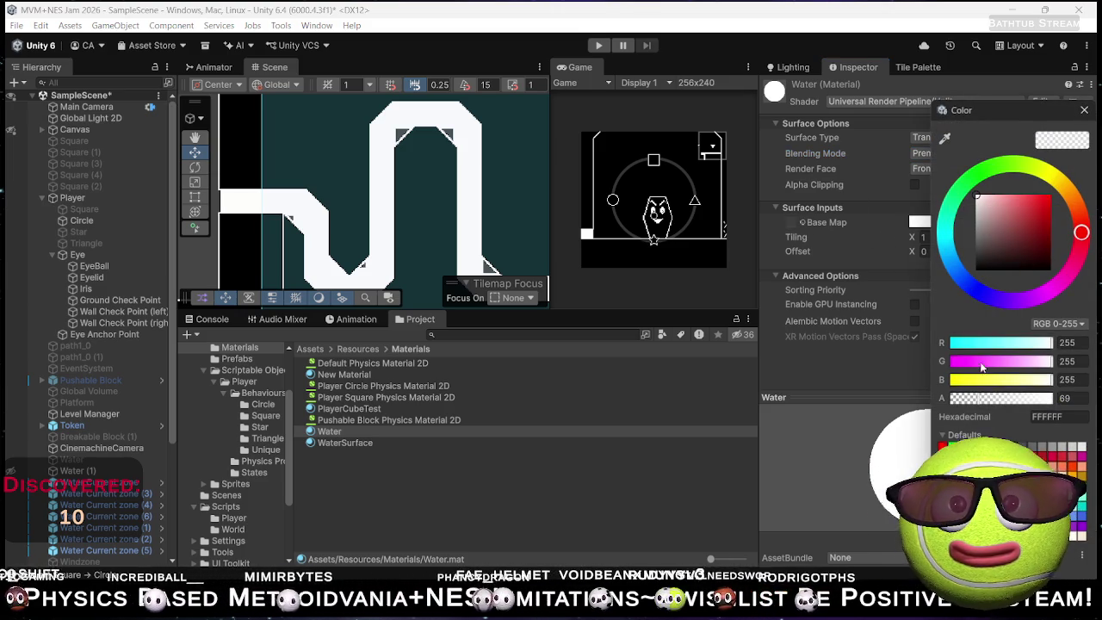
left_click_drag(960, 399, 962, 401)
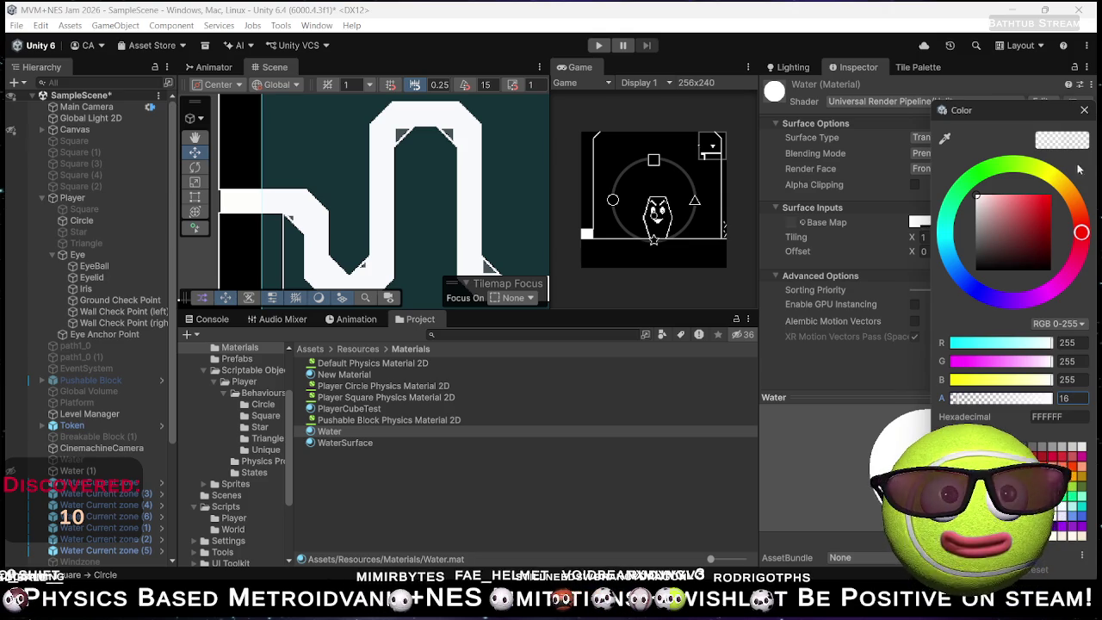
left_click(1084, 110)
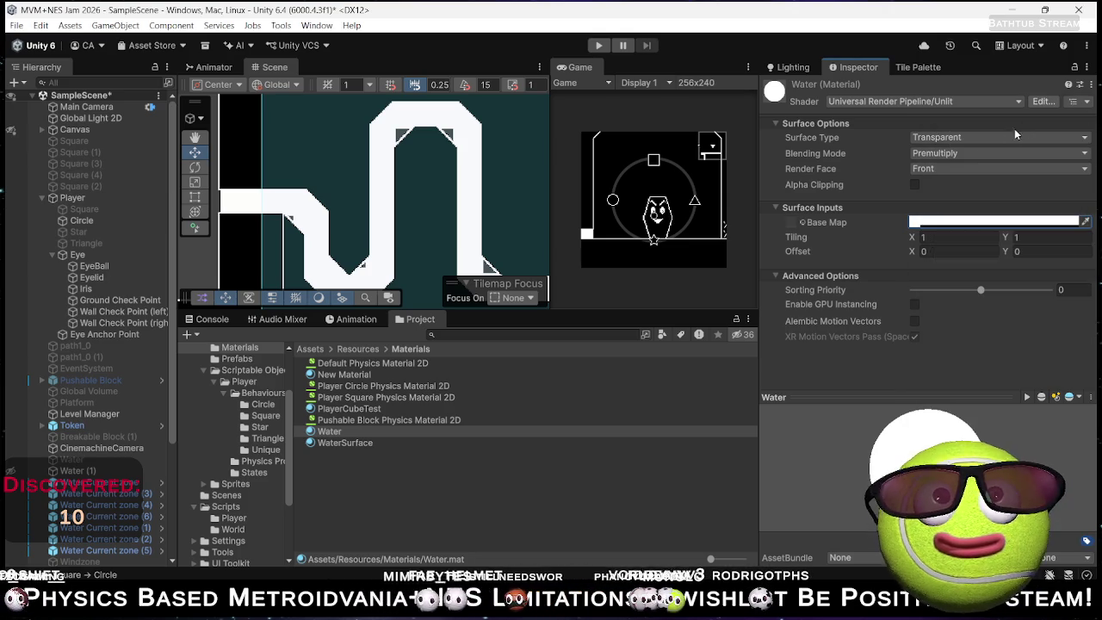
left_click(914, 184)
left_click(914, 185)
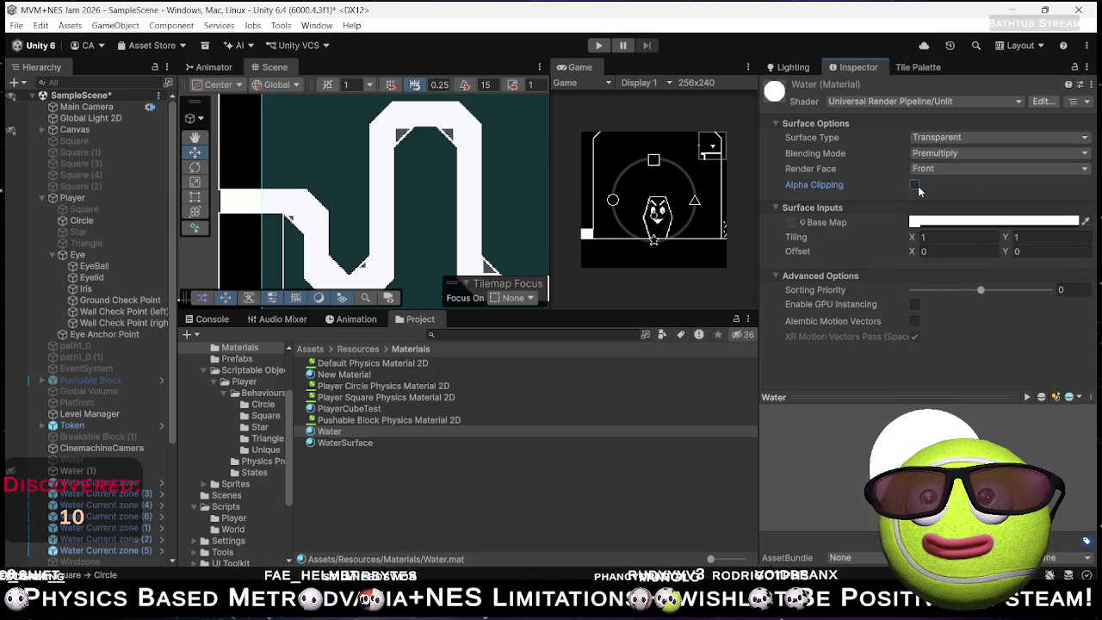
Browse the Universal Render Pipeline shaders without changing it, then select Water (1).
left_click(1000, 102)
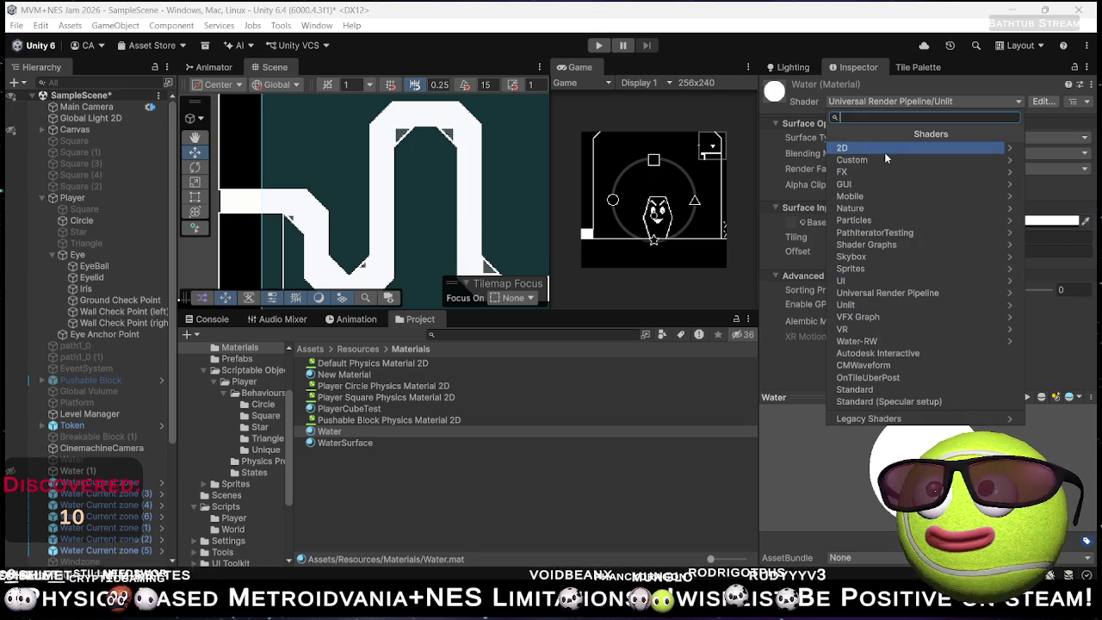
left_click(943, 292)
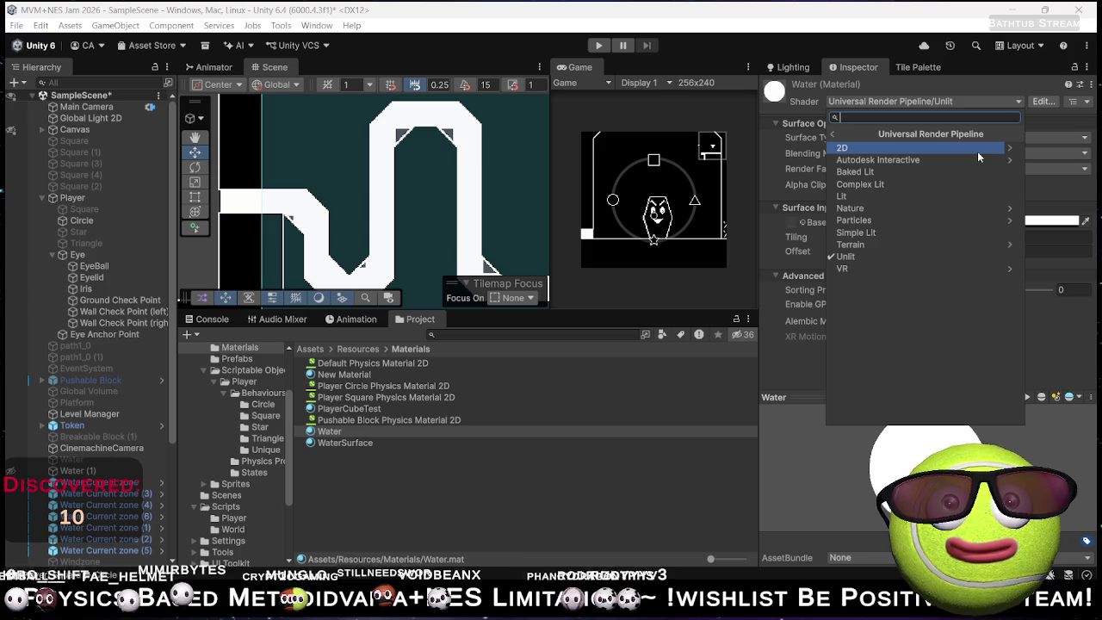
key("Escape")
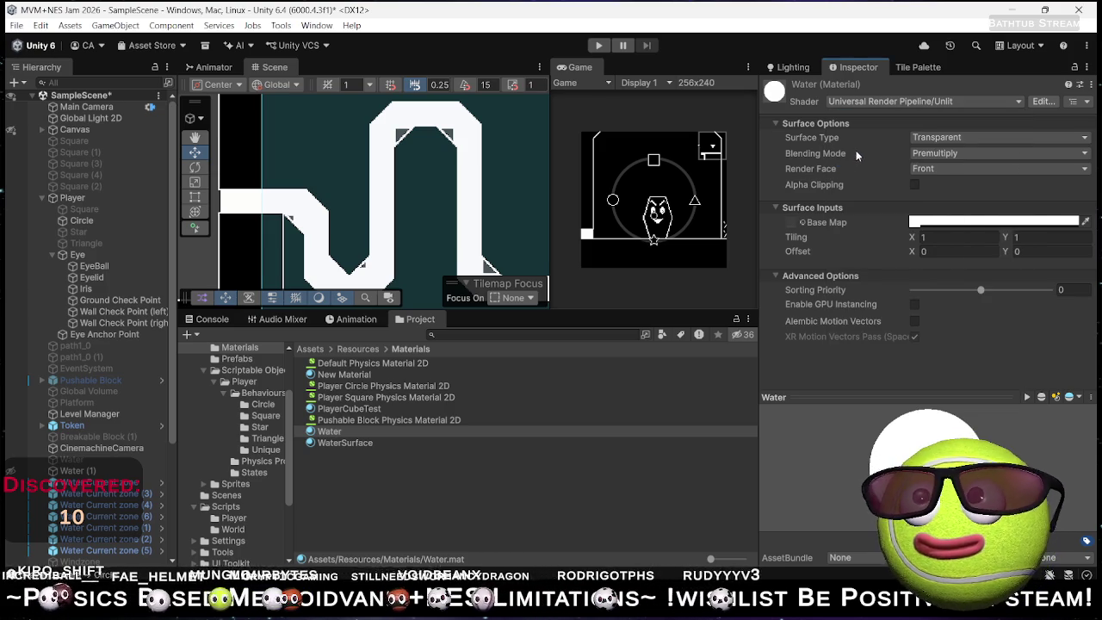
scroll(125, 508, "down", 5)
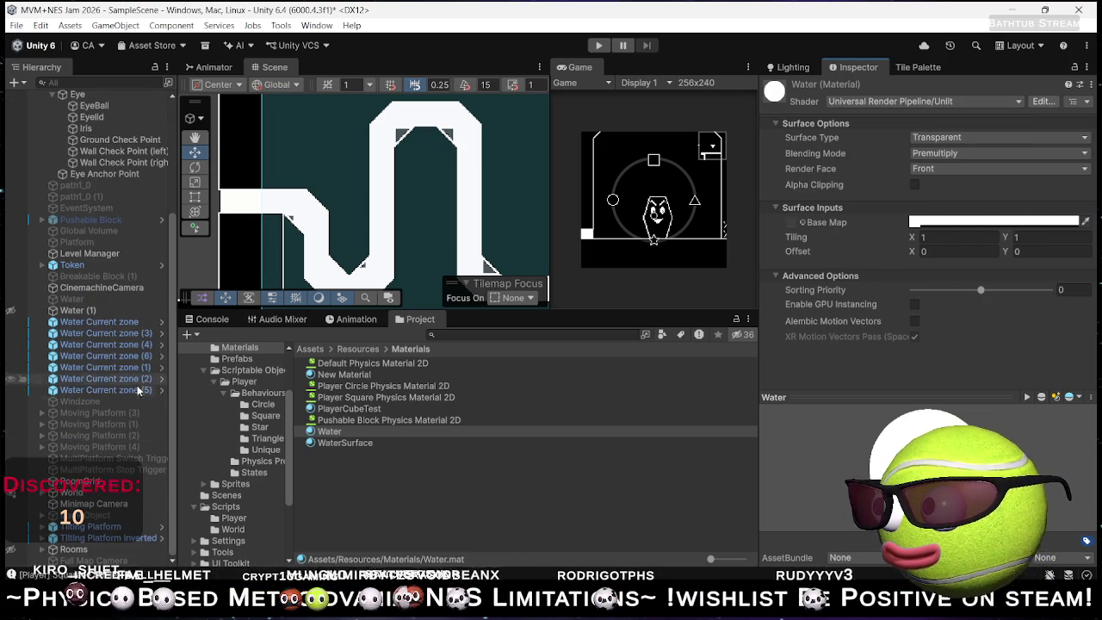
left_click(86, 311)
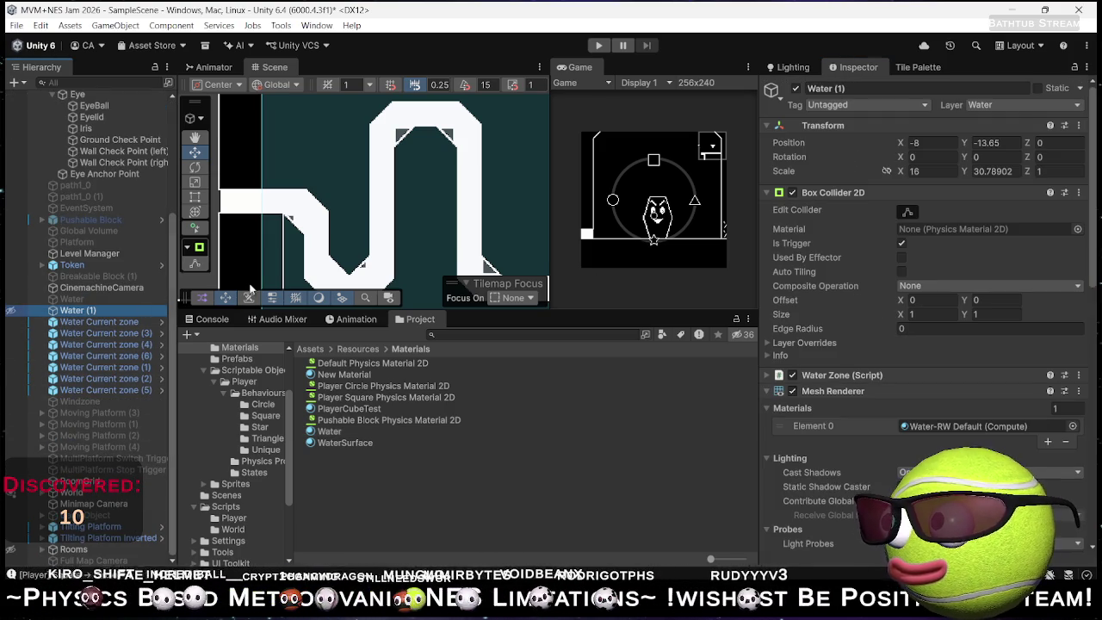
Duplicate Water (1) and move the copy, Water (2), down the level.
key("f")
scroll(403, 222, "down", 5)
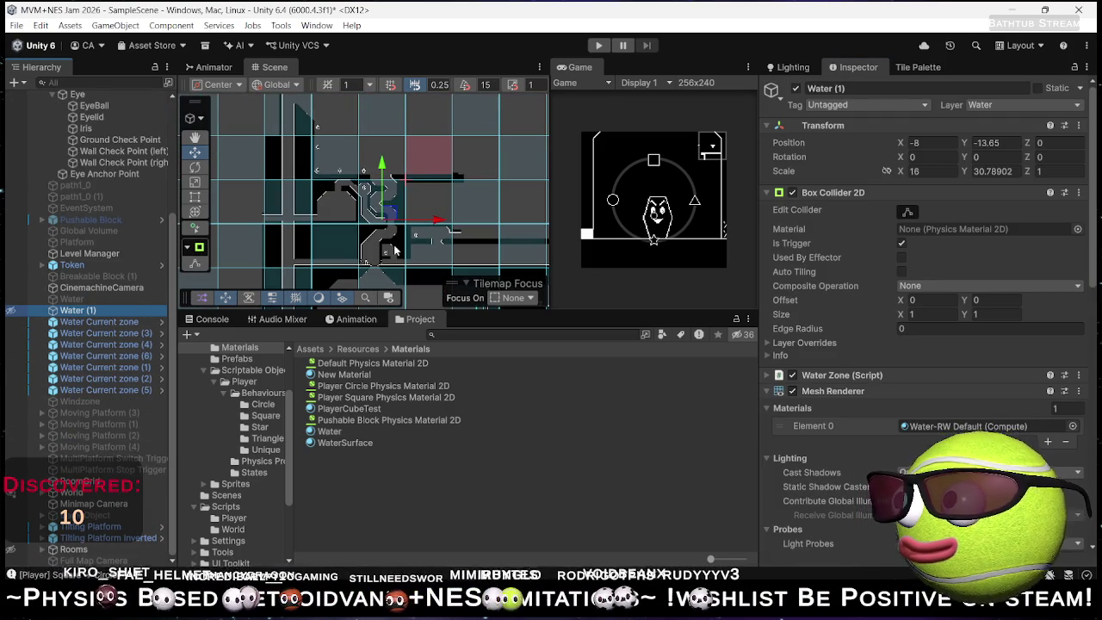
key("ctrl+d")
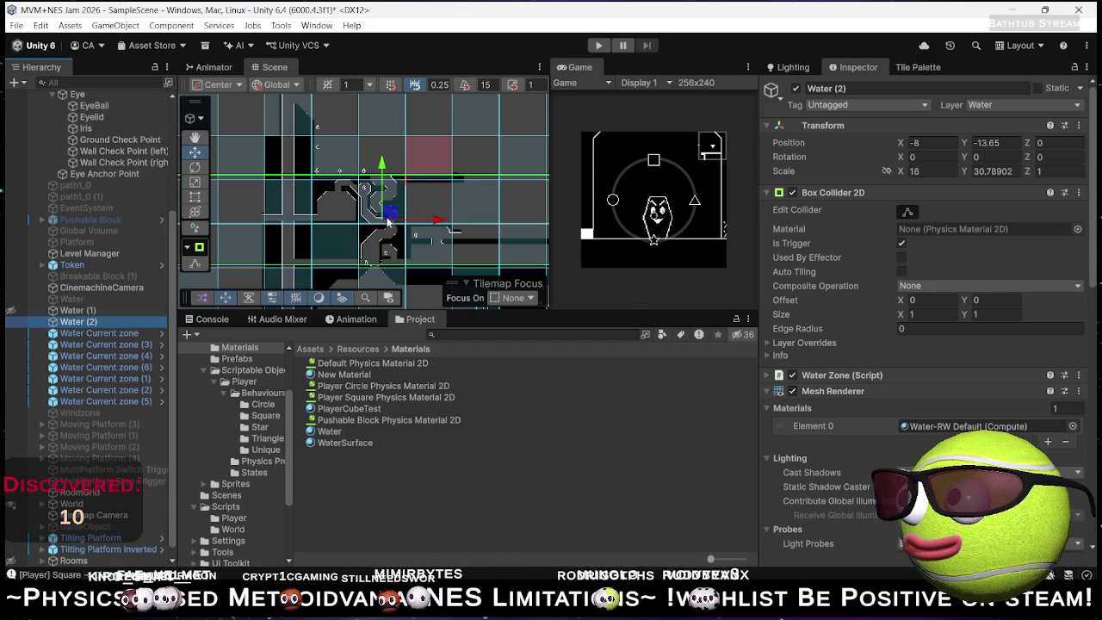
key("alt+Tab")
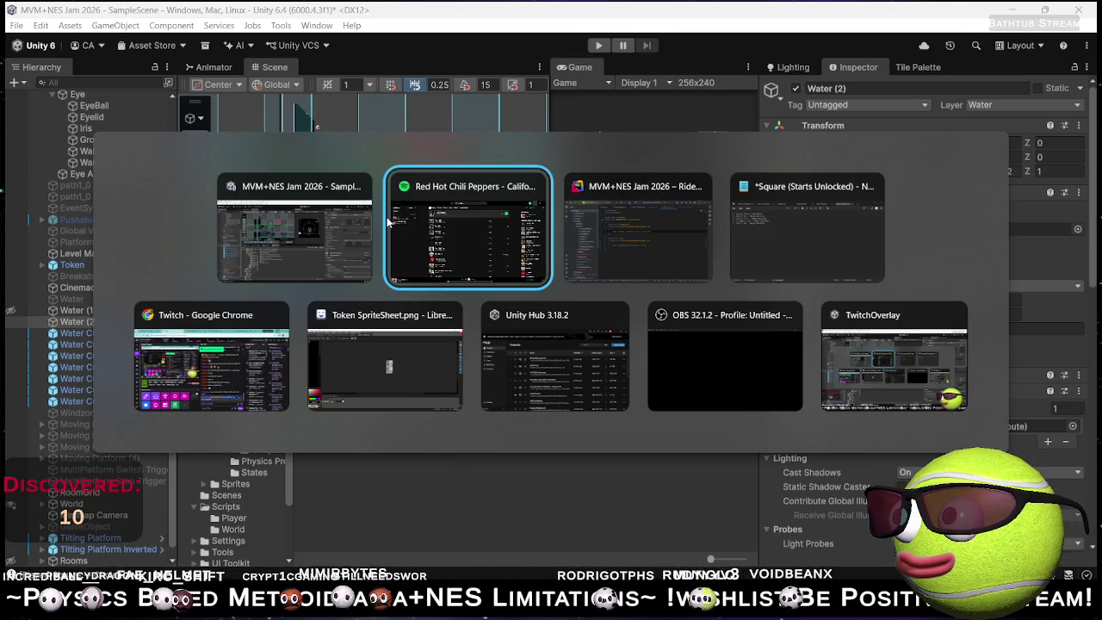
key("alt+Tab")
key("alt+Tab")
key("alt+Tab")
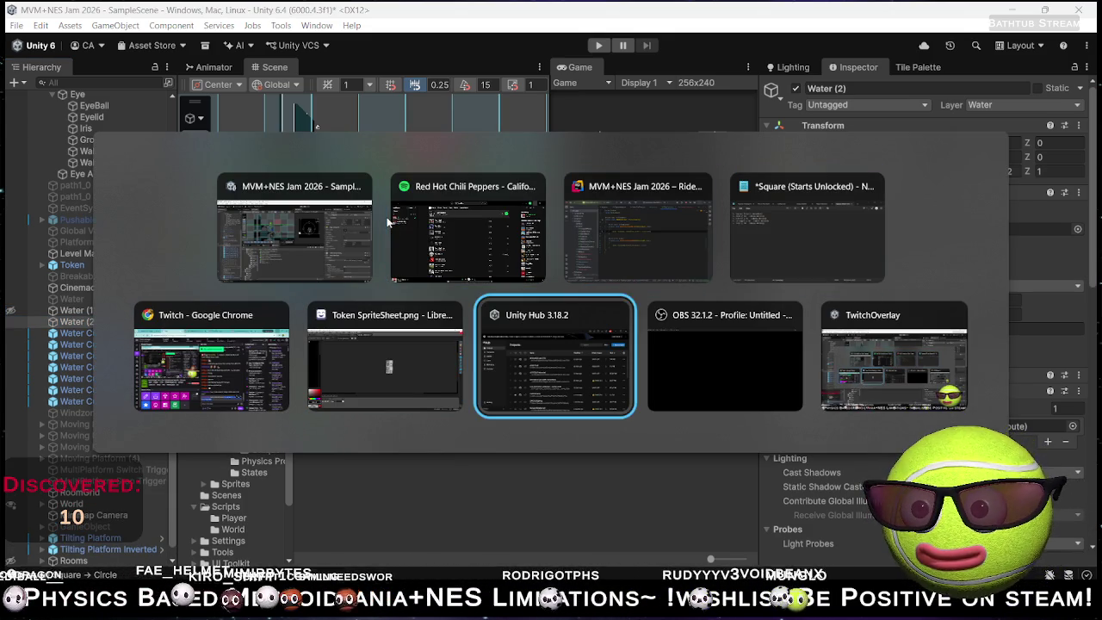
key("alt+Tab")
key("alt+Tab")
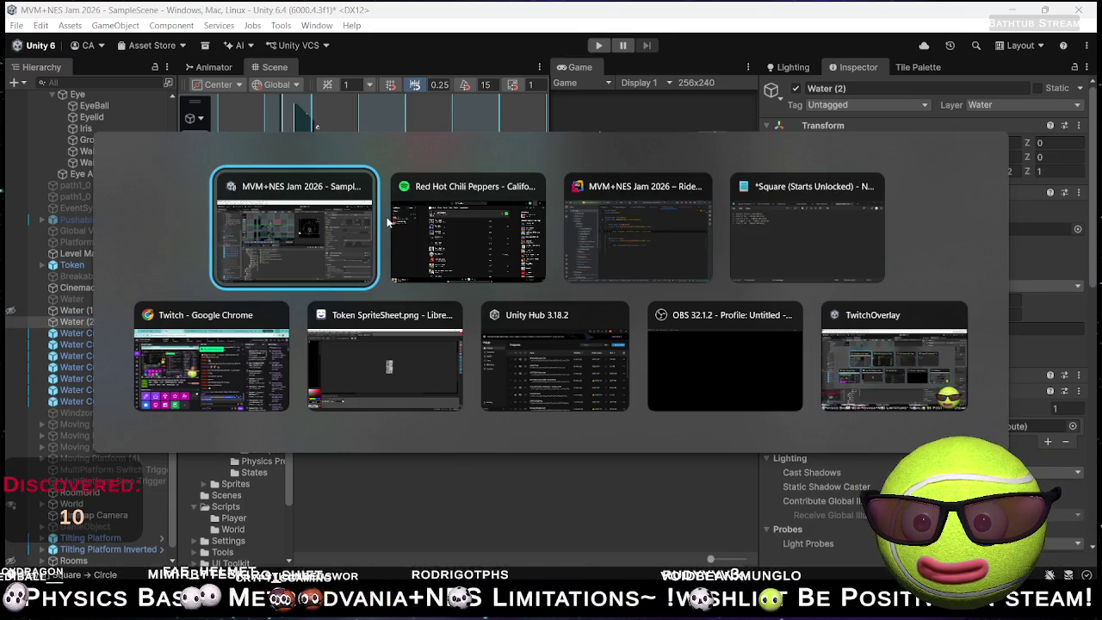
mouse_move(394, 199)
left_mouse_down()
mouse_move(365, 249)
mouse_move(452, 101)
left_mouse_up()
mouse_move(379, 168)
left_mouse_down()
mouse_move(383, 233)
mouse_move(404, 247)
left_mouse_up()
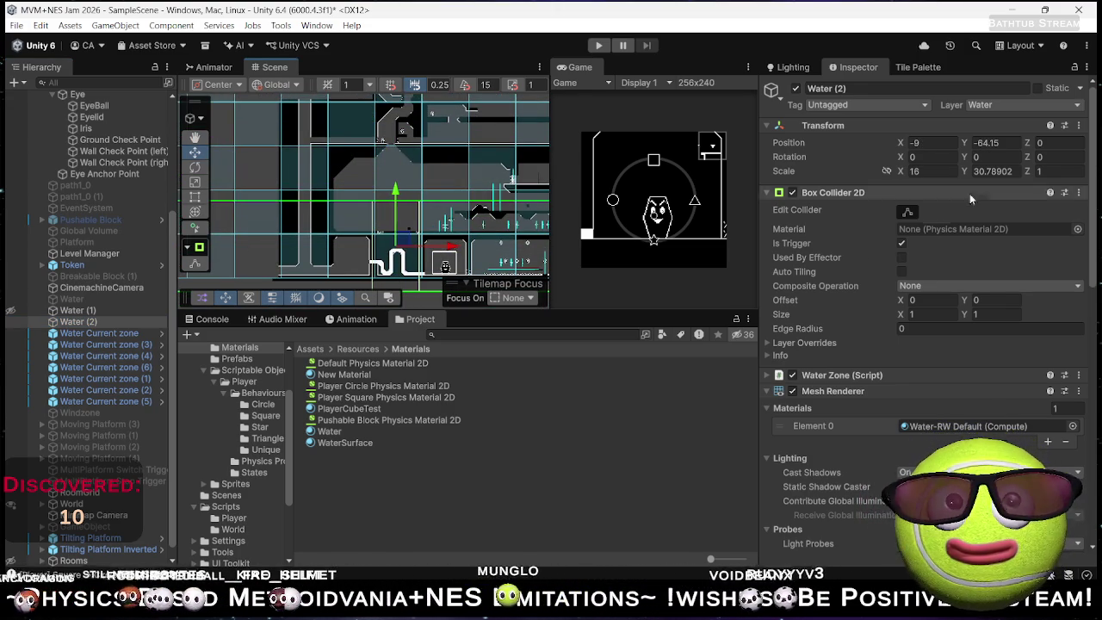
Roughly resize Water (2) to height about 12.57 and width 17, nudging its position.
mouse_move(964, 171)
left_mouse_down()
mouse_move(766, 242)
mouse_move(555, 288)
mouse_move(402, 239)
left_mouse_up()
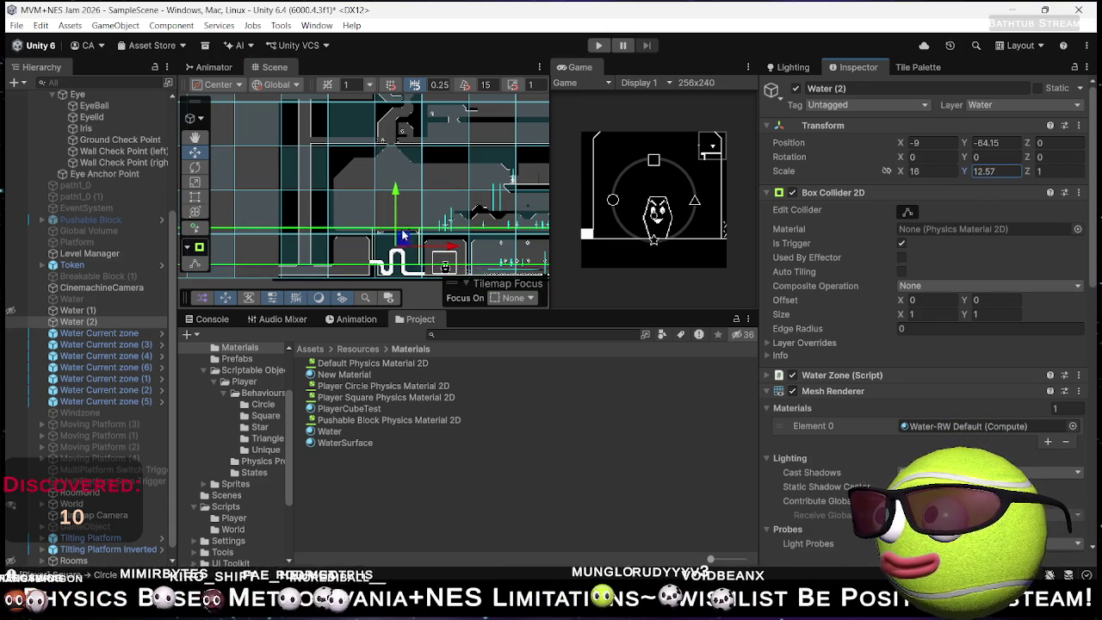
key("f")
left_click_drag(398, 174, 397, 194)
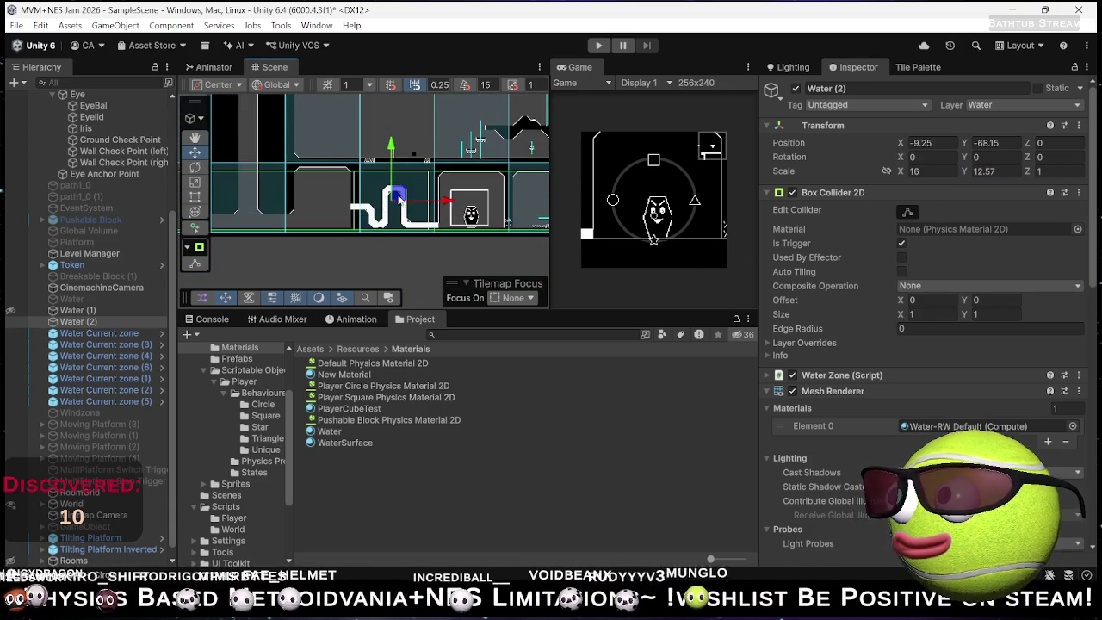
key("f")
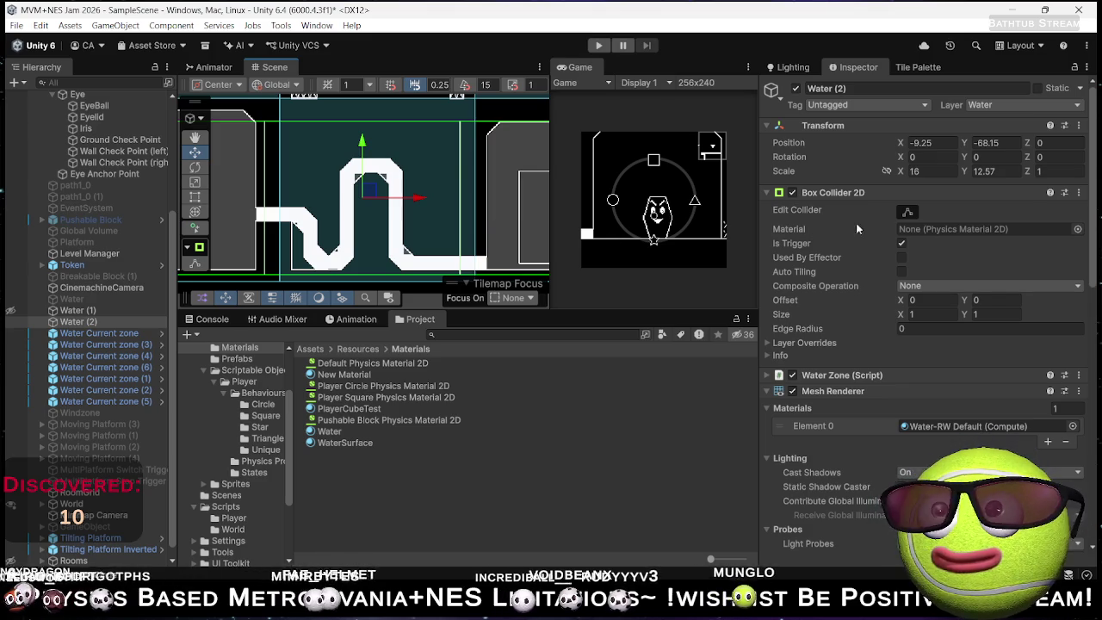
scroll(863, 404, "down", 3)
scroll(885, 362, "up", 3)
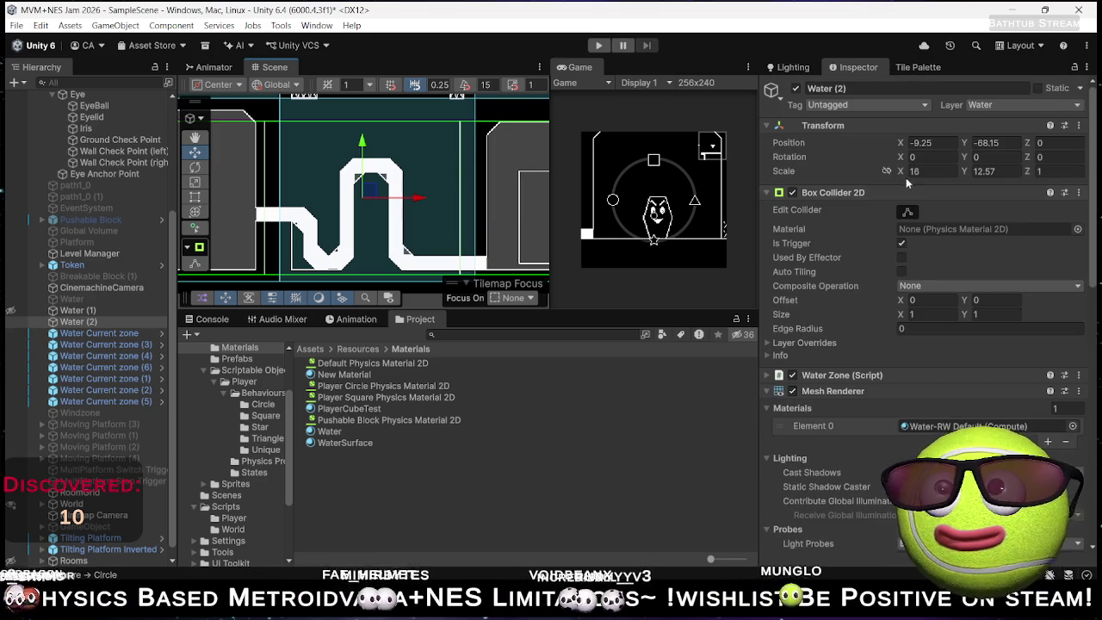
left_click_drag(900, 172, 914, 175)
type("17")
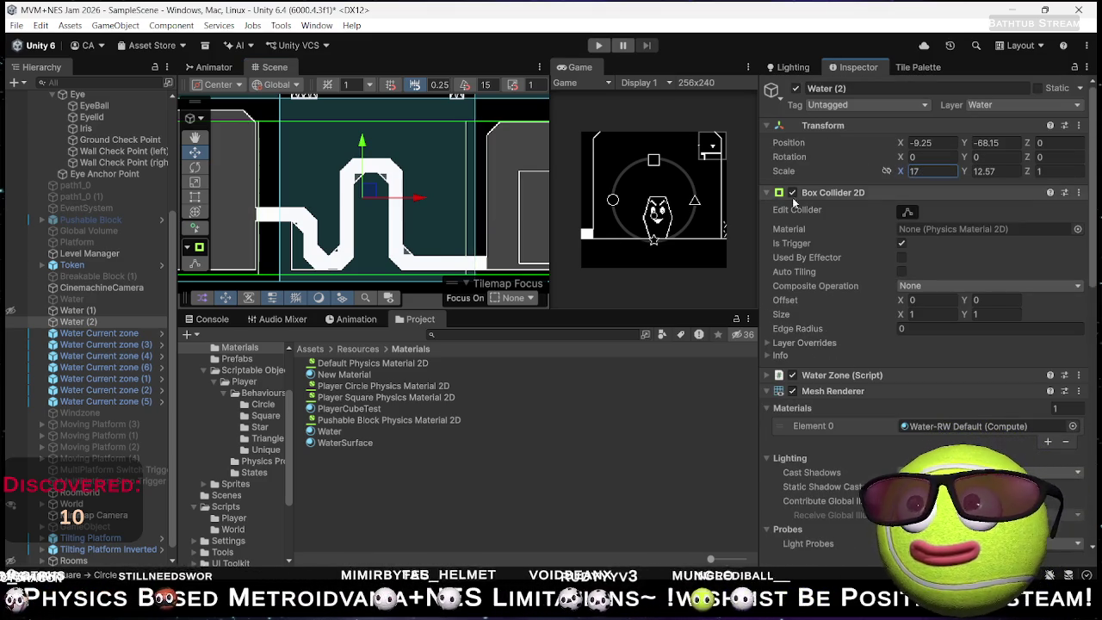
left_click_drag(418, 197, 462, 203)
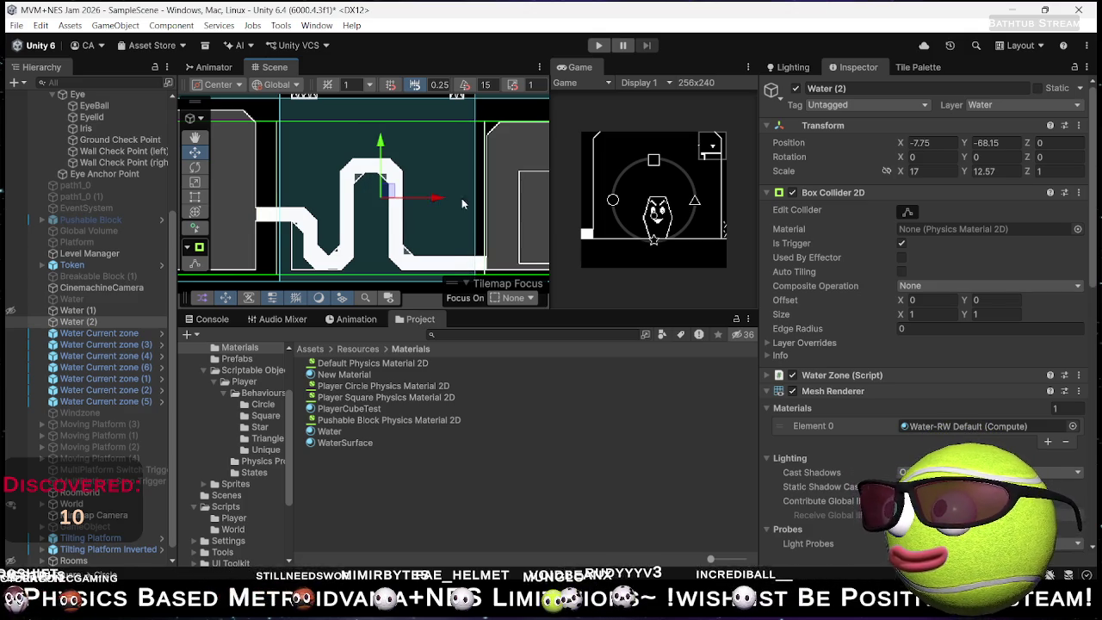
Set Water (2) scale to 18.5 by 11.4 and position it at -8.5, -68.9.
key("y")
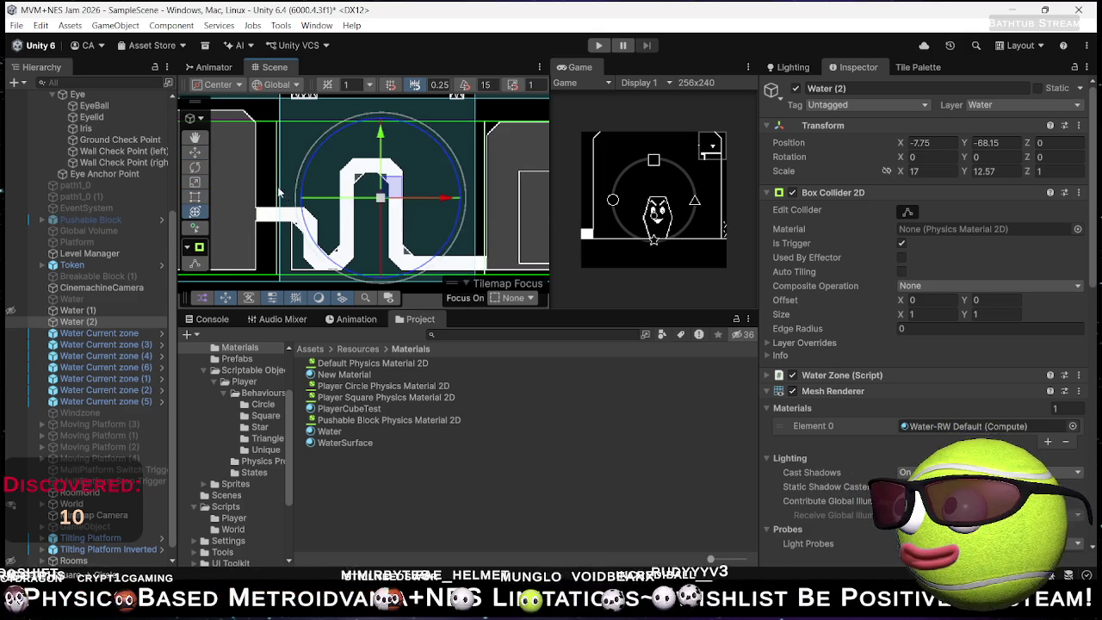
key("t")
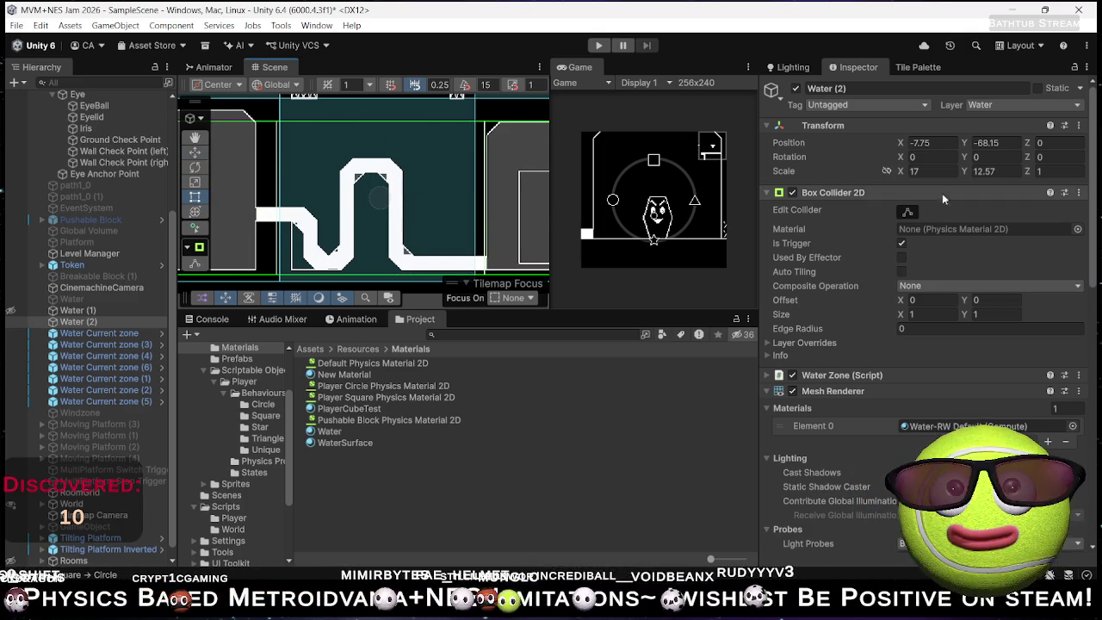
left_click(912, 170)
type("17.5")
key("BackSpace")
type("9")
left_click_drag(905, 177, 921, 176)
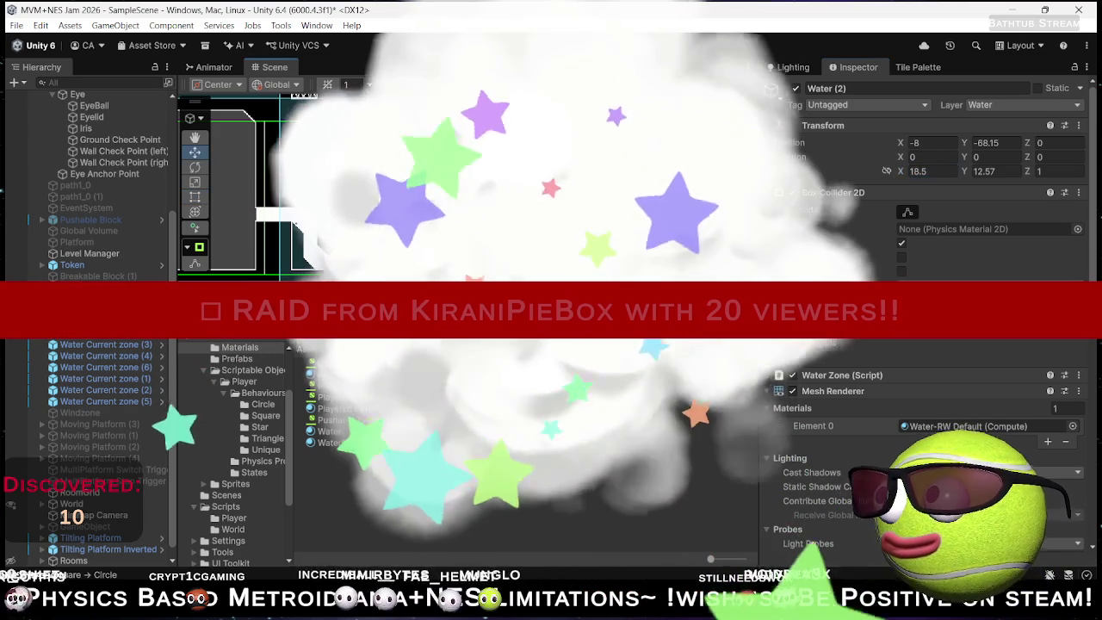
left_click_drag(435, 199, 428, 199)
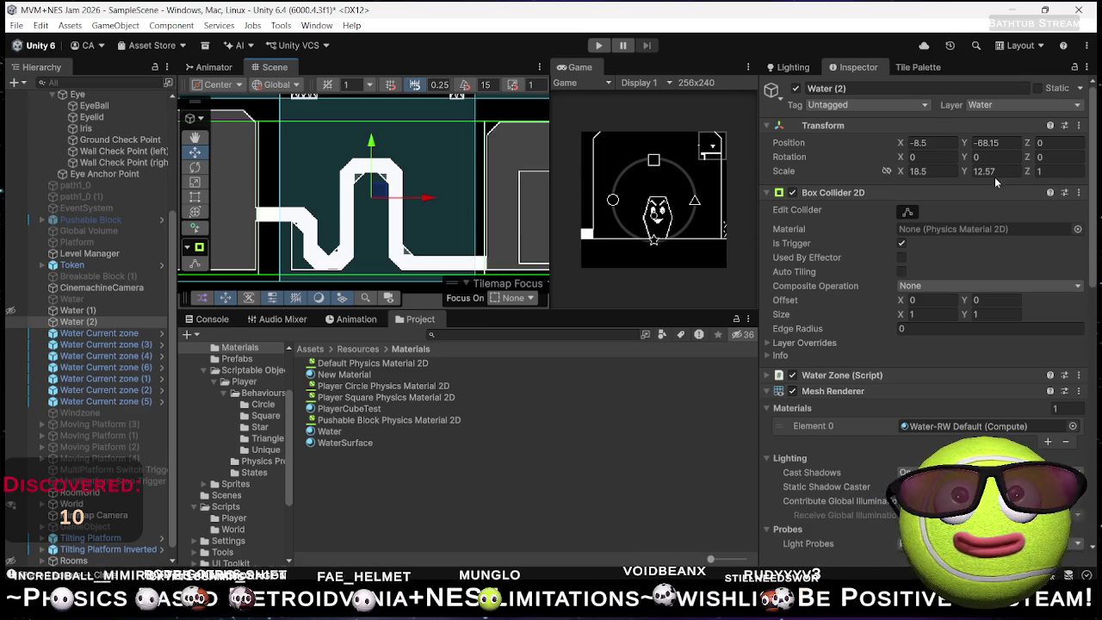
left_click_drag(964, 171, 952, 171)
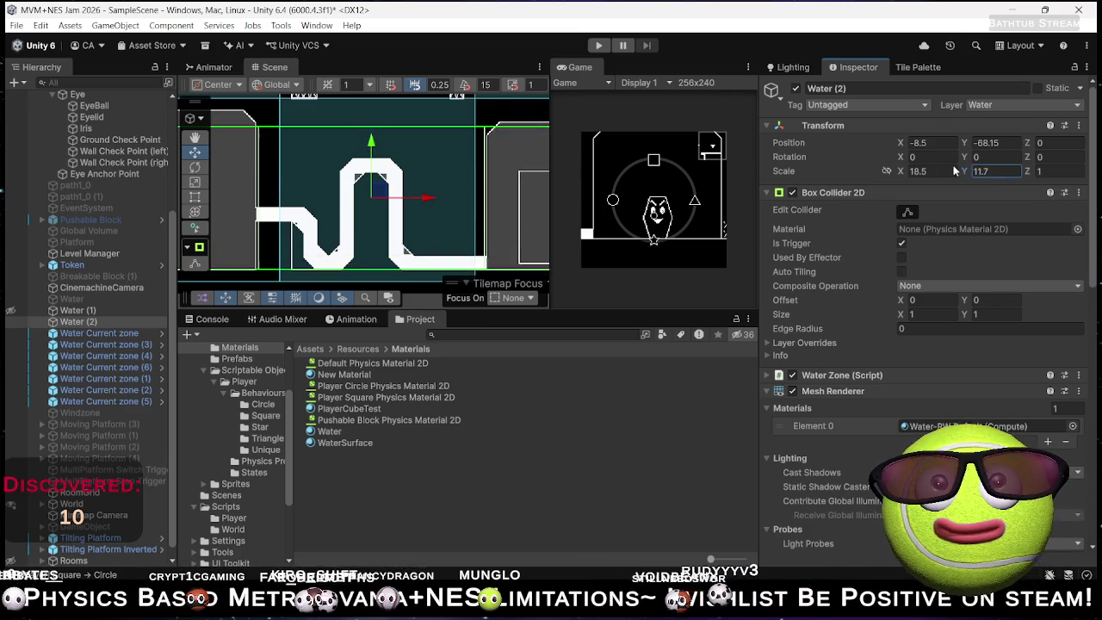
left_click_drag(371, 141, 372, 150)
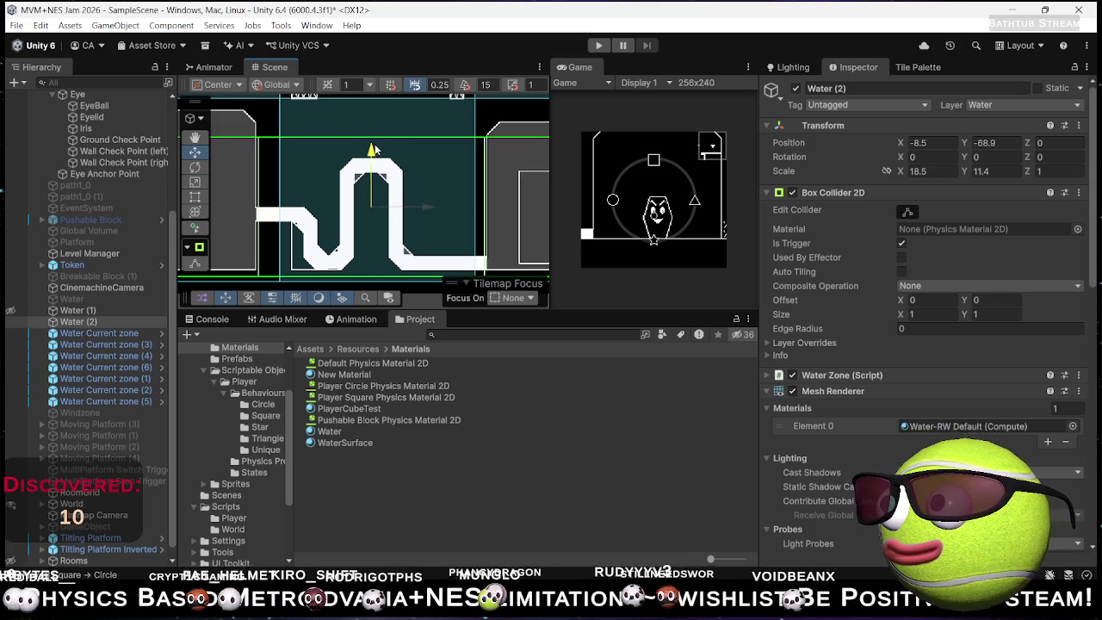
key("alt+Tab")
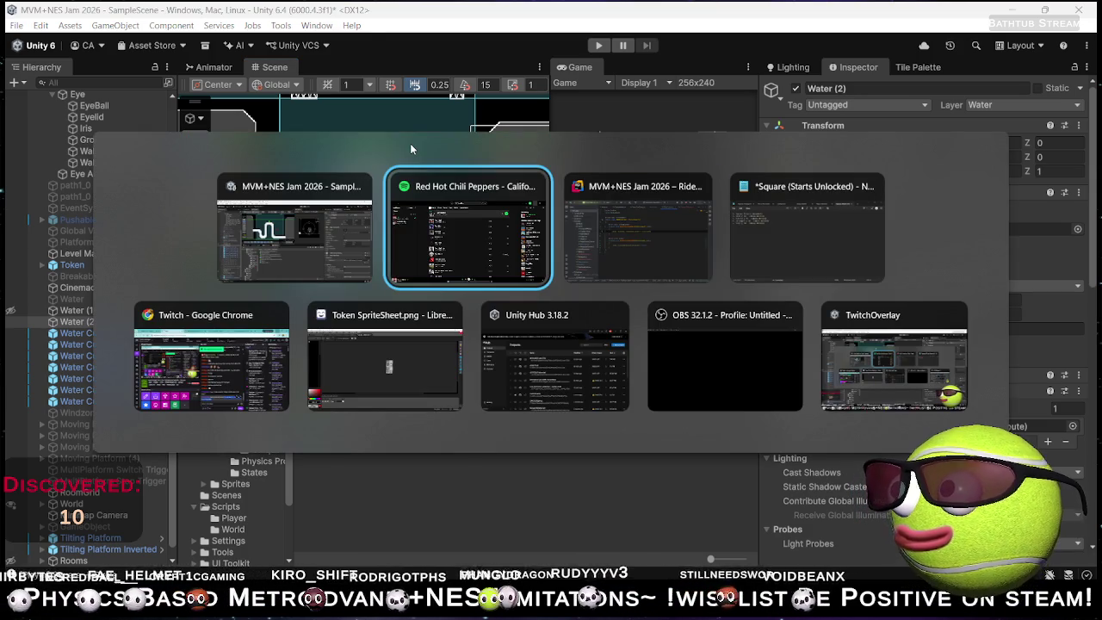
Post a /shoutout for the raiding channel in Twitch chat, then minimize the browser.
key("alt+Tab")
key("alt+Tab")
key("alt+Tab")
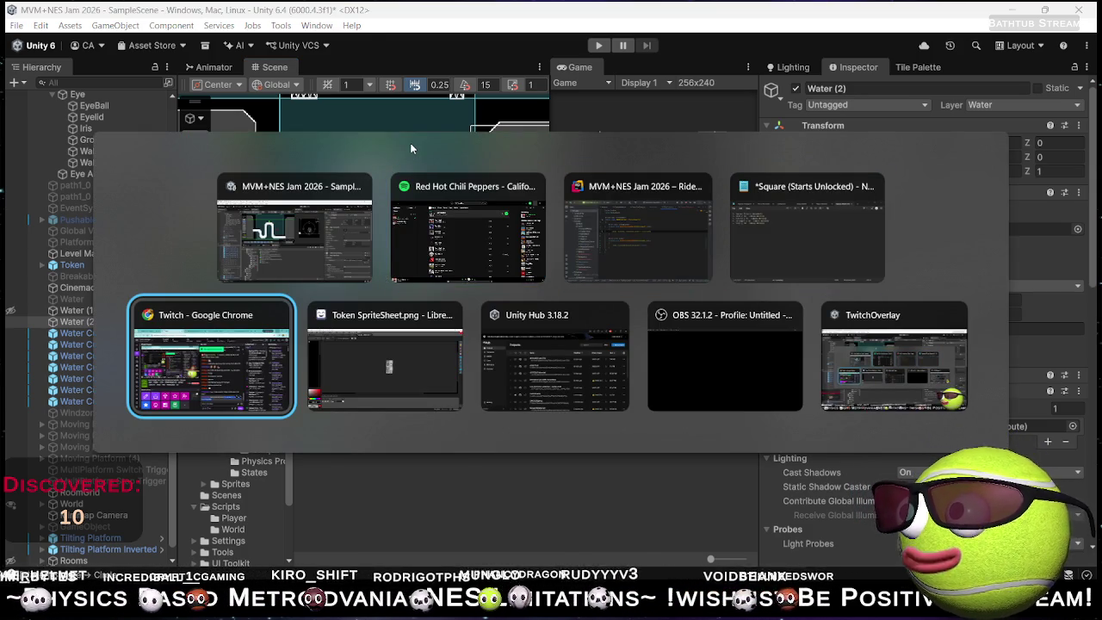
key("alt+Tab")
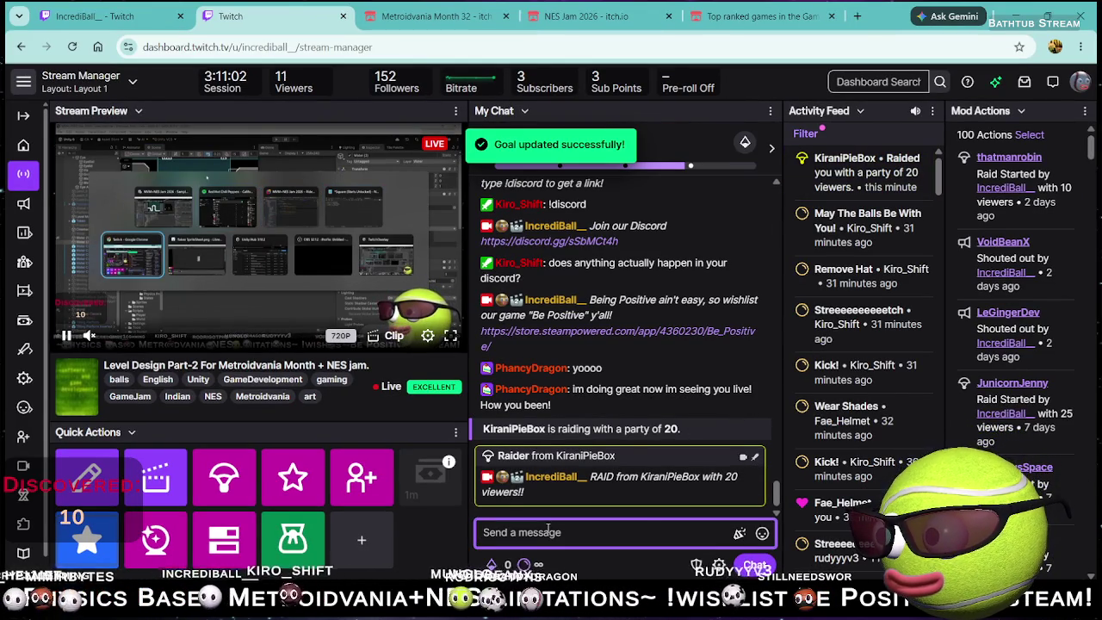
type("/Sho")
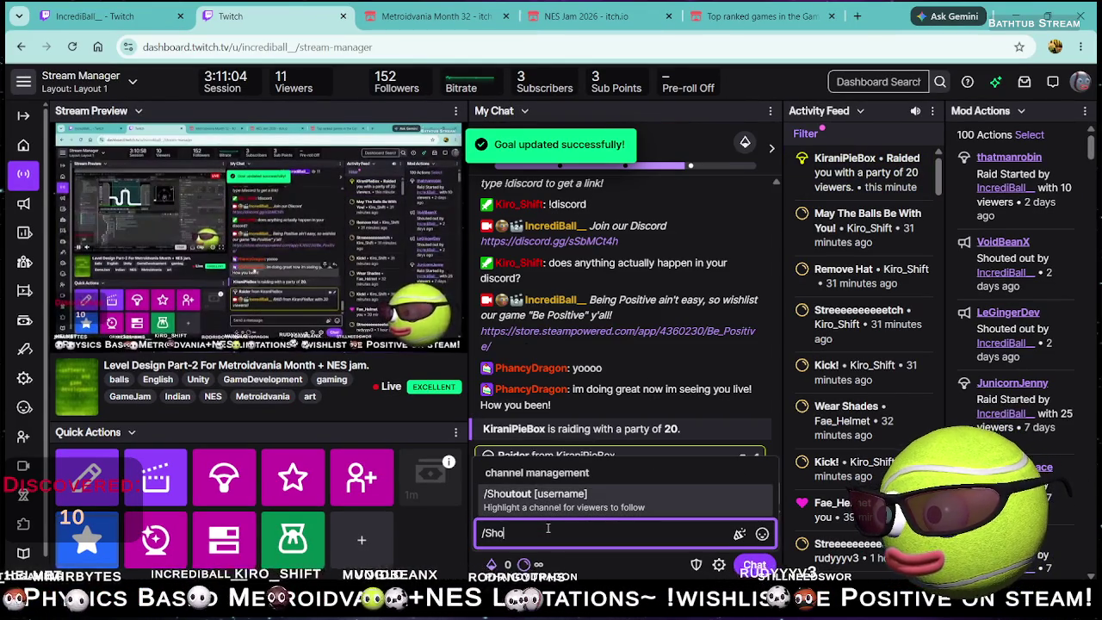
key("Tab")
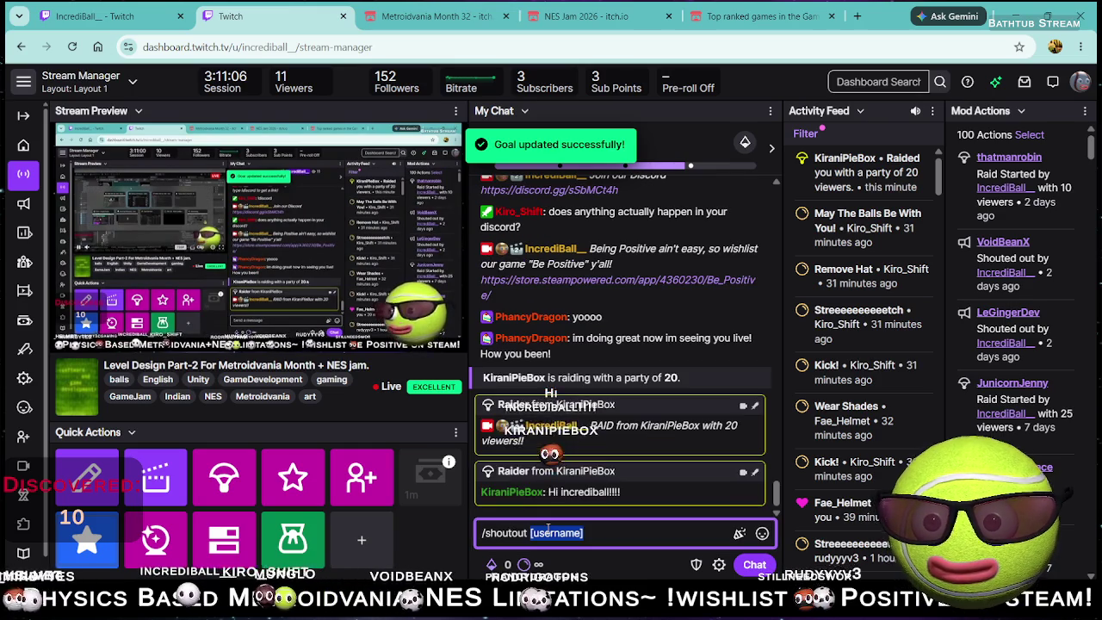
type("@K")
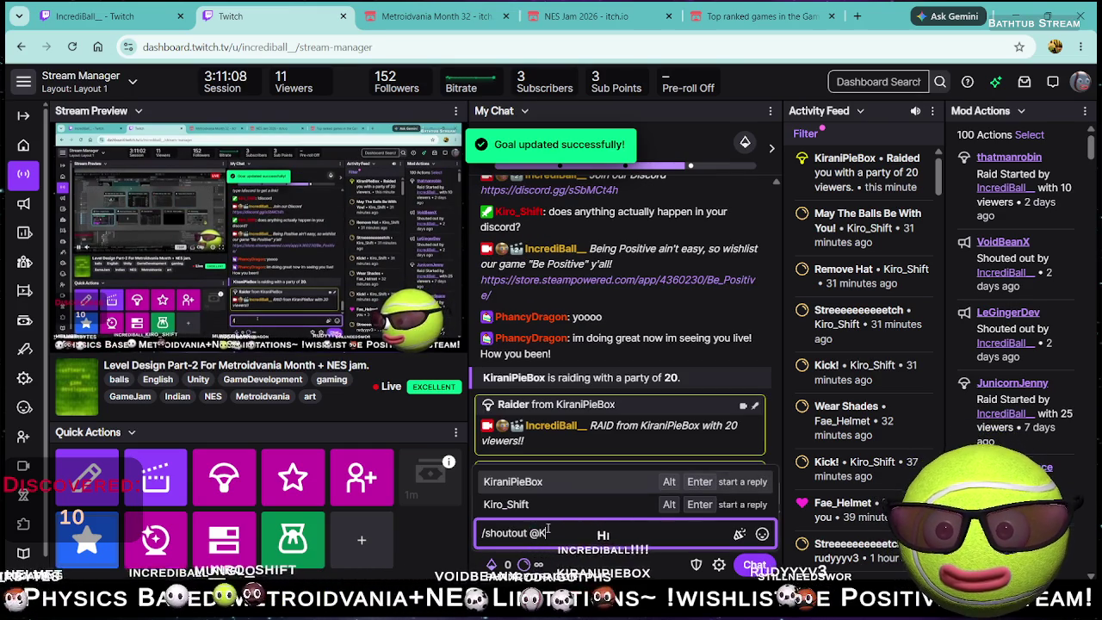
key("Tab")
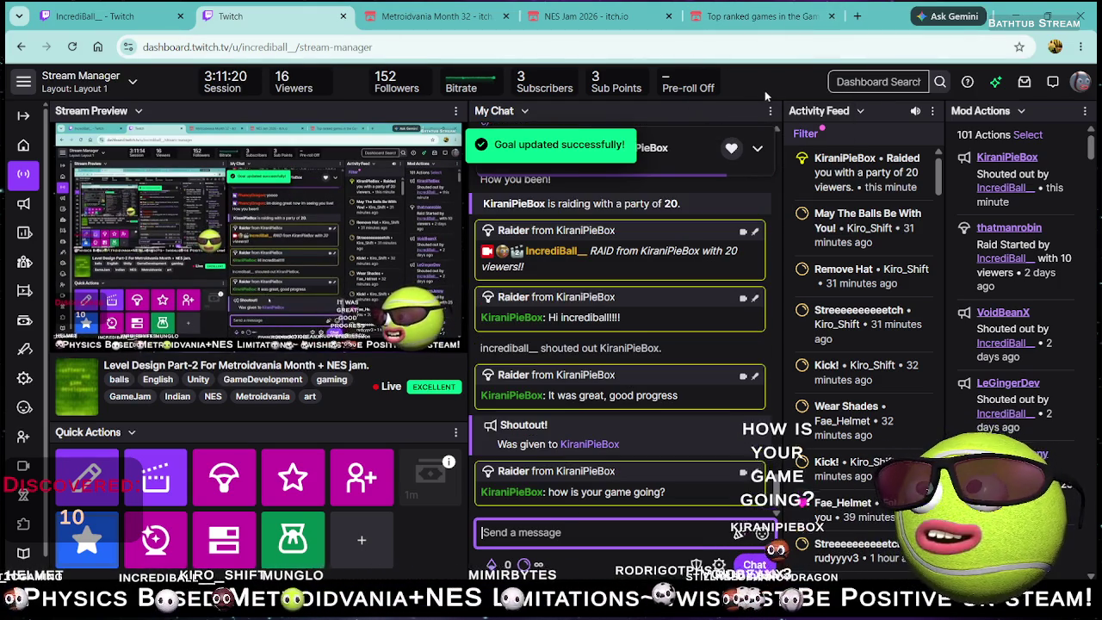
left_click(1018, 17)
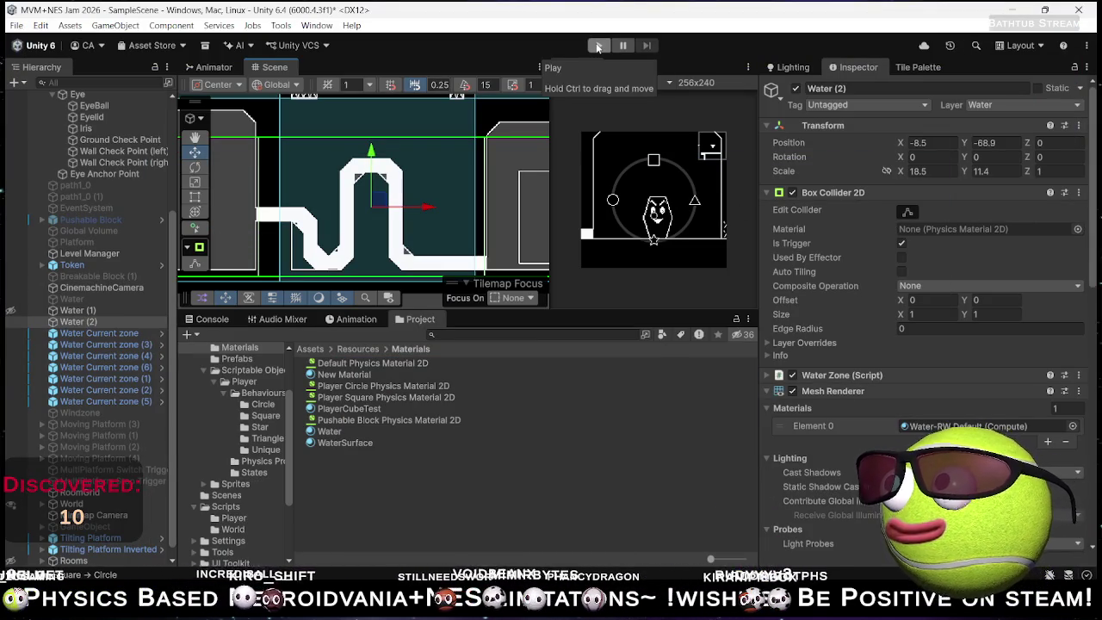
Remove Mesh Renderer and Mesh Filter from all seven Water Current zones, then run and stop a playtest.
left_click(116, 334)
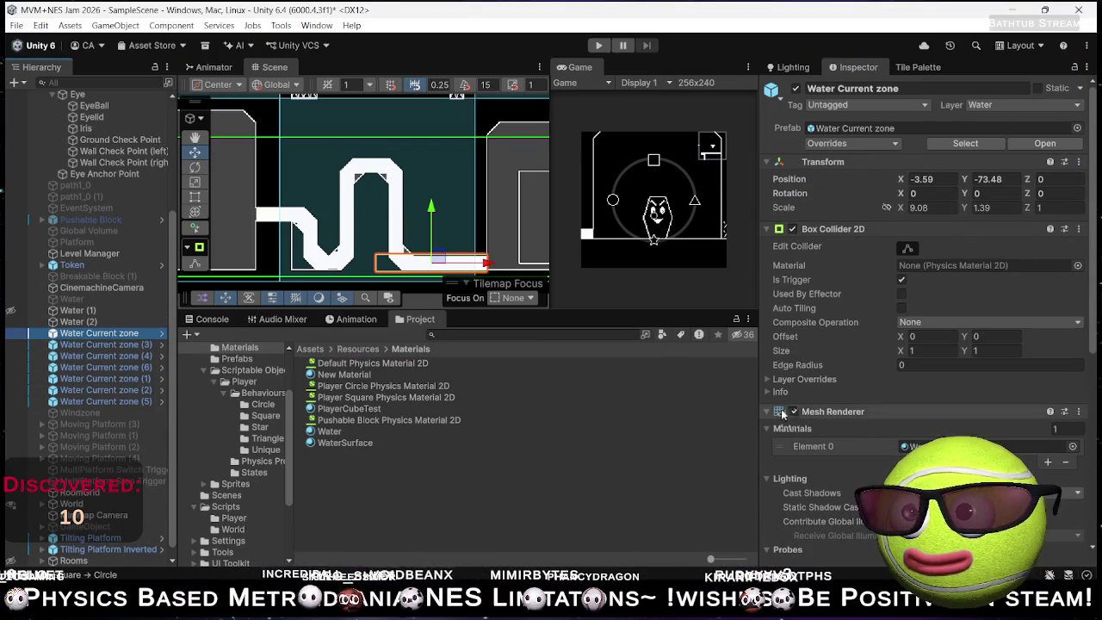
left_click(104, 401, "shift")
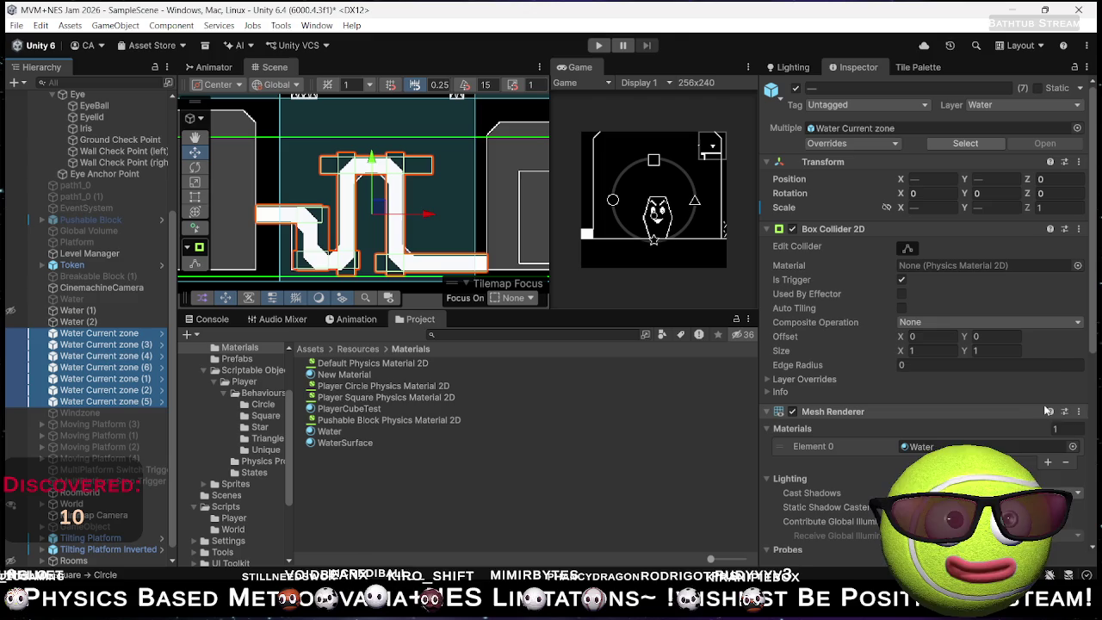
left_click(1079, 412)
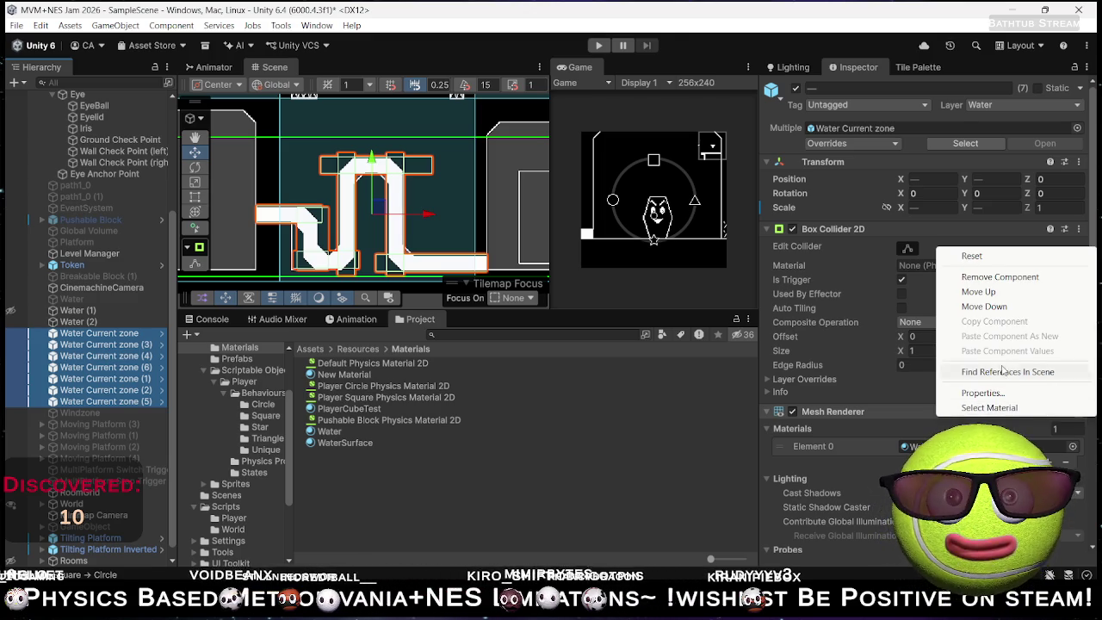
left_click(1000, 276)
left_click(1083, 414)
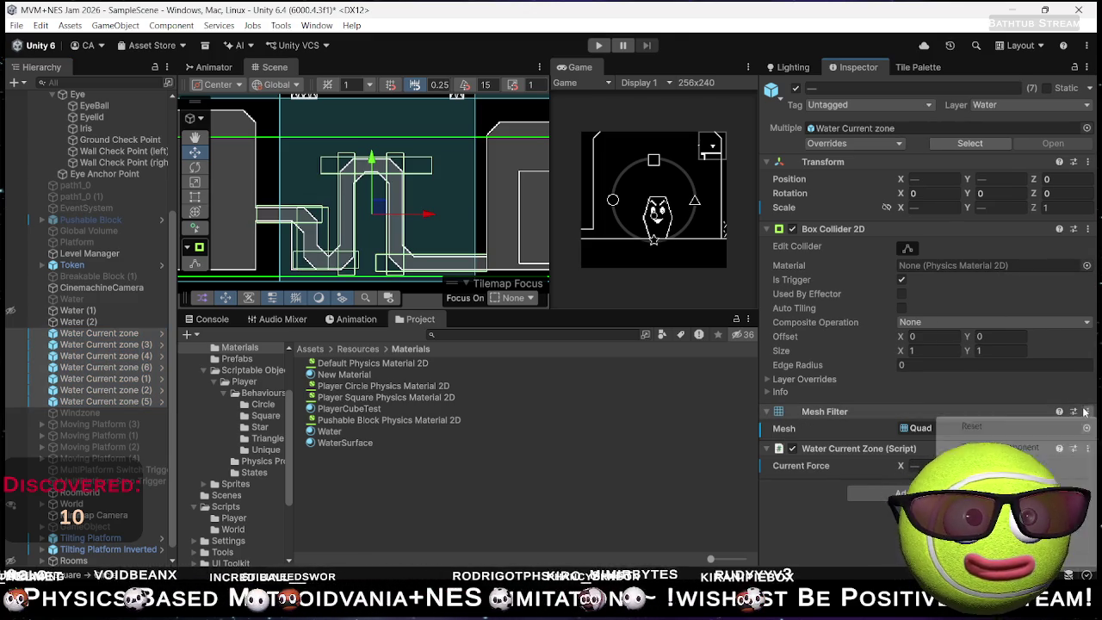
left_click(878, 444)
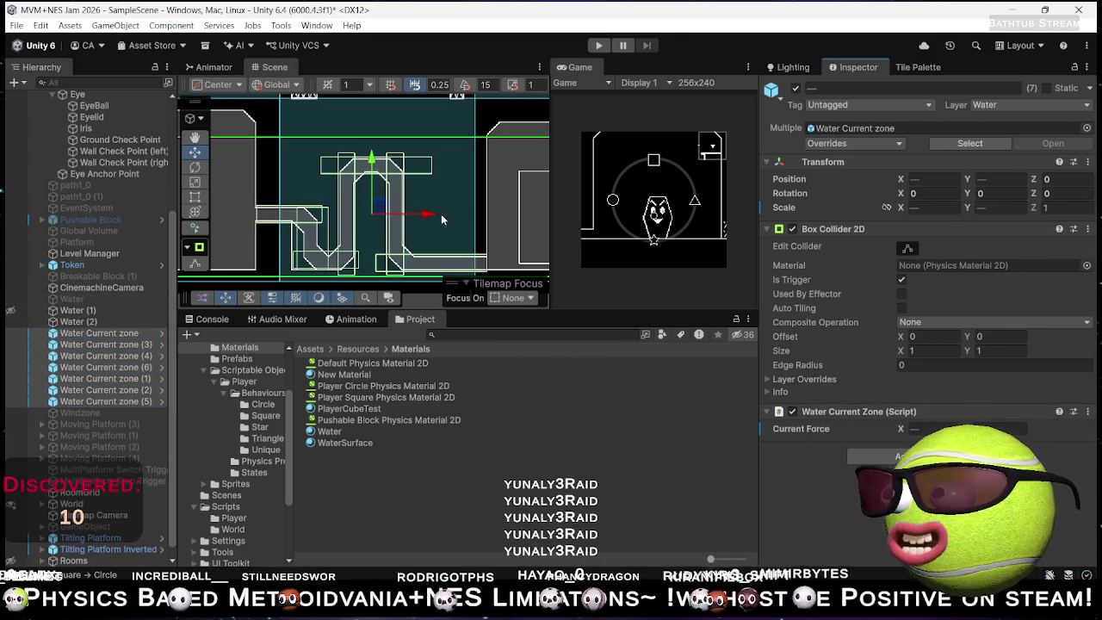
left_click(600, 45)
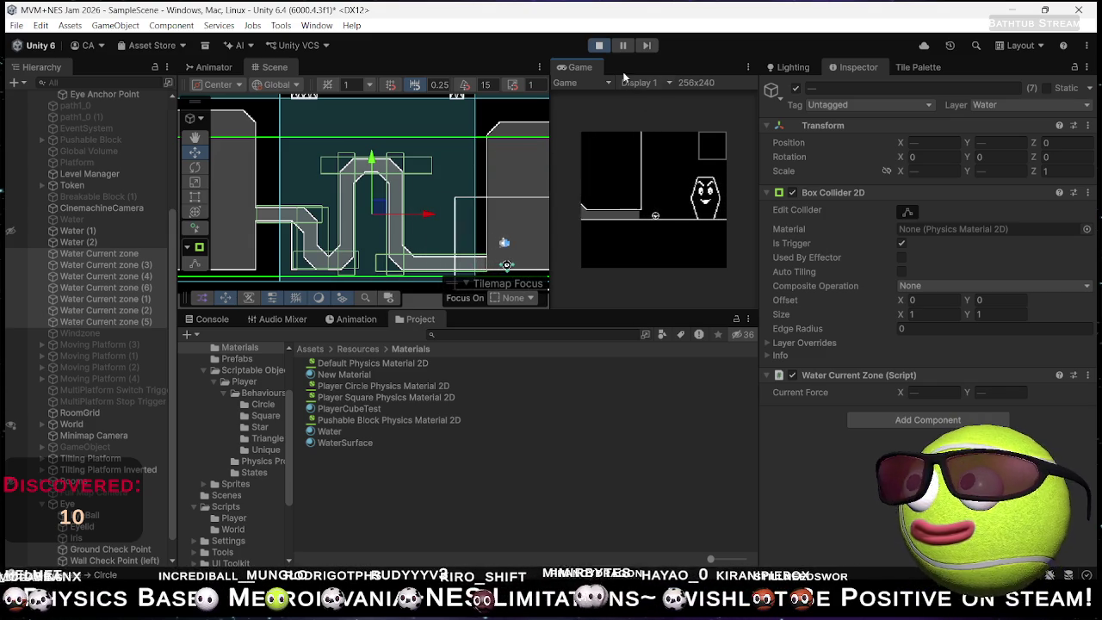
left_click(600, 46)
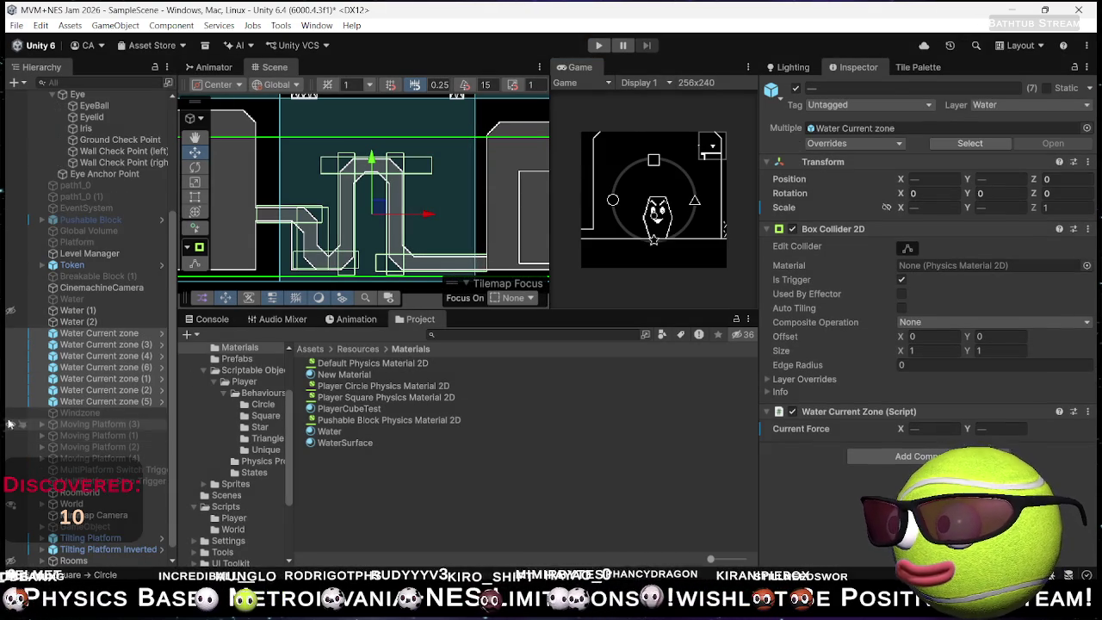
Inspect the Water Current zones and drag zone (1) to just below zone (3).
left_click(115, 335)
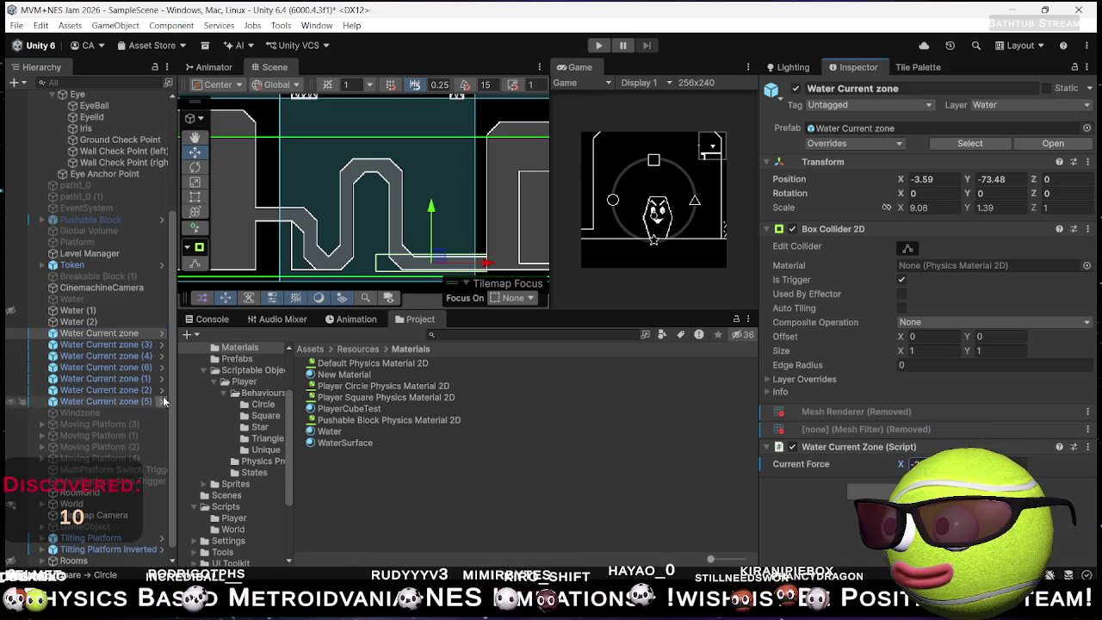
left_click(134, 345)
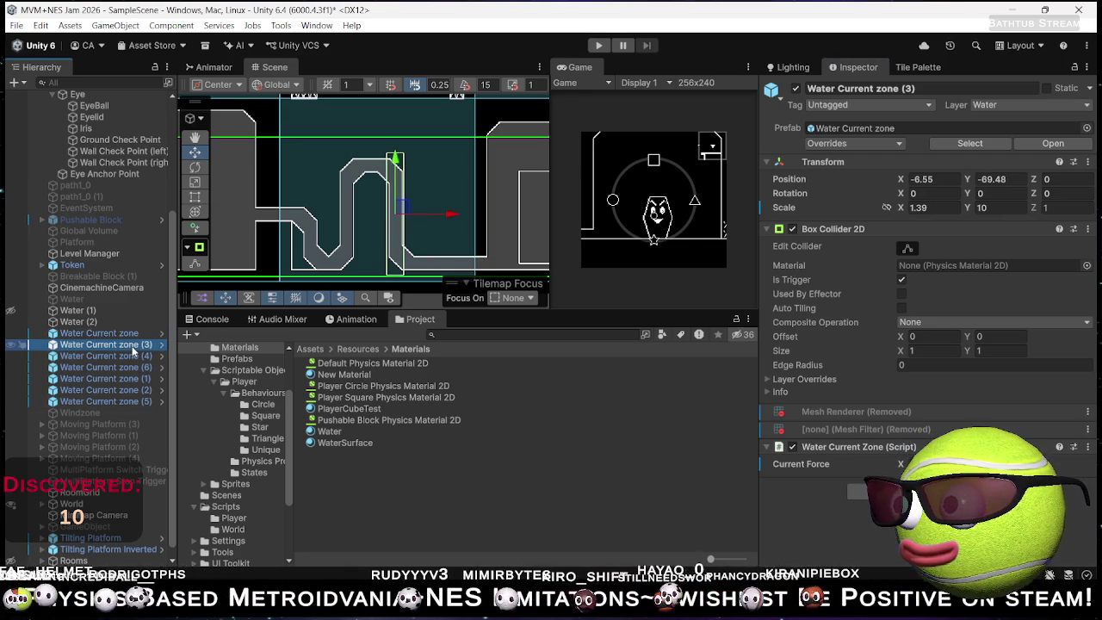
left_click(133, 357)
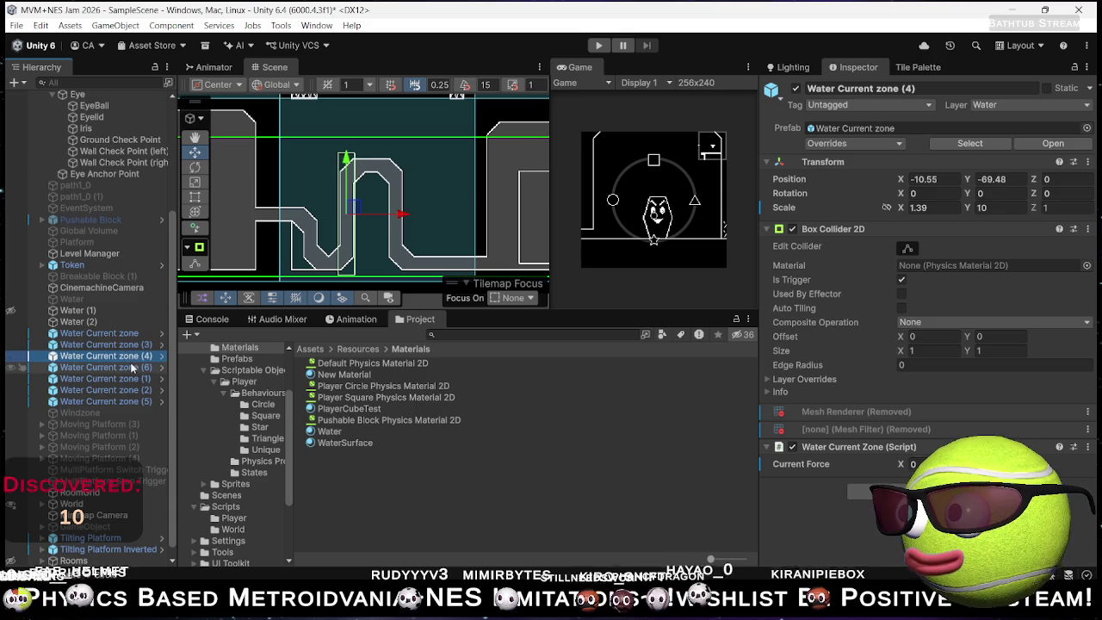
left_click(134, 367)
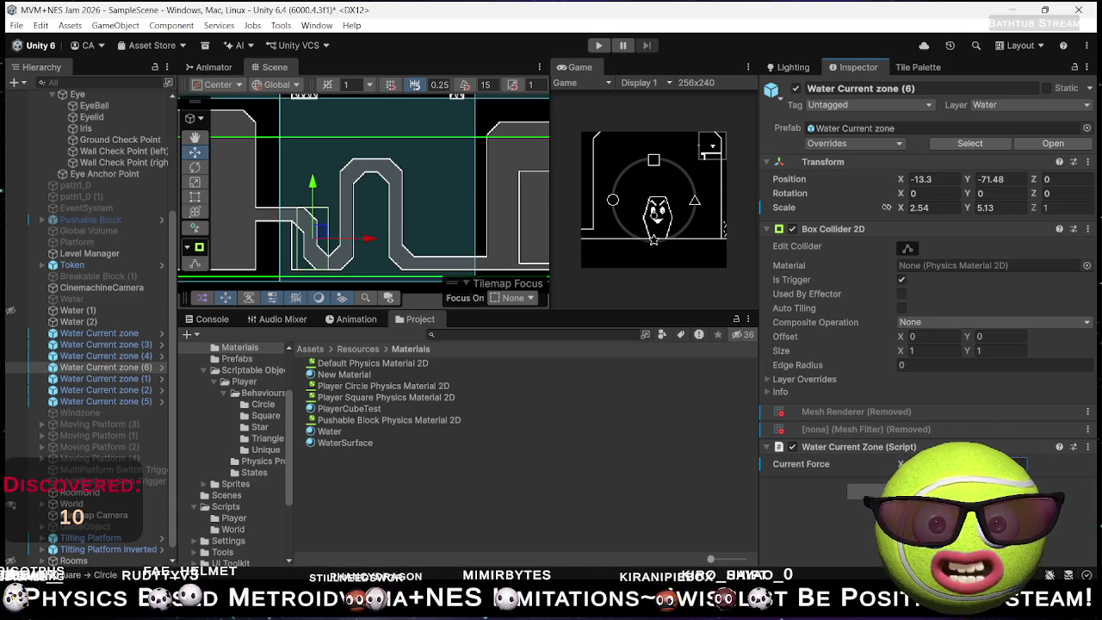
left_click(117, 379)
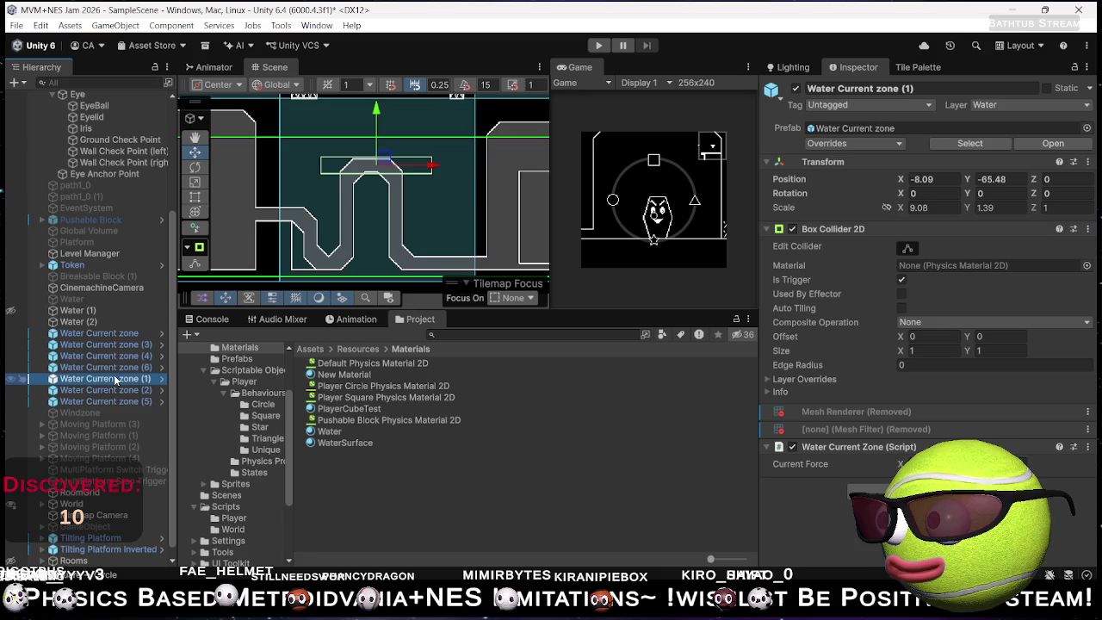
left_click_drag(116, 378, 121, 352)
Review each zone in the new order, including zone (2)'s Current Force X of -20.
left_click(120, 347)
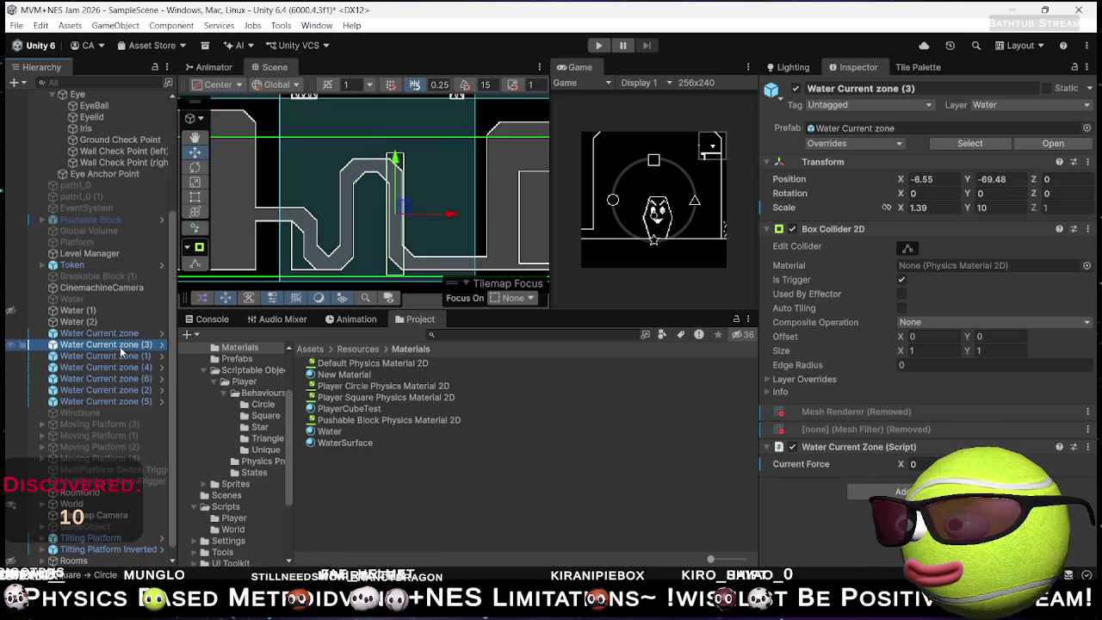
left_click(121, 356)
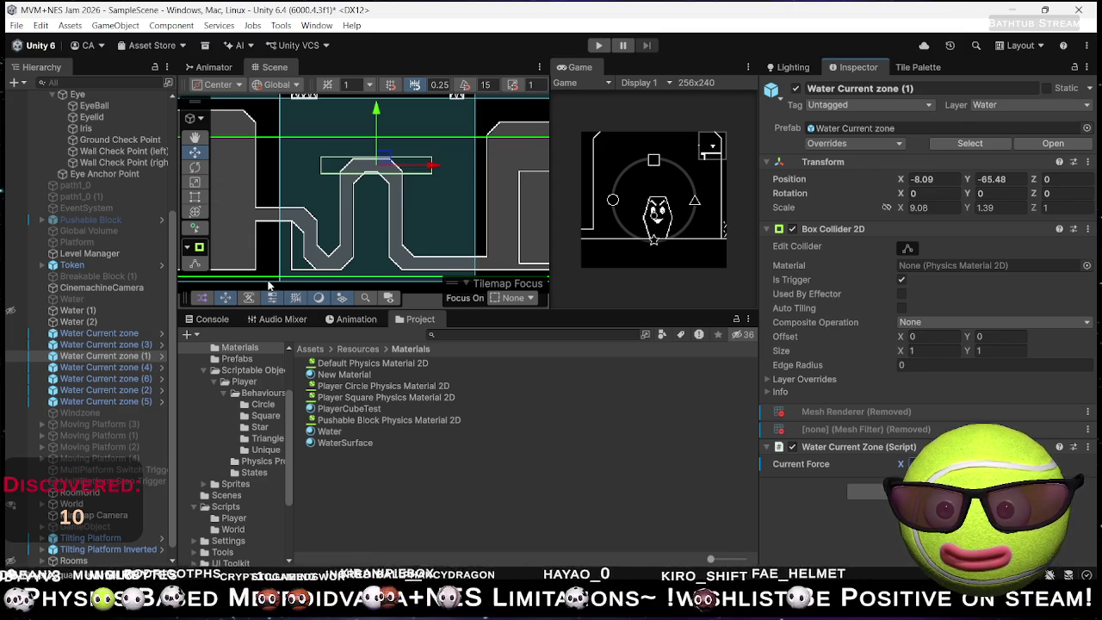
left_click(125, 367)
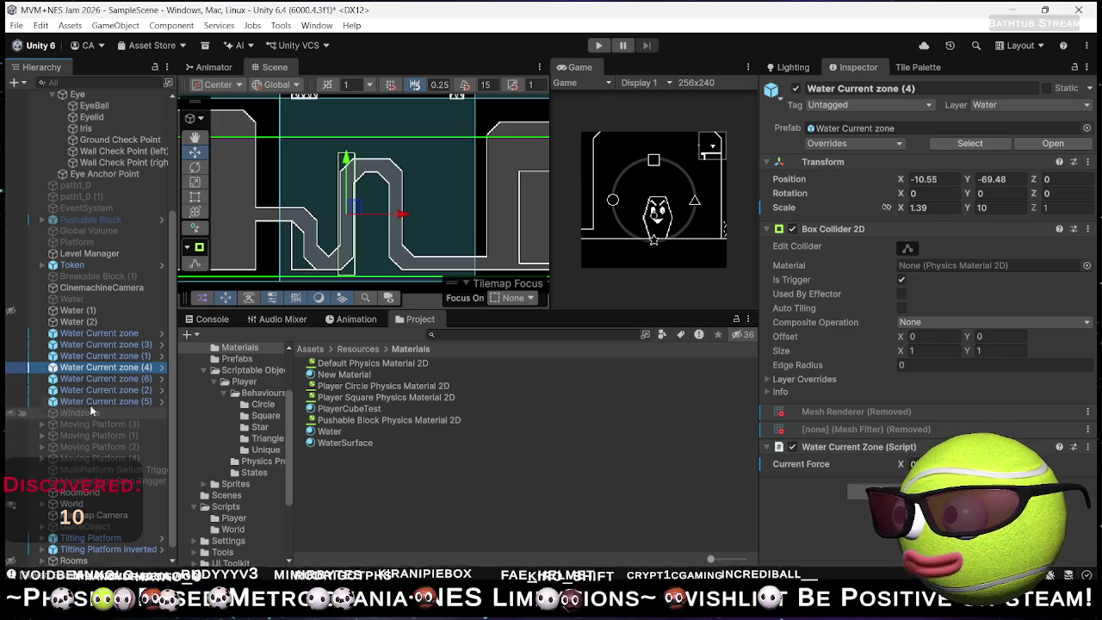
left_click(126, 380)
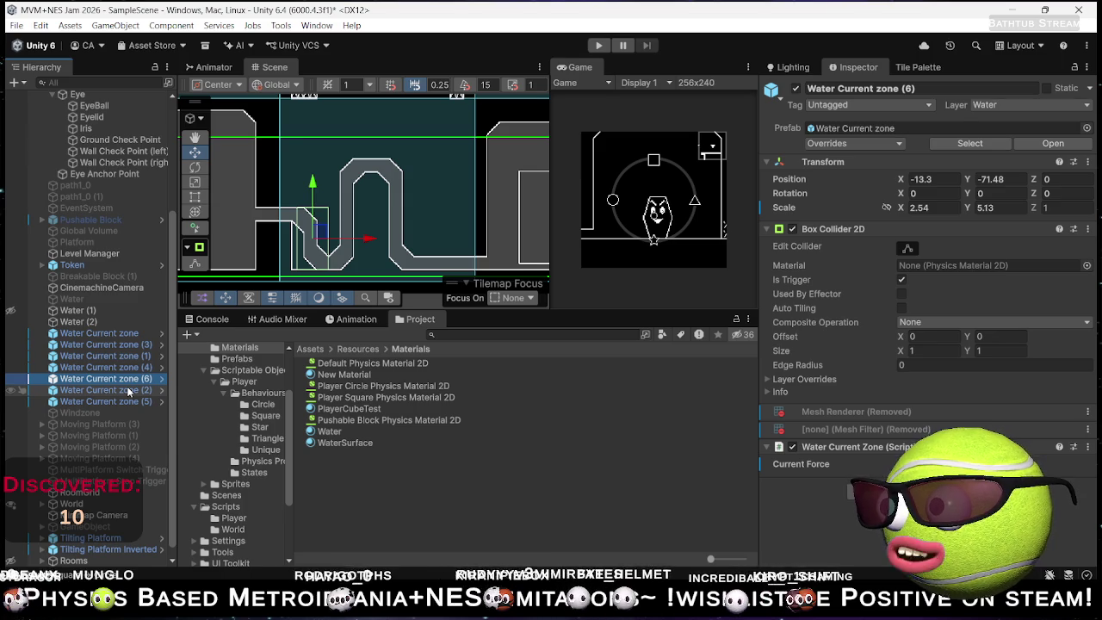
left_click(127, 390)
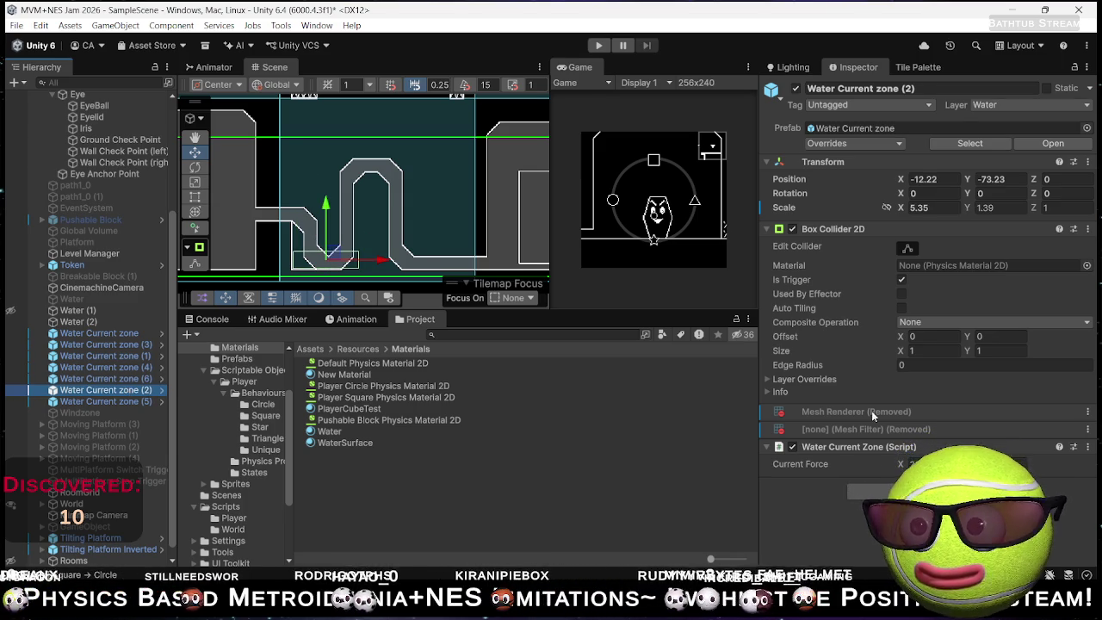
left_click(917, 464)
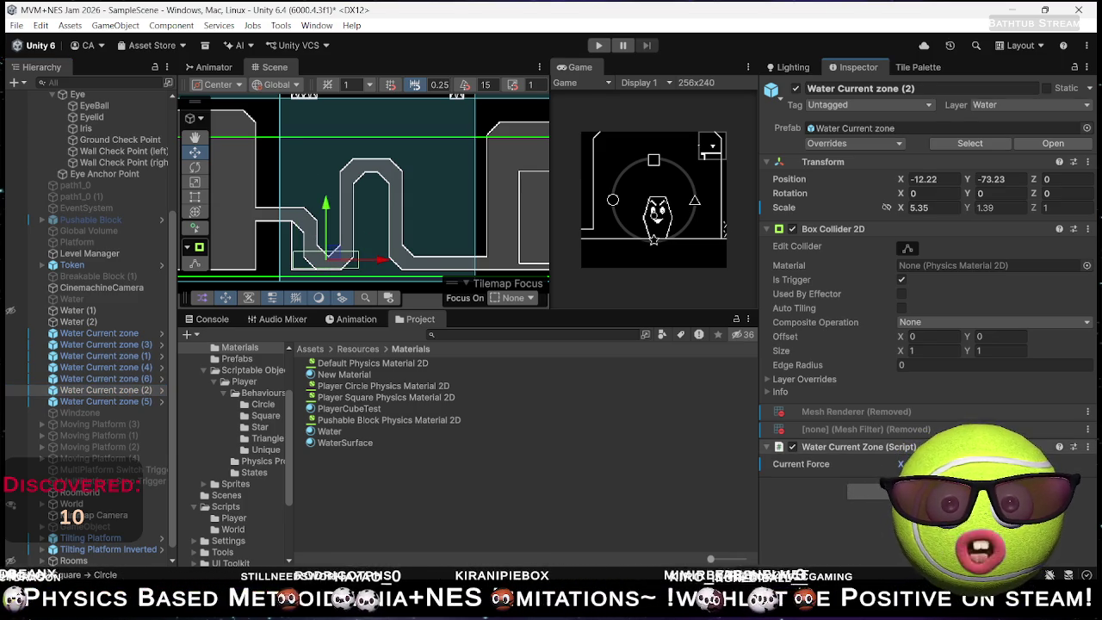
left_click(155, 402)
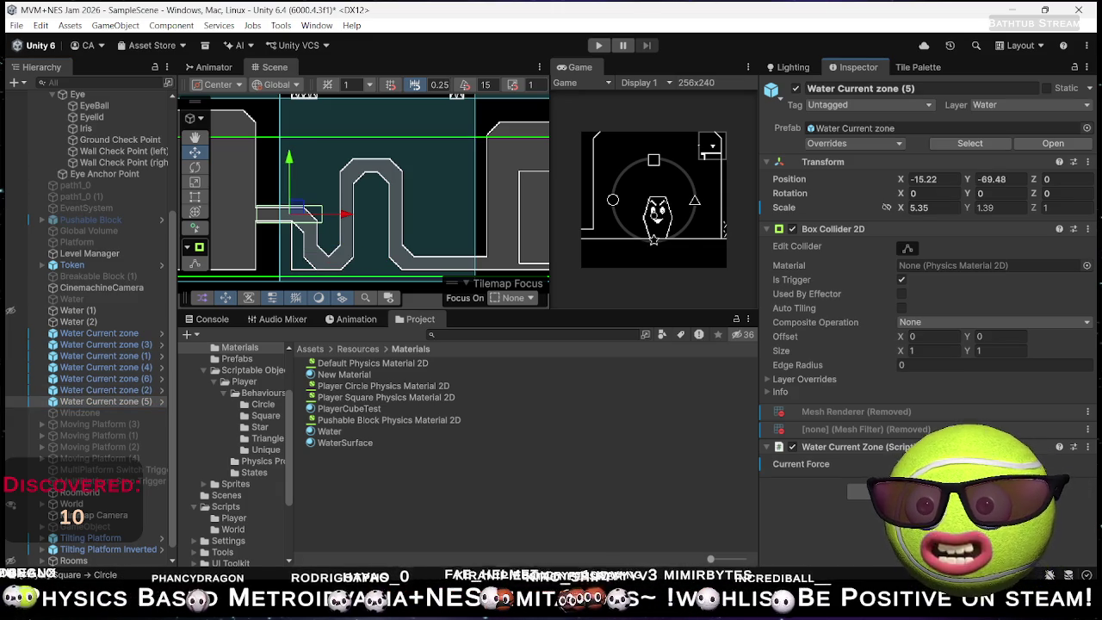
Playtest the level, steering the character right through the water currents, then stop.
left_click(600, 46)
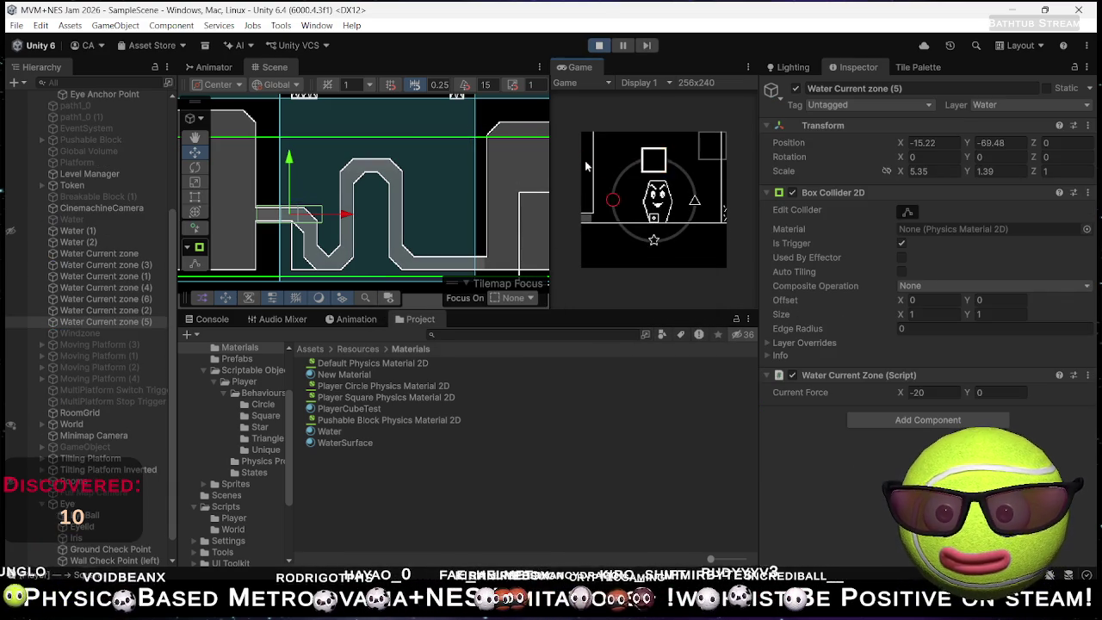
key("Right")
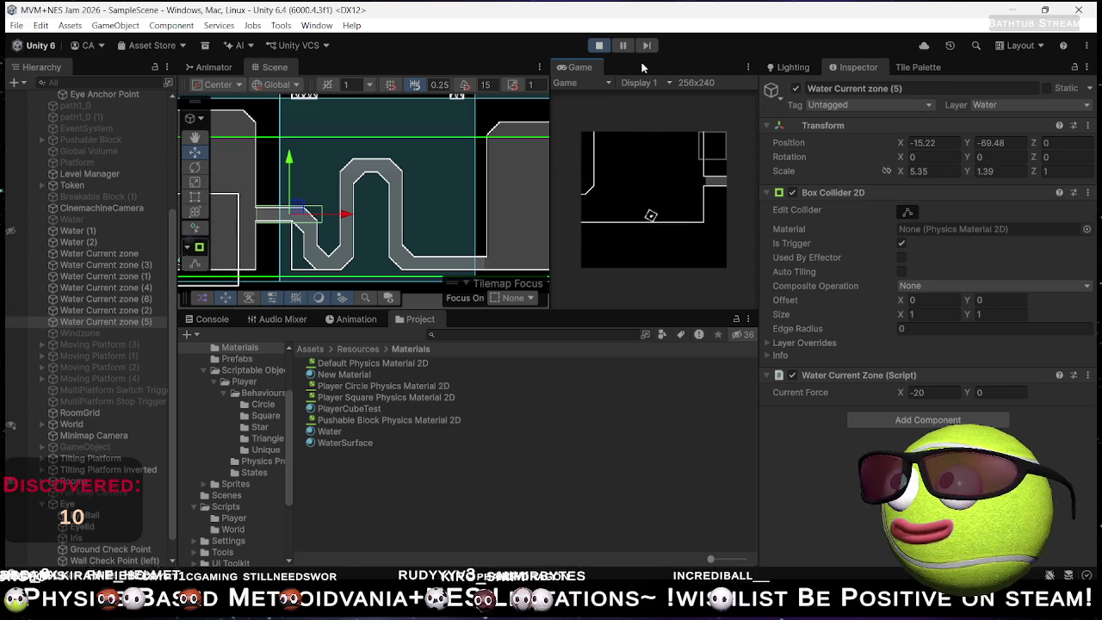
left_click(600, 44)
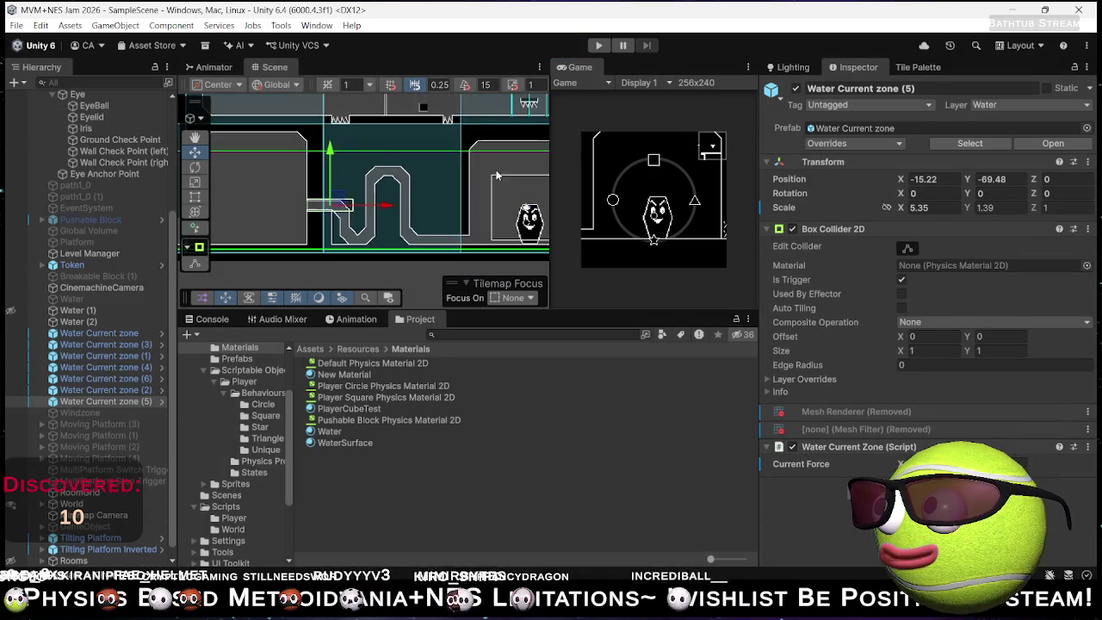
Zoom and pan the Scene view across the level to the winding pipe section.
scroll(496, 176, "down", 8)
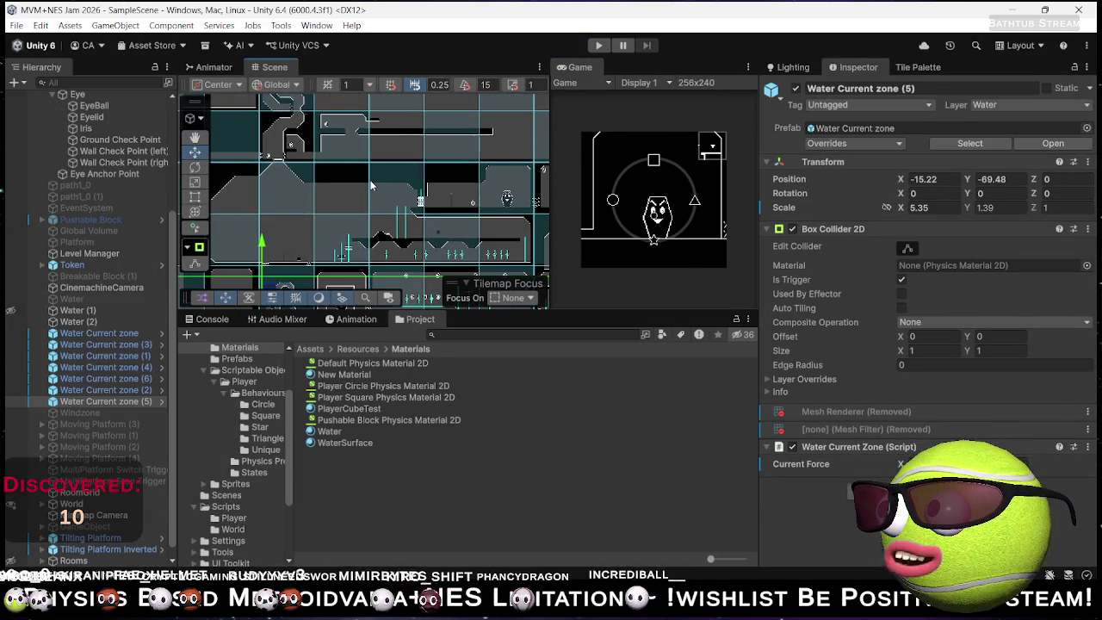
scroll(370, 180, "up", 3)
key("Down")
key("Down")
key("Down")
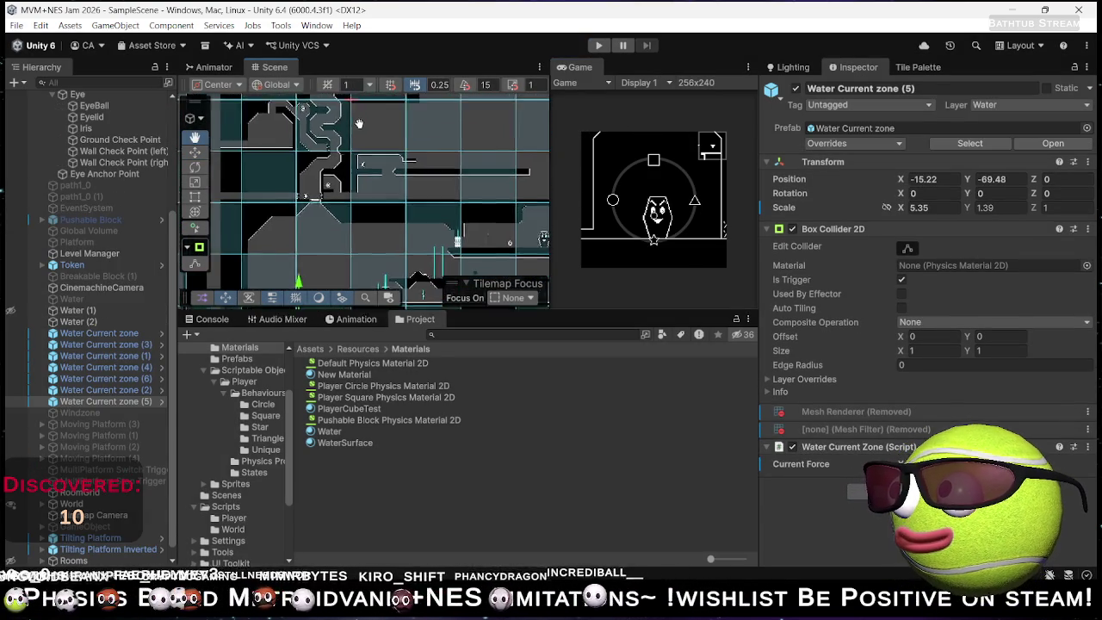
key("Down")
key("Right")
key("Down")
key("Right")
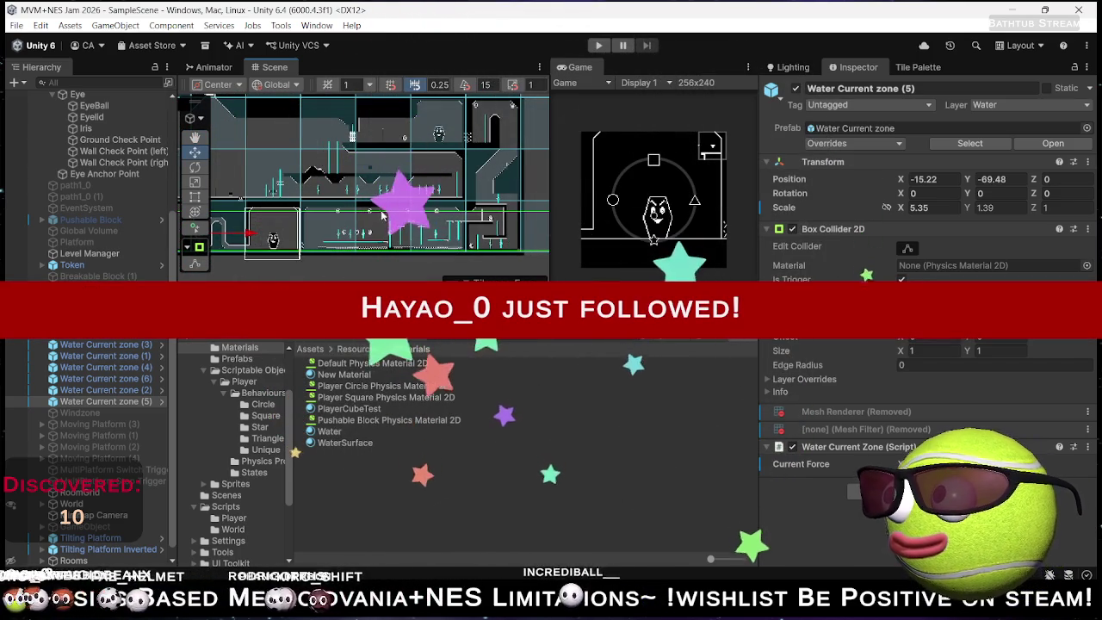
key("Left")
key("Left")
key("Left")
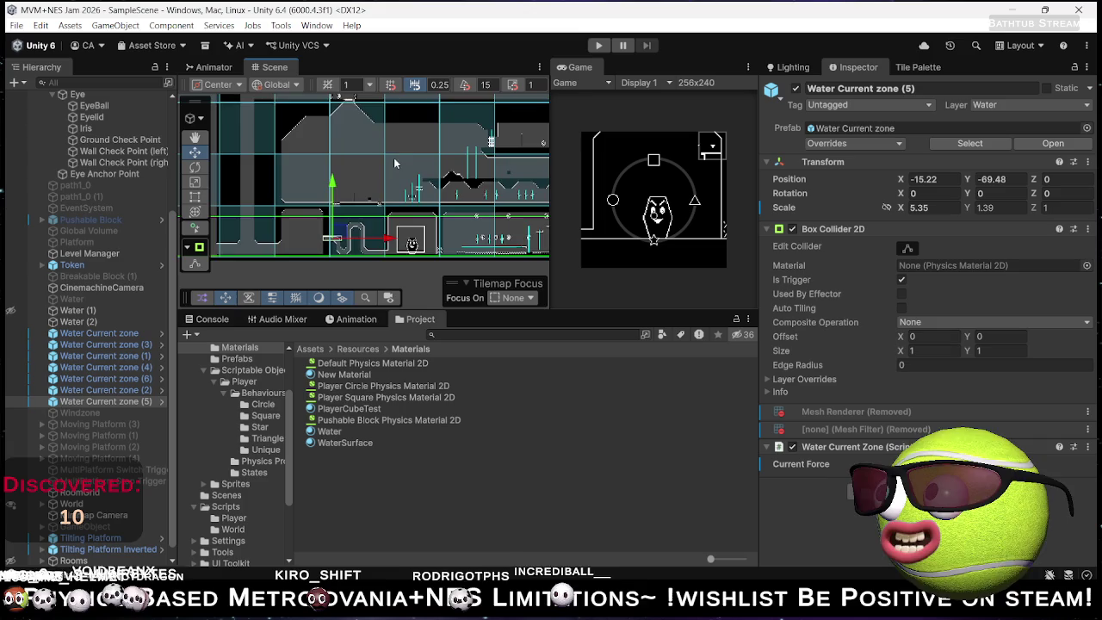
key("Down")
key("Down")
key("Down")
scroll(99, 172, "up", 3)
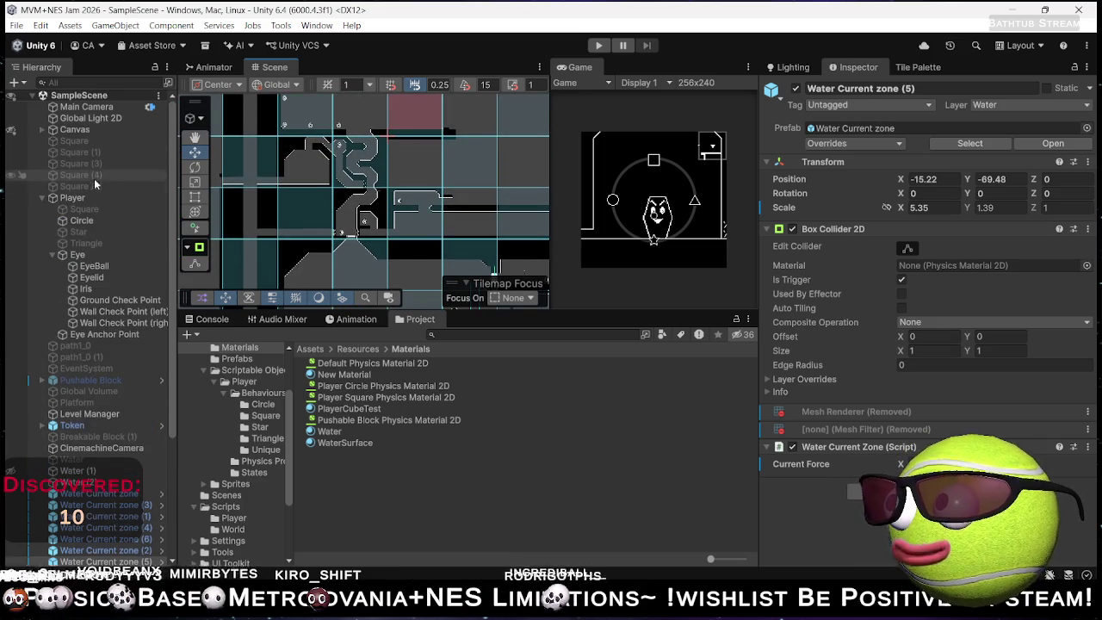
Drag the Player up into the red room at about (8.6, 6) and start the game in a maximized Game view.
double_click(82, 197)
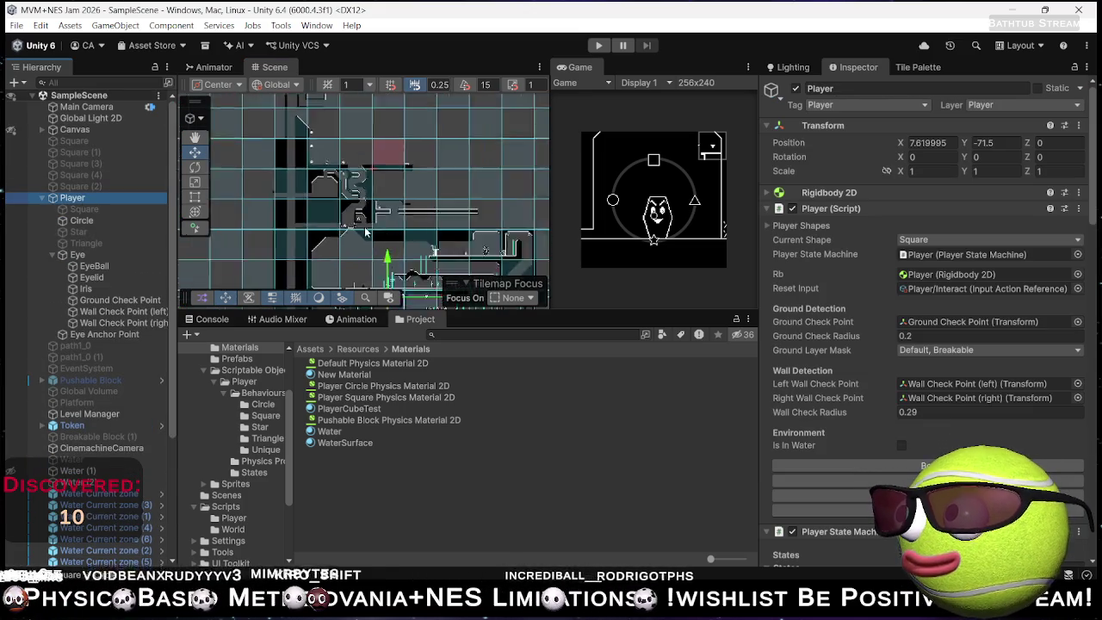
left_click_drag(389, 288, 389, 168)
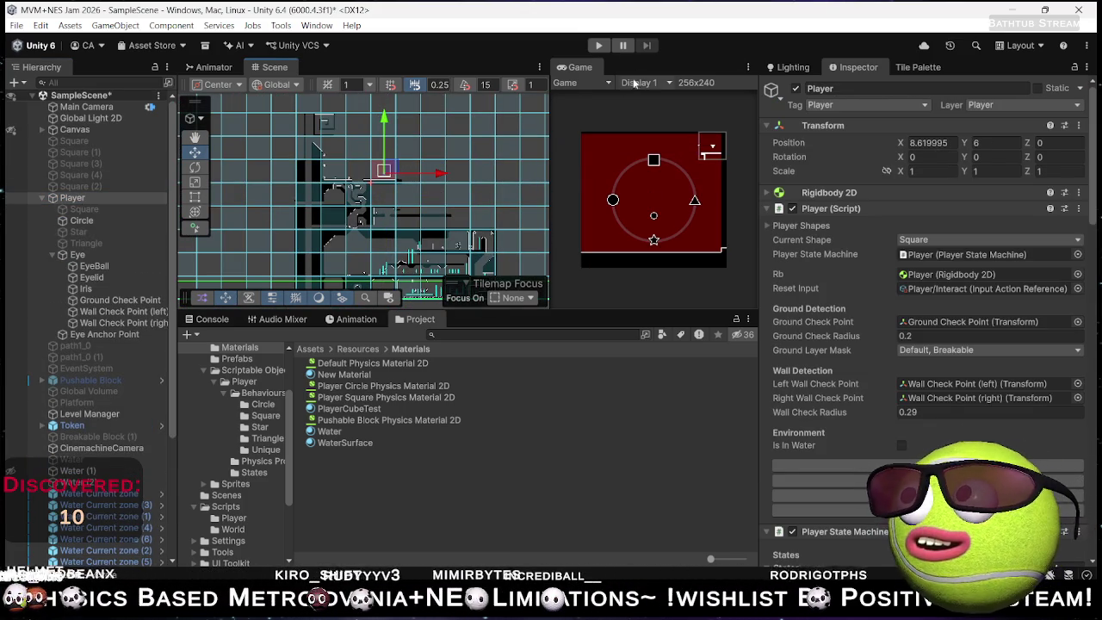
left_click(599, 46)
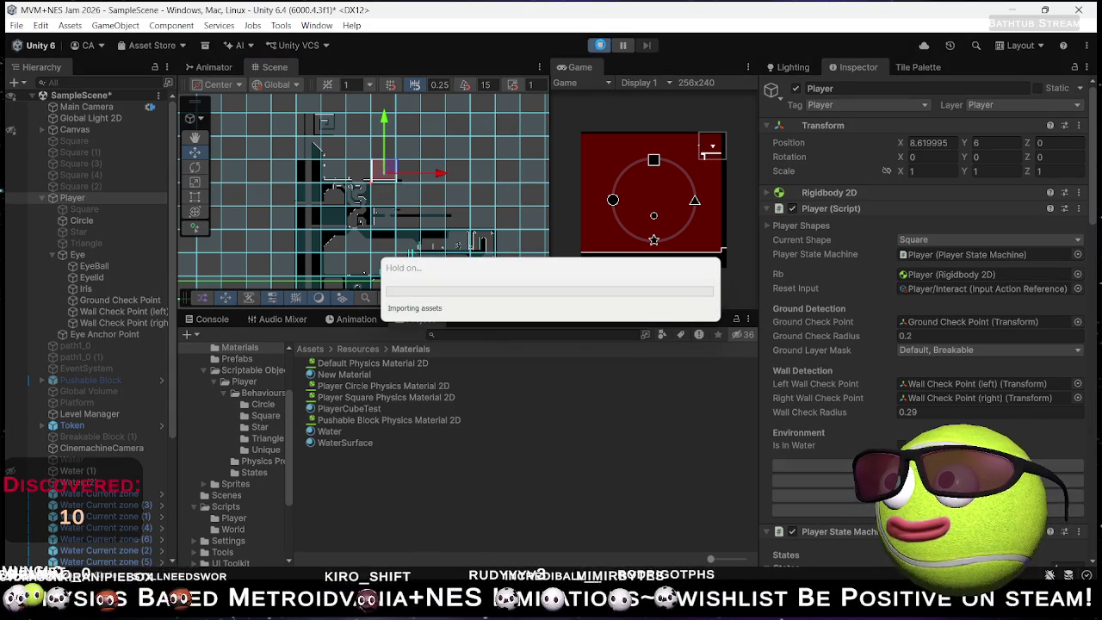
double_click(587, 68)
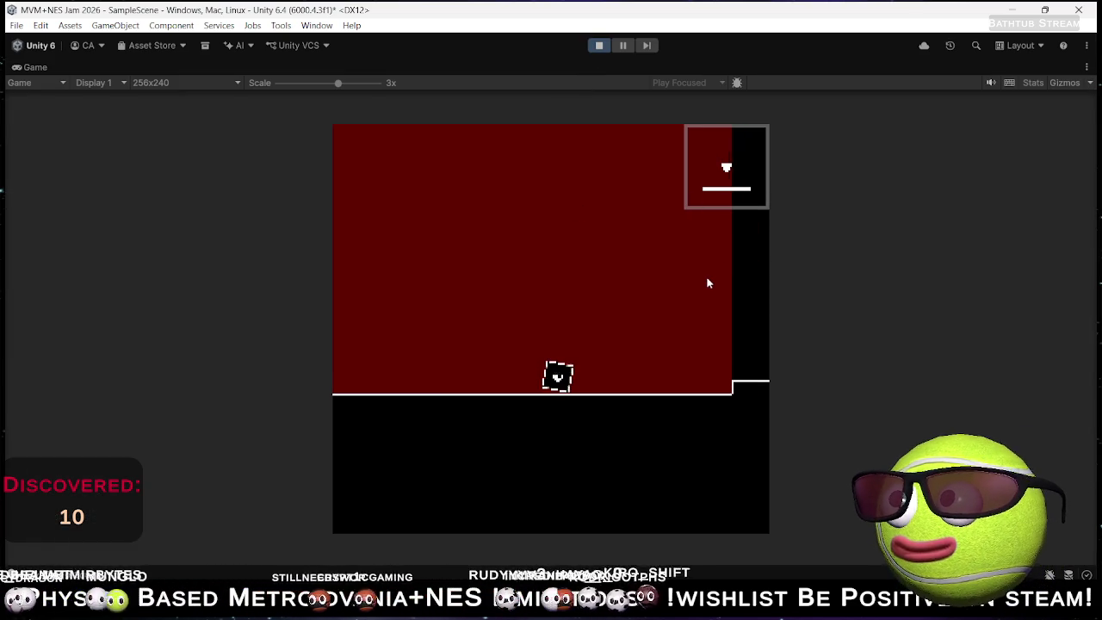
Use the shape wheel to turn the player into a star, then a circle, then back to a square.
key("Tab")
key("Left")
key("Up")
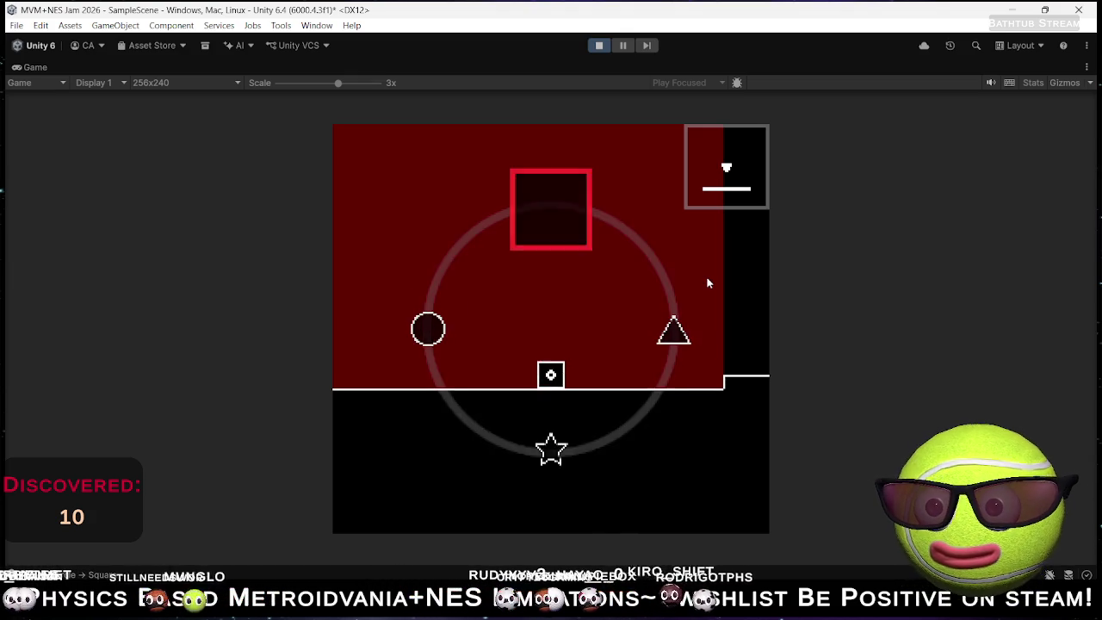
key("Down")
key("Tab")
key("Left")
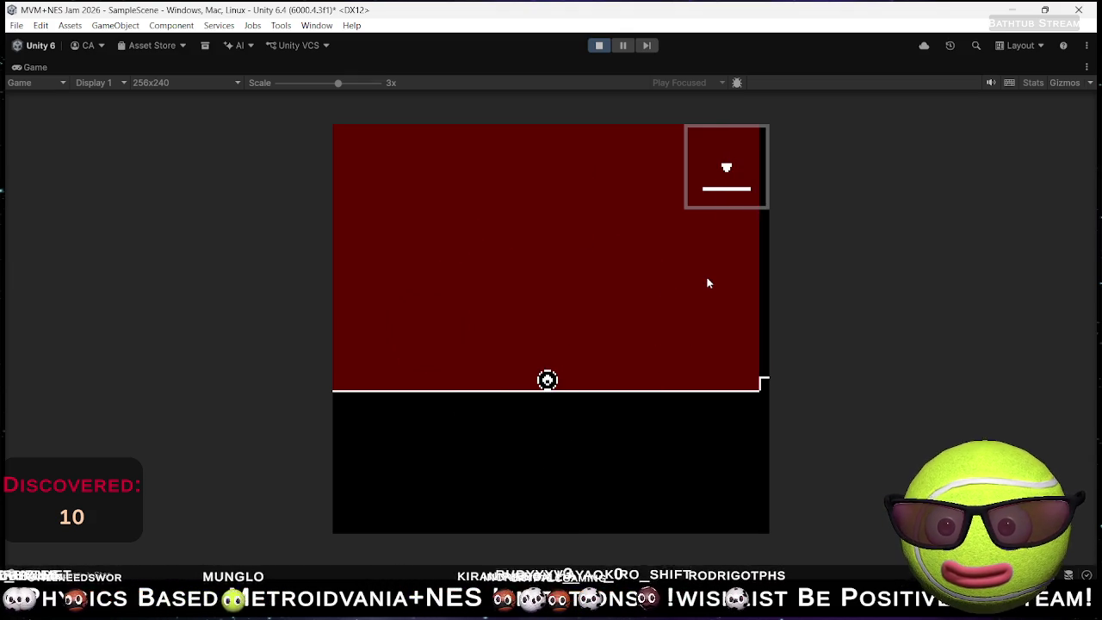
key("Tab")
key("Up")
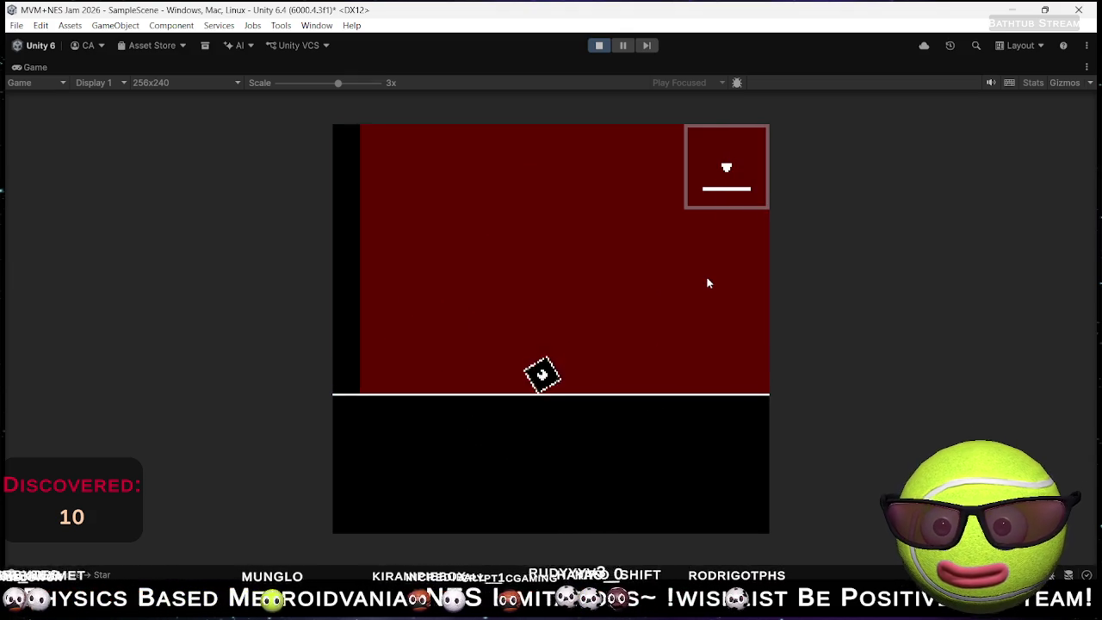
Move the square player left off the ledge into the shaft, then pause the game.
key("Left")
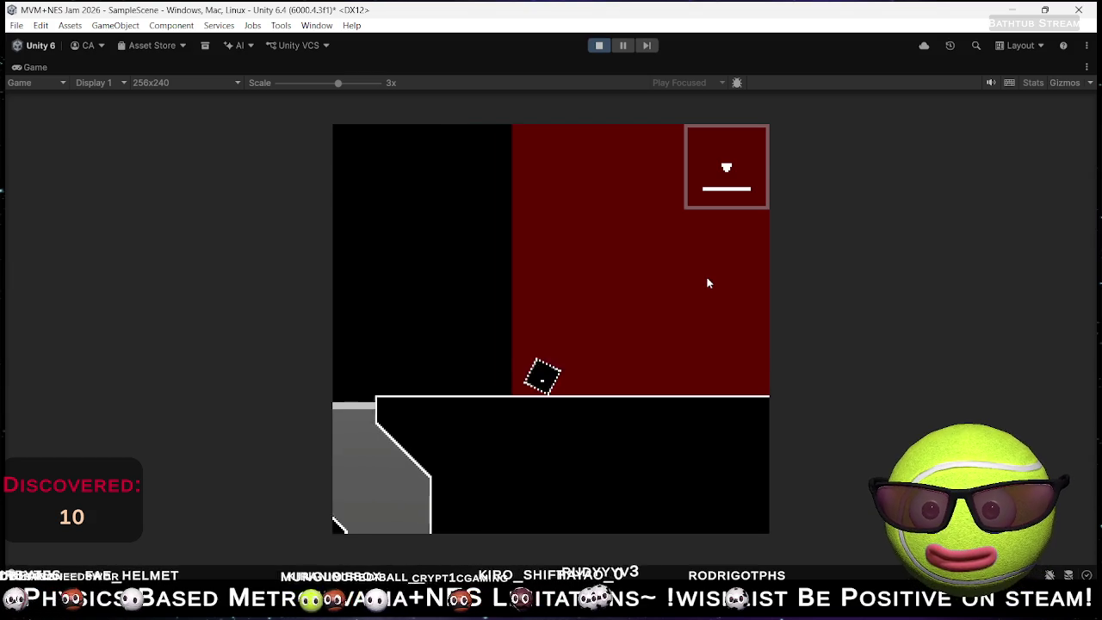
key("Left")
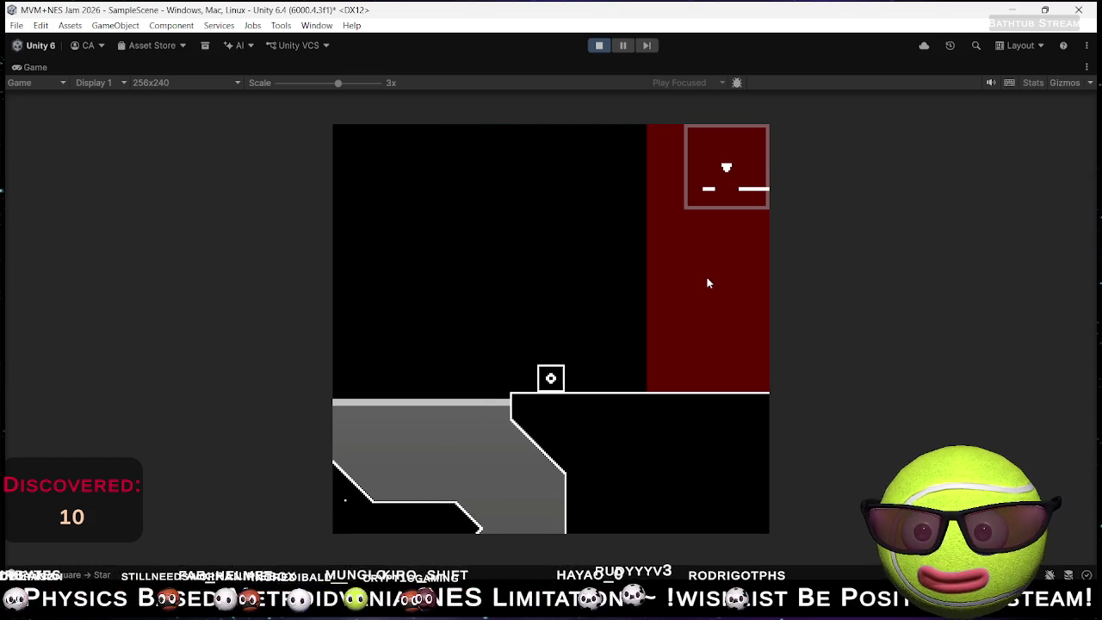
key("Left")
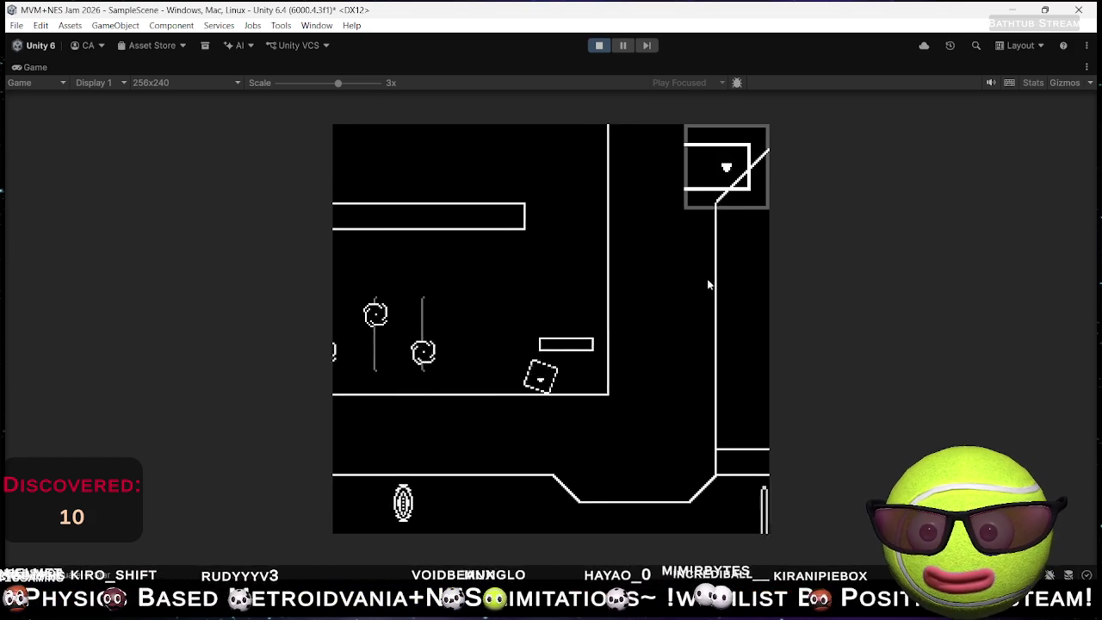
left_click(621, 46)
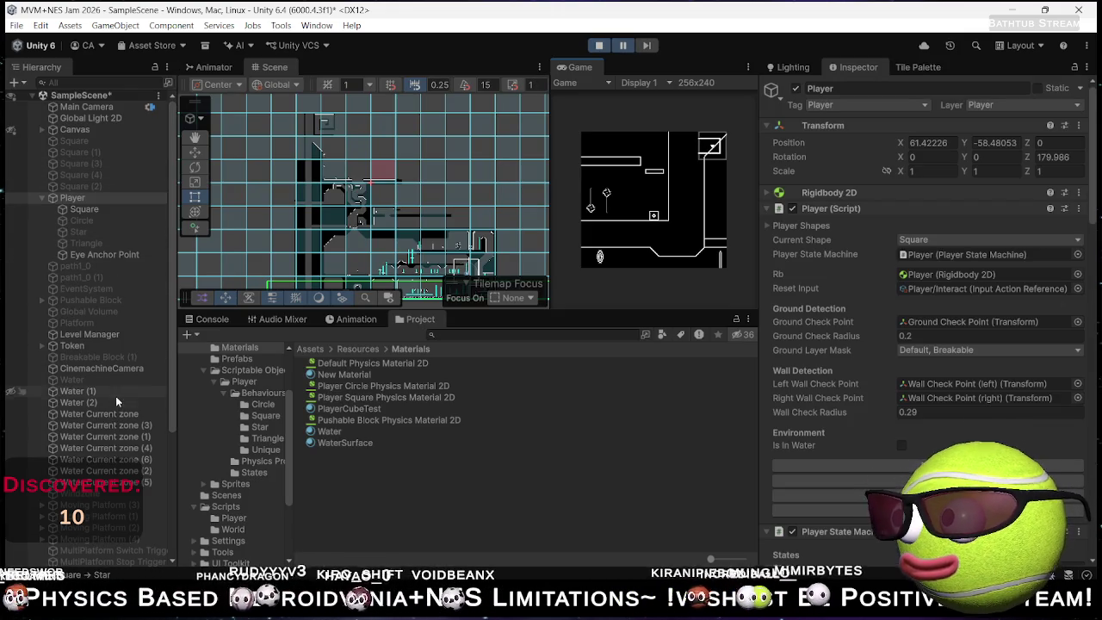
Select the Point (1) waypoint of Moving Platform (7) in the Hierarchy.
scroll(499, 258, "up", 10)
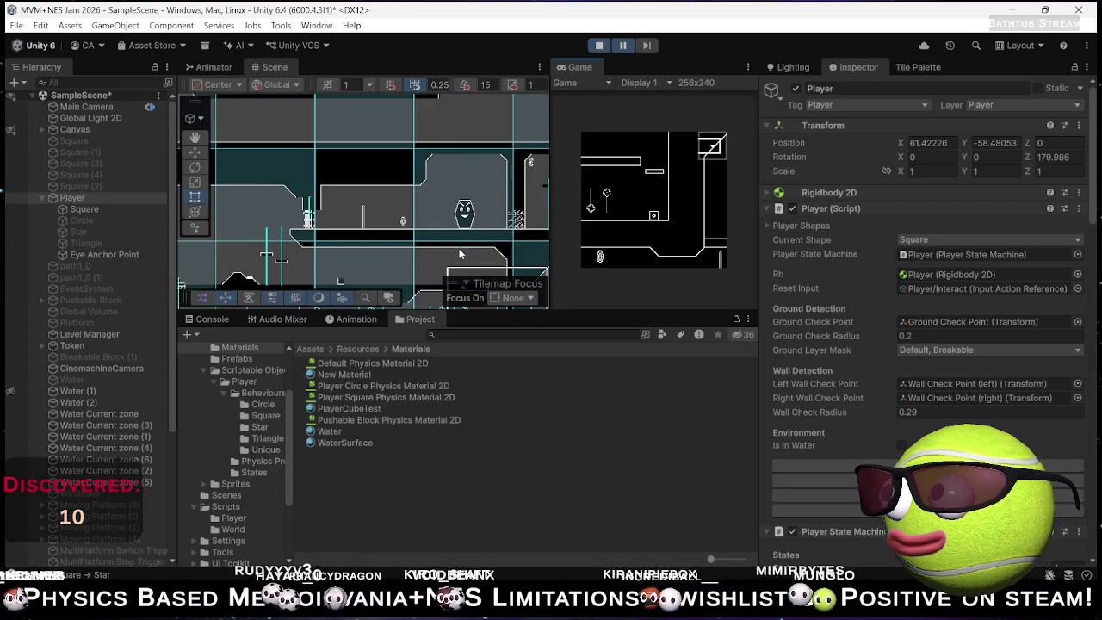
left_click_drag(425, 112, 428, 105)
left_click(469, 161)
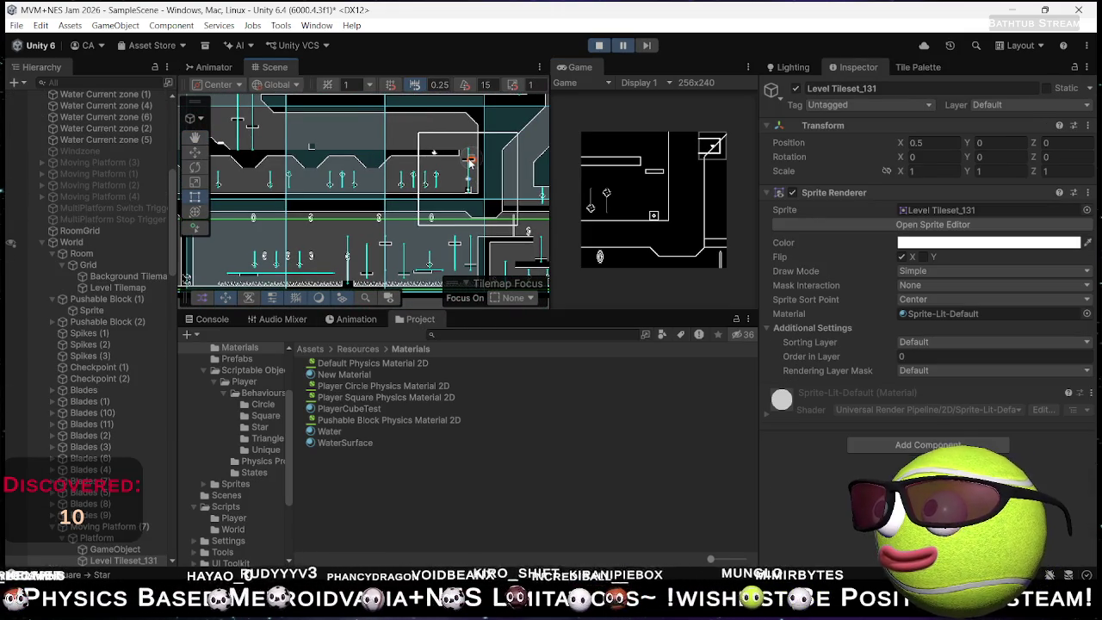
left_click(106, 527)
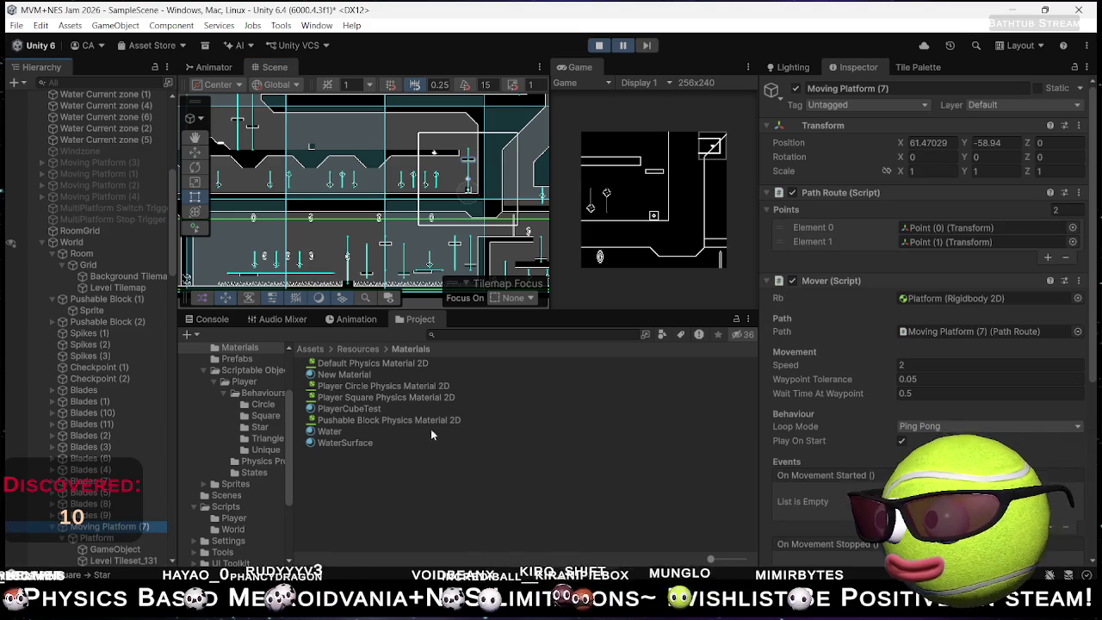
scroll(136, 541, "down", 5)
left_click(92, 327)
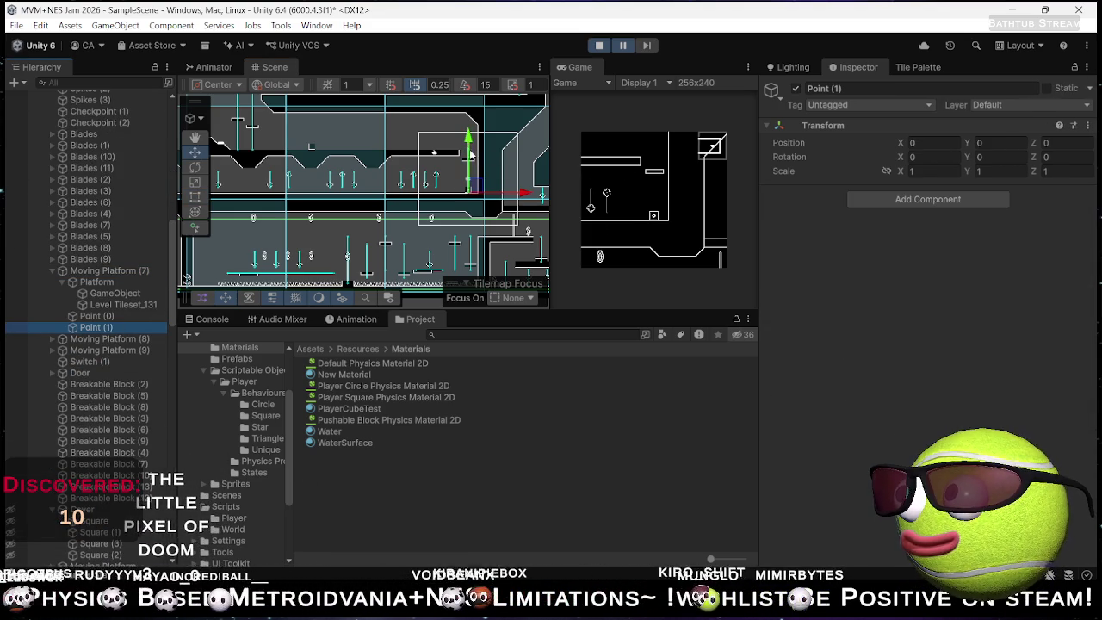
Lower Point (1) to Y -0.31, then resume the game with the Game view maximized.
scroll(478, 160, "up", 5)
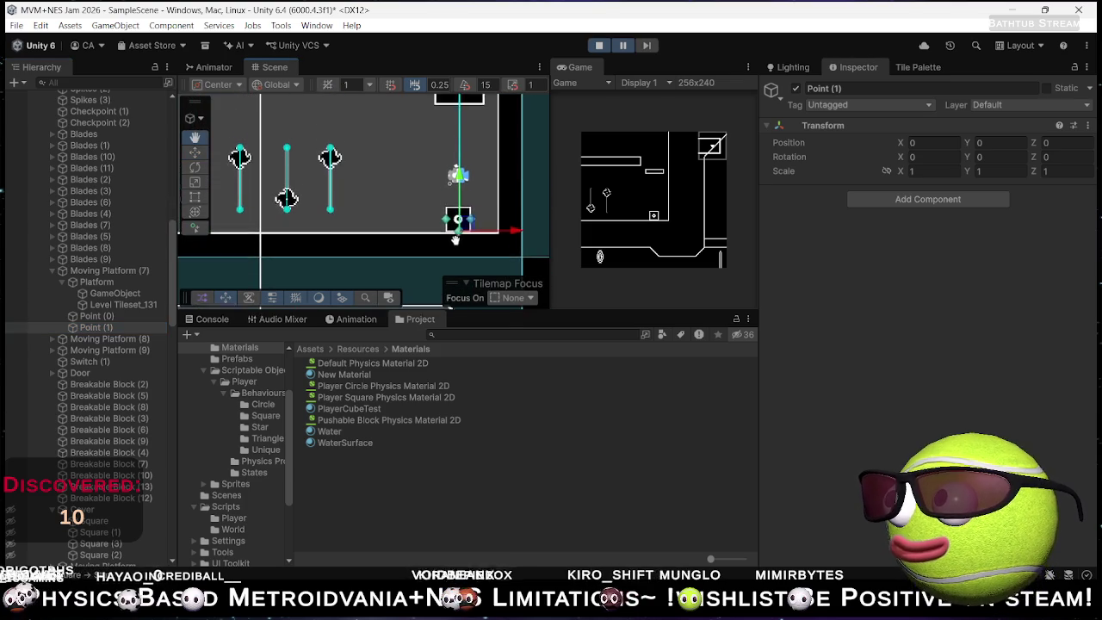
scroll(465, 161, "down", 1)
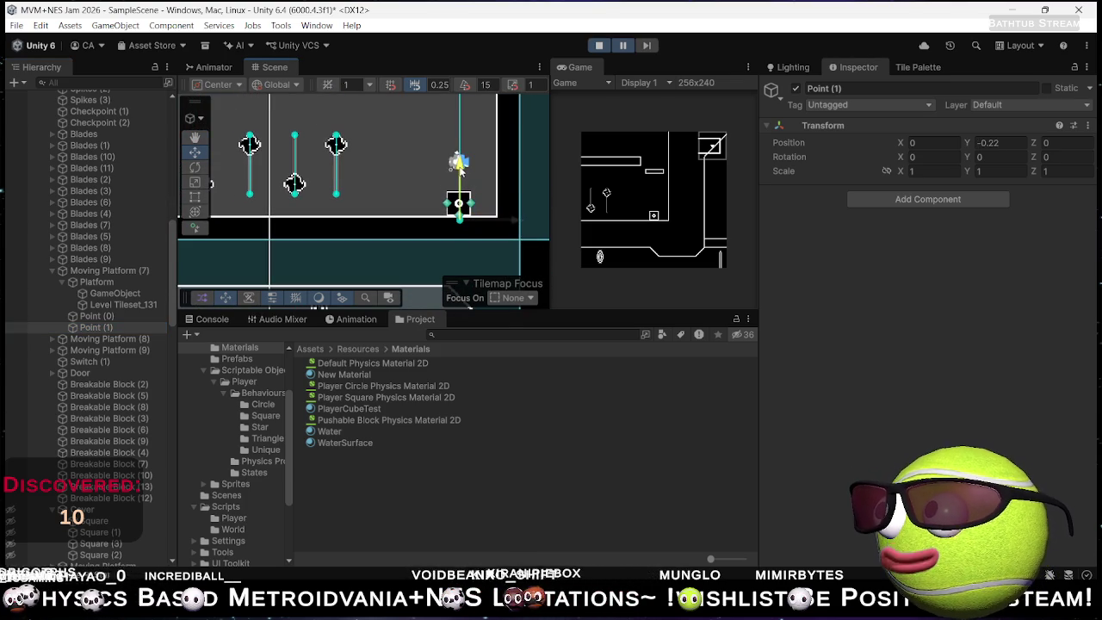
left_click(623, 45)
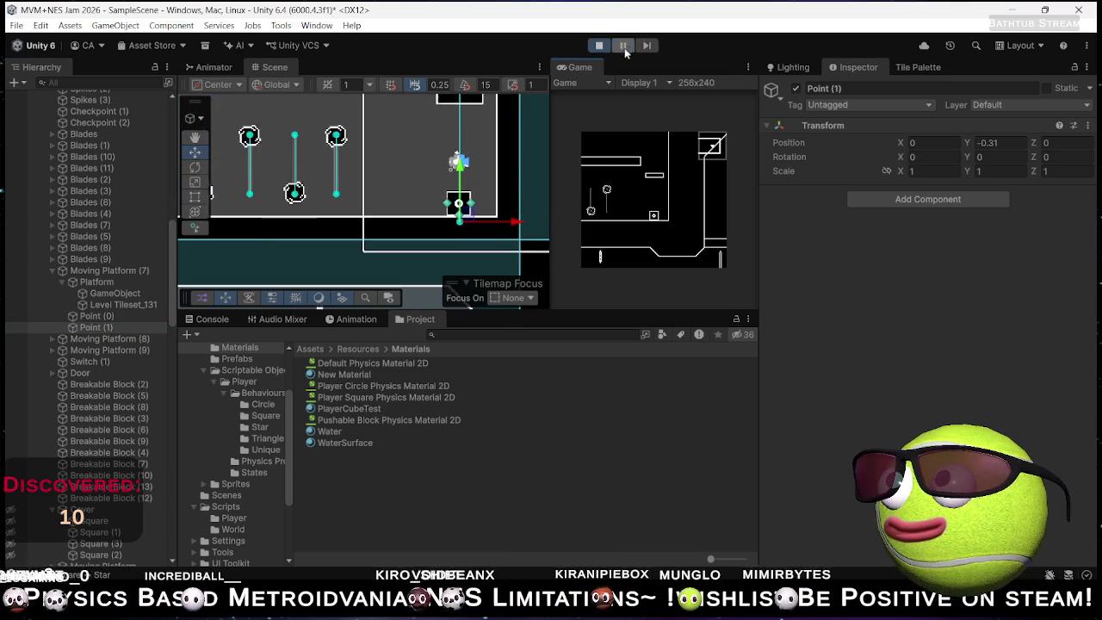
double_click(570, 69)
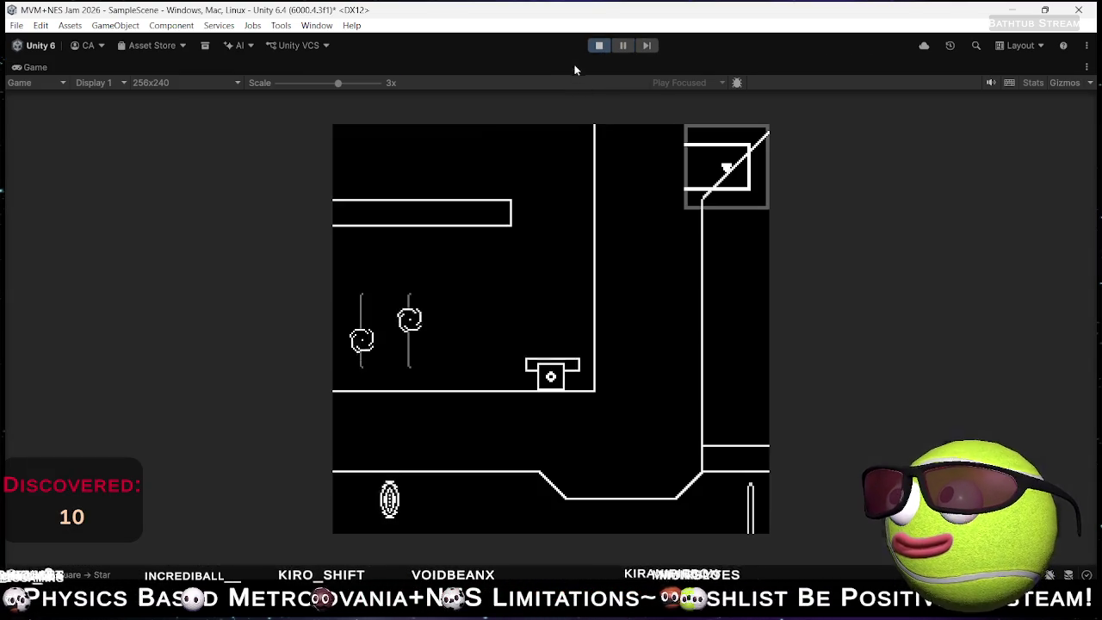
Ride the platform up, run the player left along the floor, and jump onto higher platforms.
key("space")
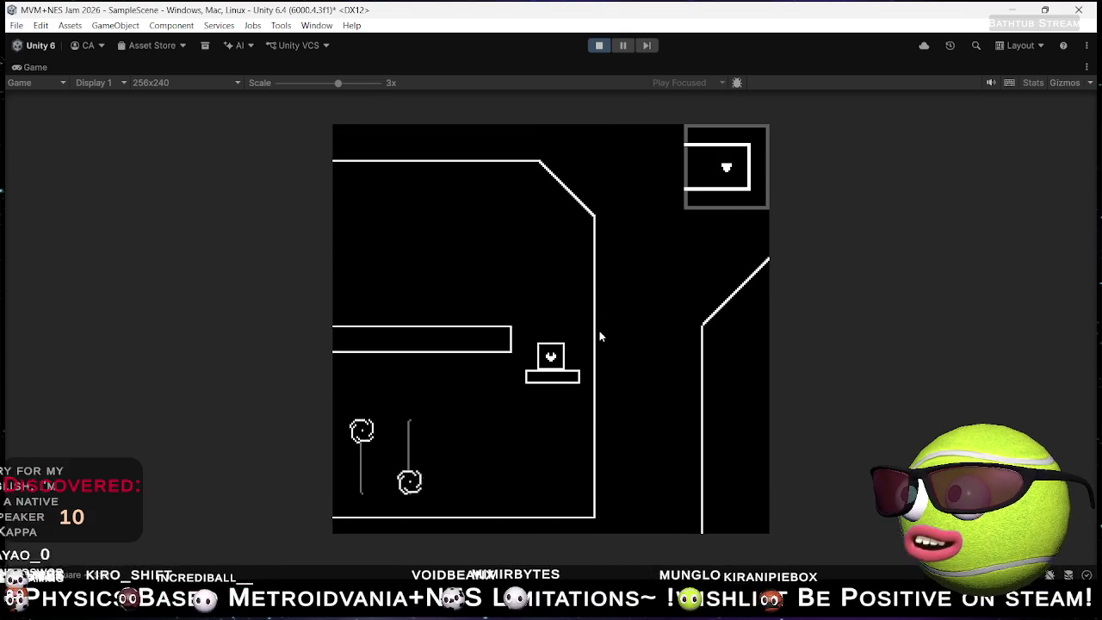
key("Left")
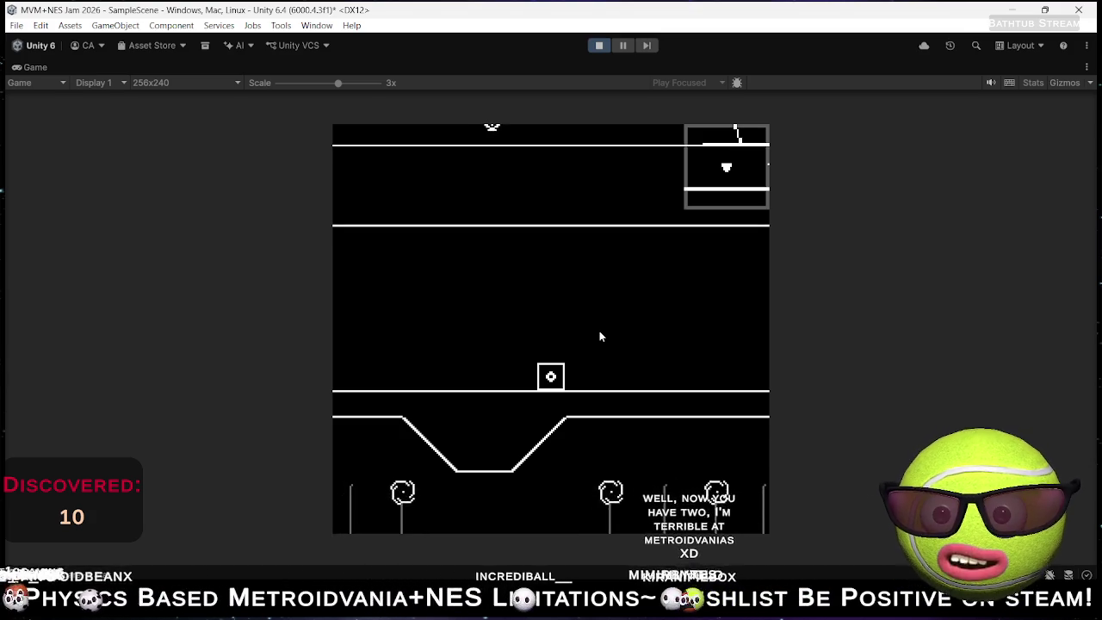
key("Left")
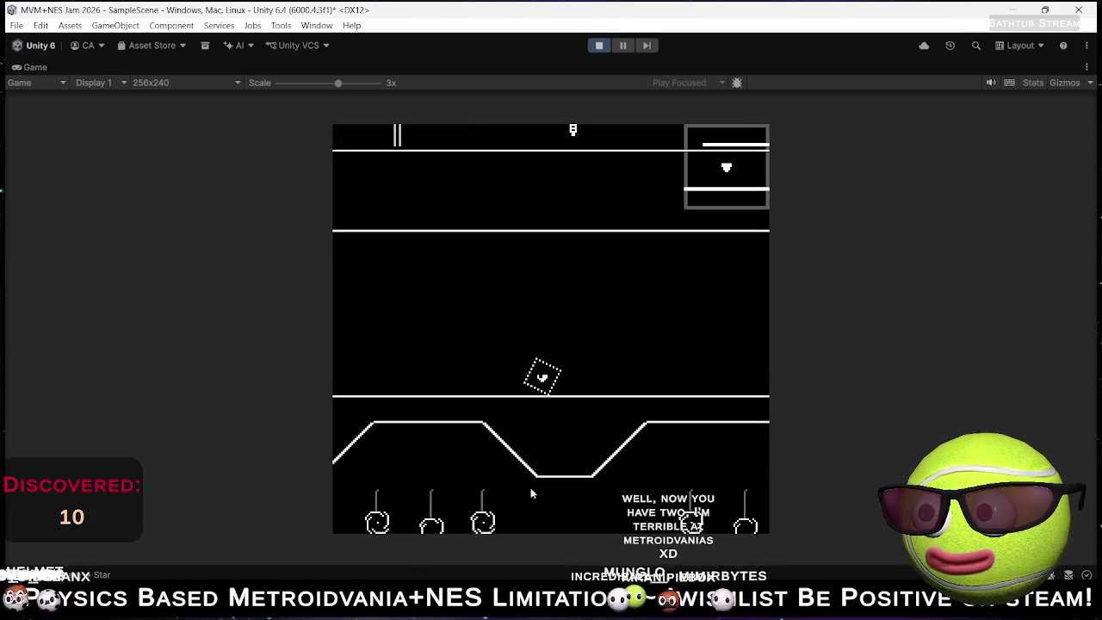
key("Left")
key("Left")
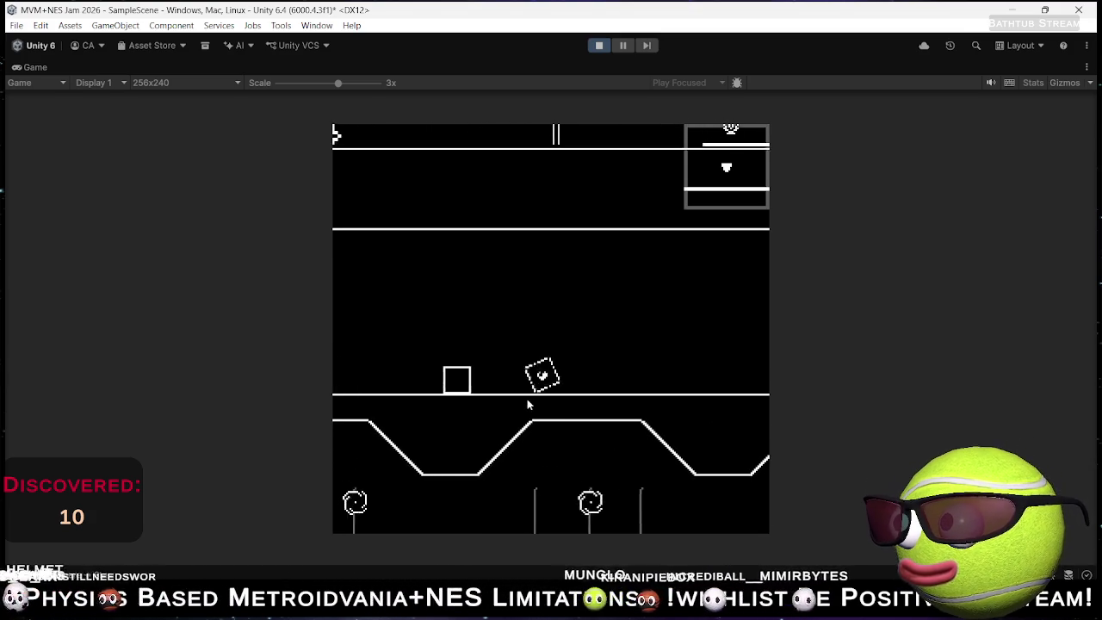
key("Left")
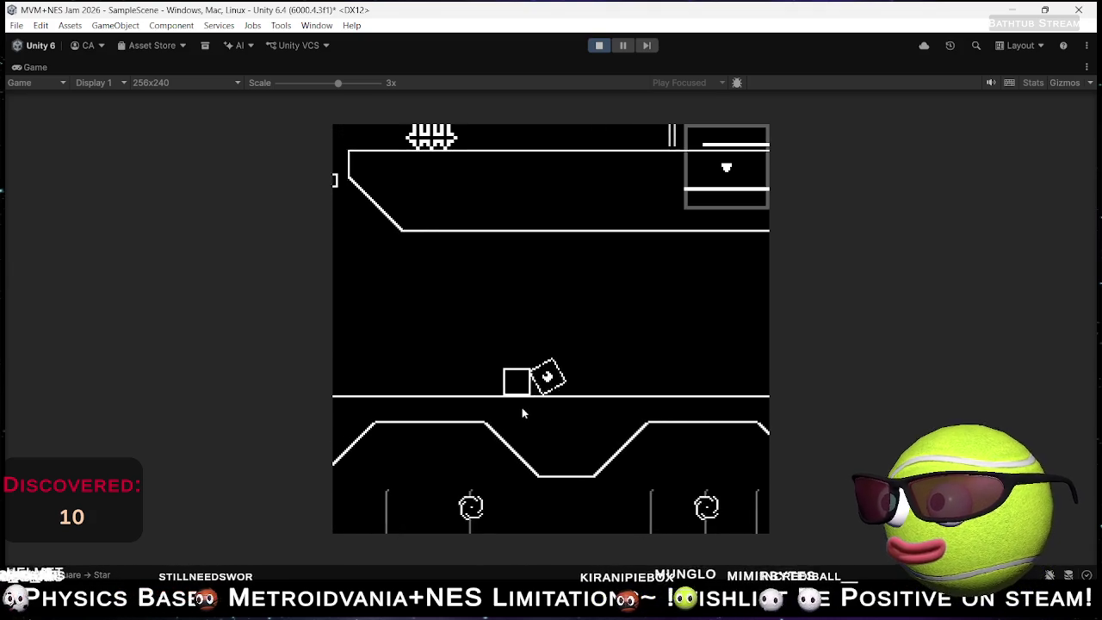
key("Left")
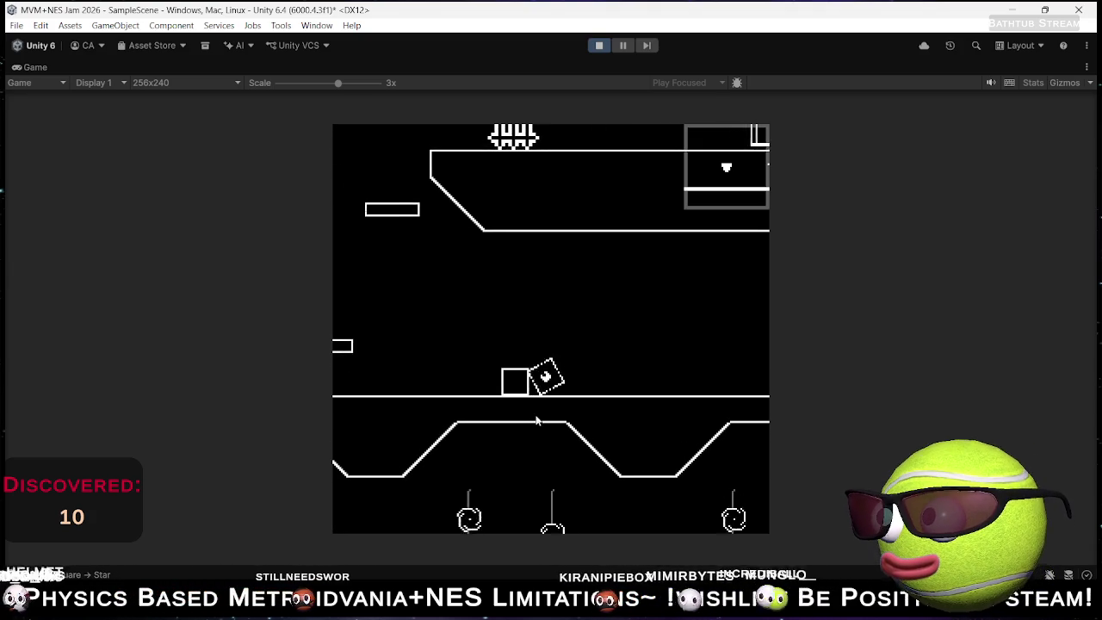
key("Left")
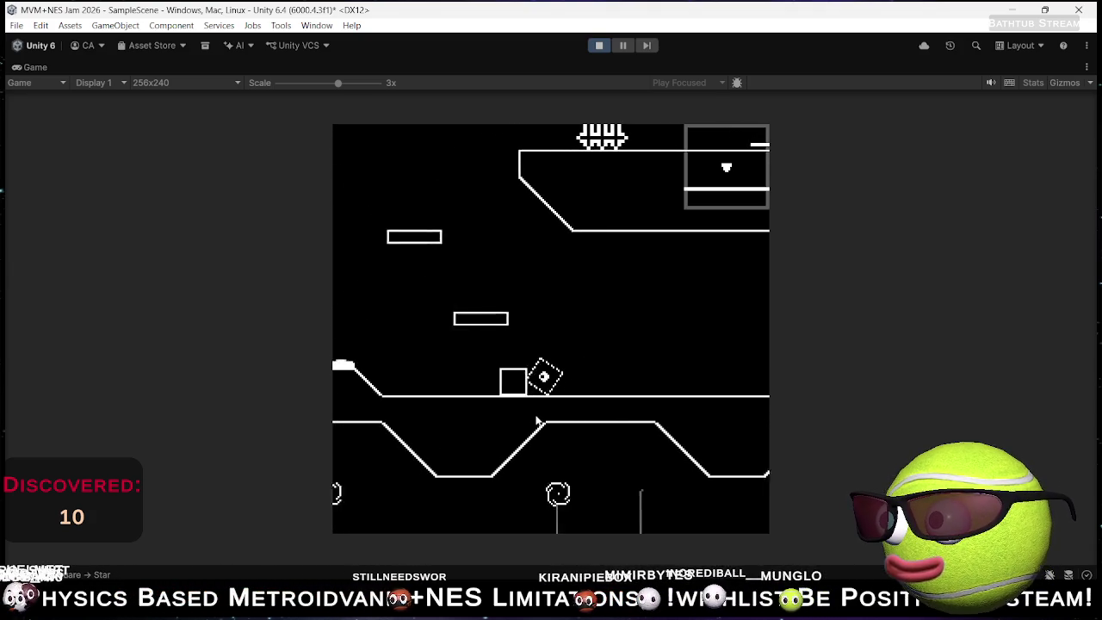
key("Up")
key("Left")
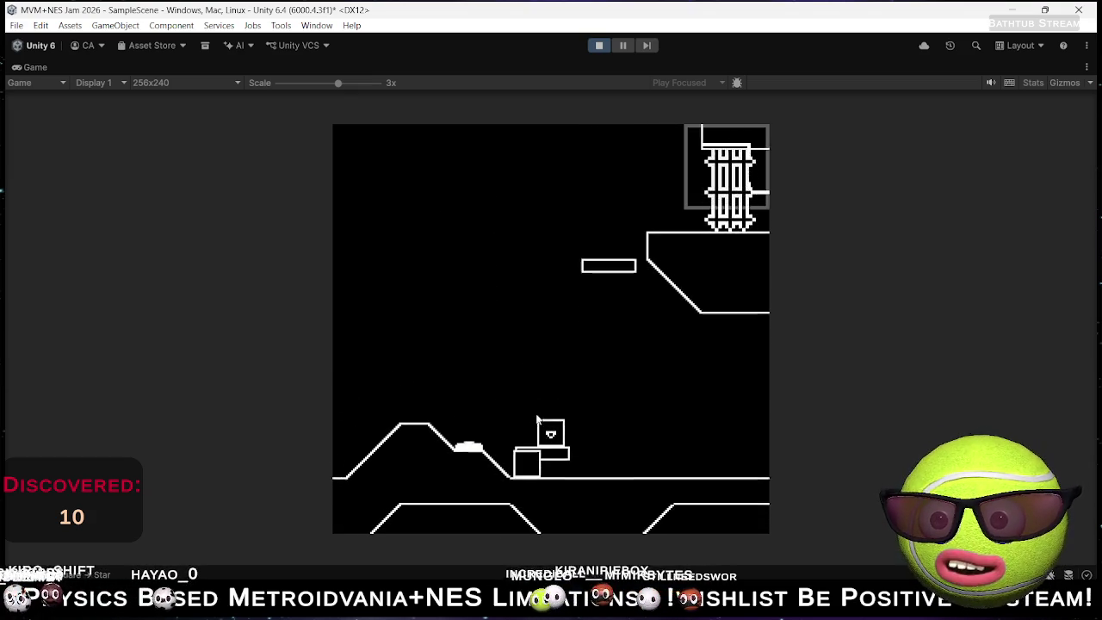
key("Up")
key("Up")
key("Up")
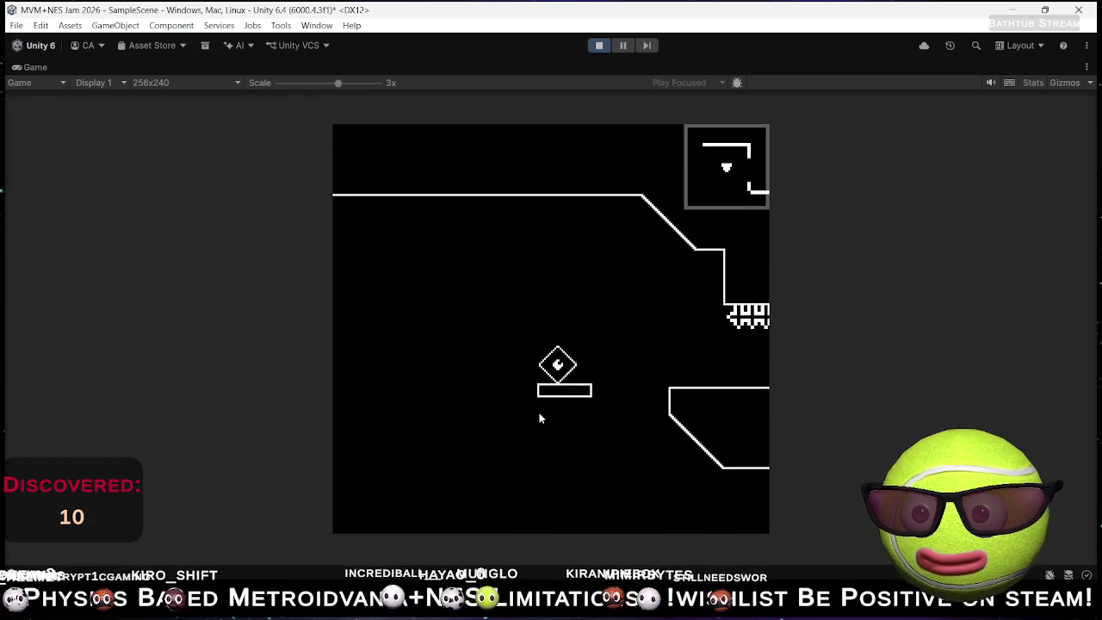
key("Up")
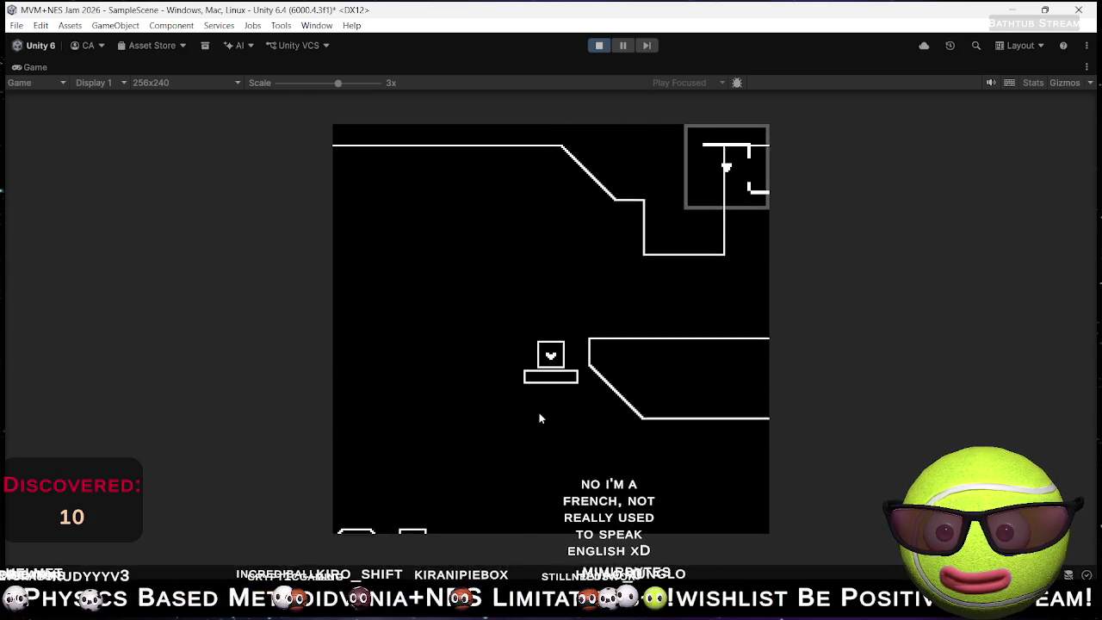
Run the player right past the flag until it reaches the ghost enemy.
key("Right")
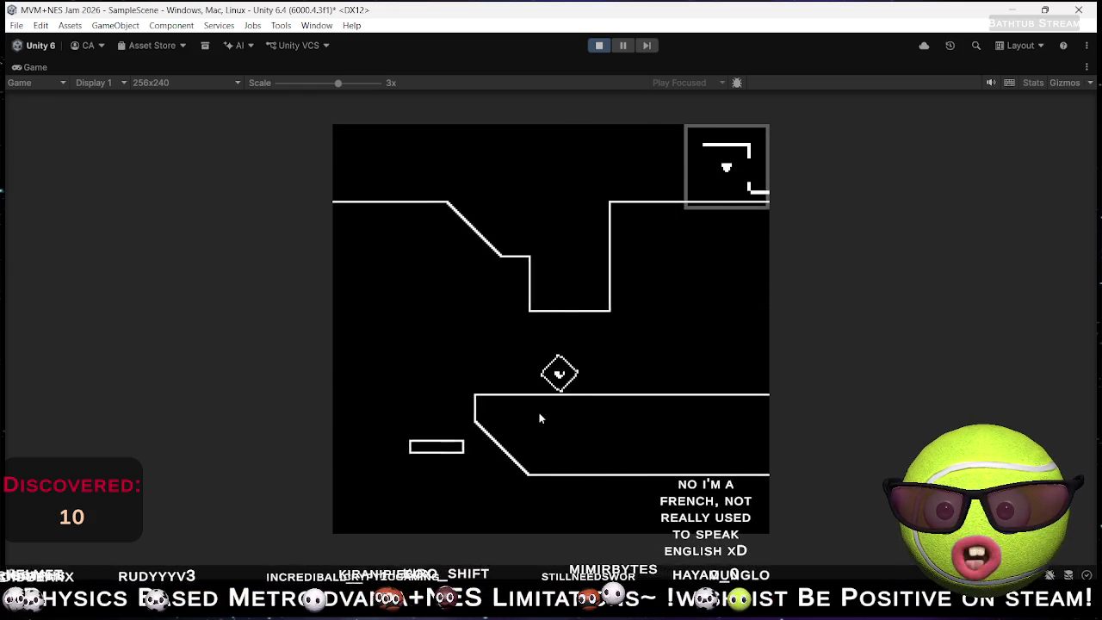
key("Right")
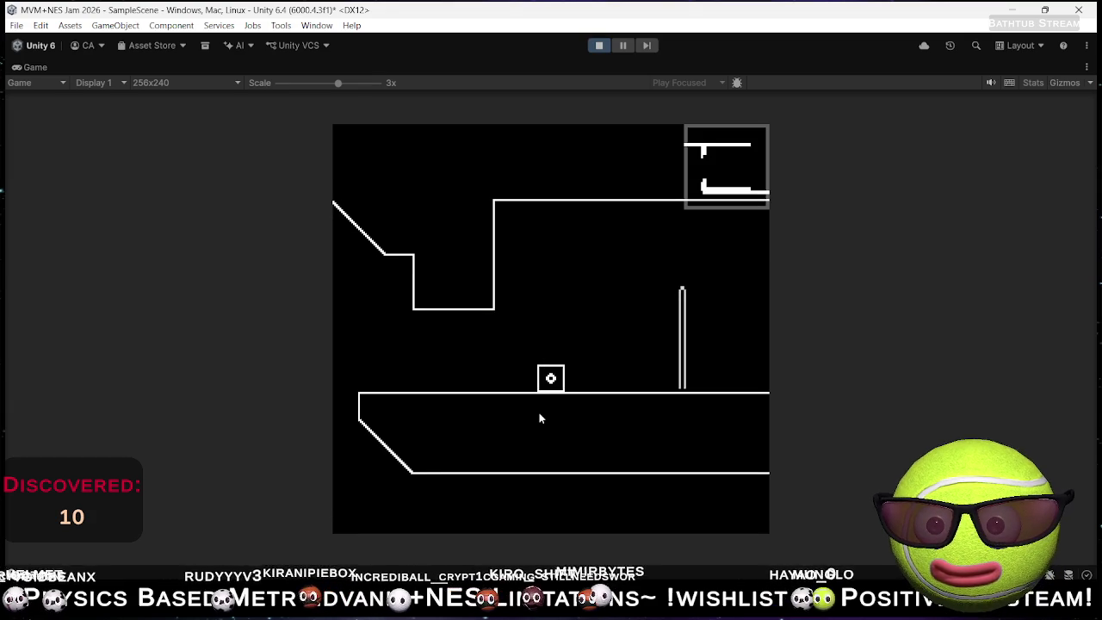
key("Right")
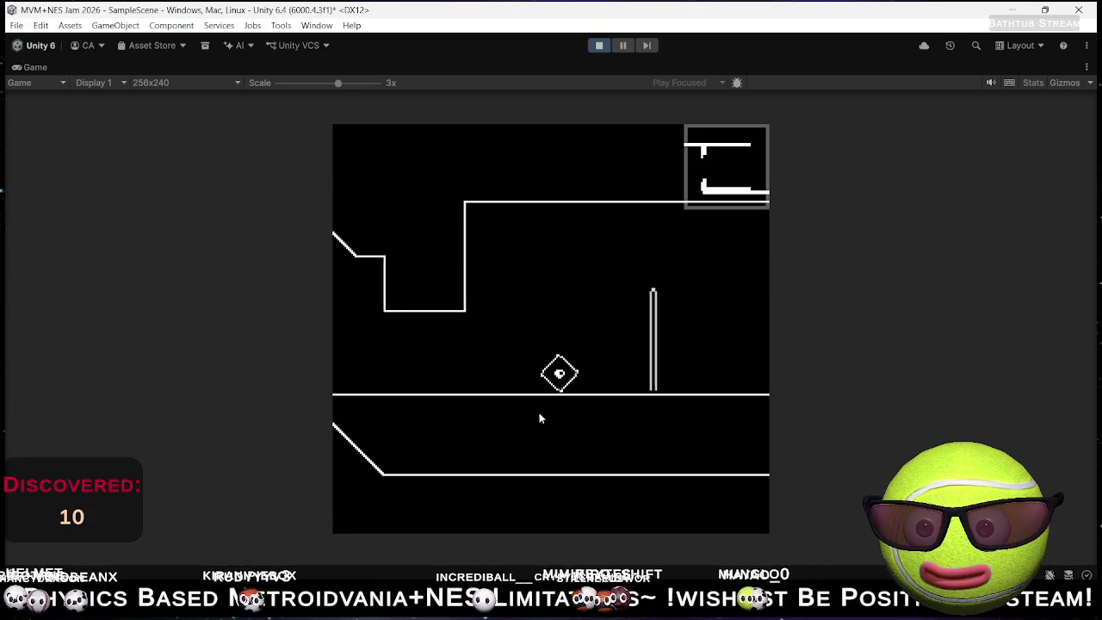
key("Right")
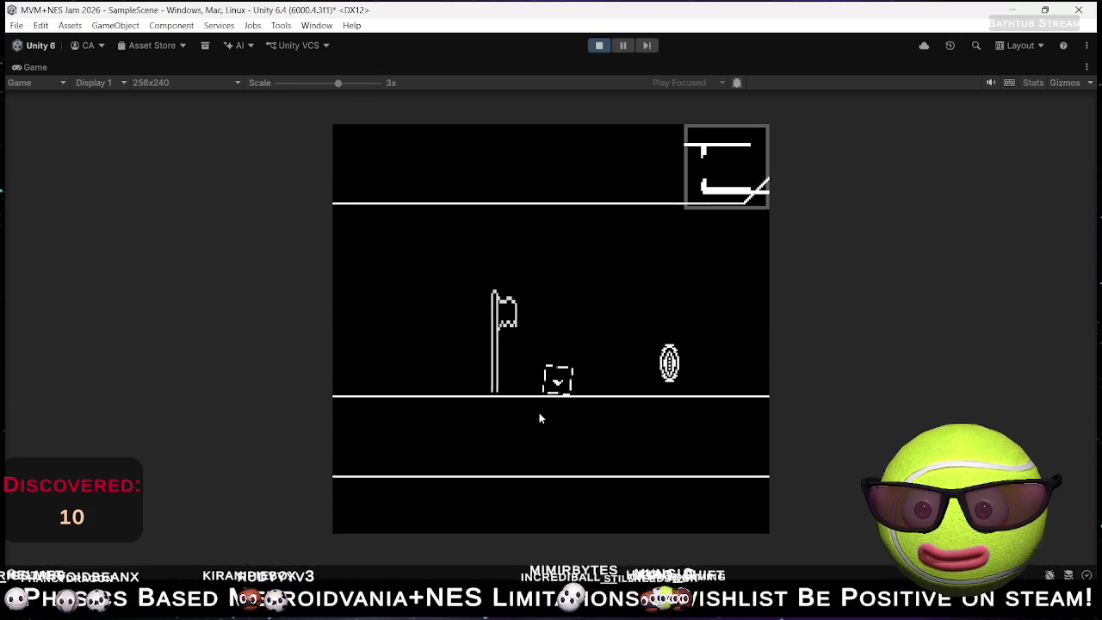
key("Right")
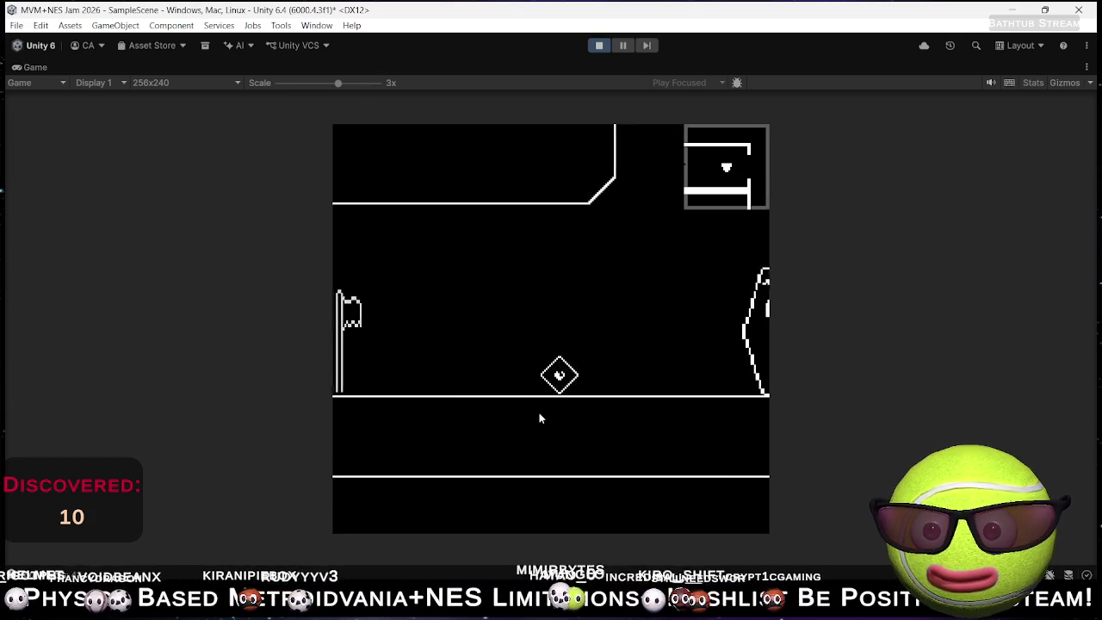
key("Right")
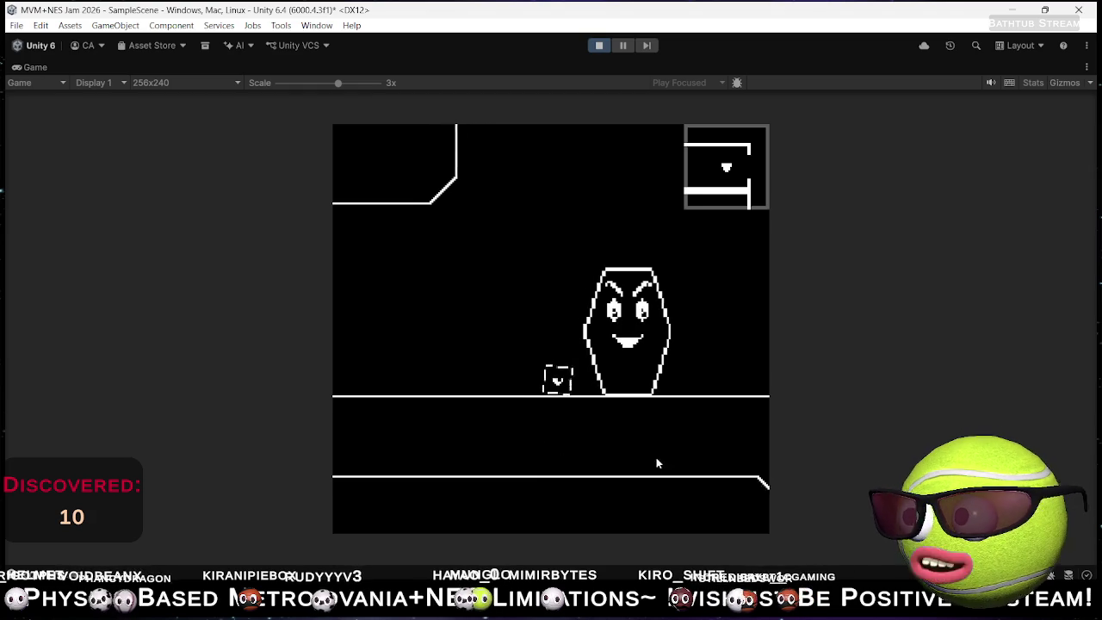
key("Right")
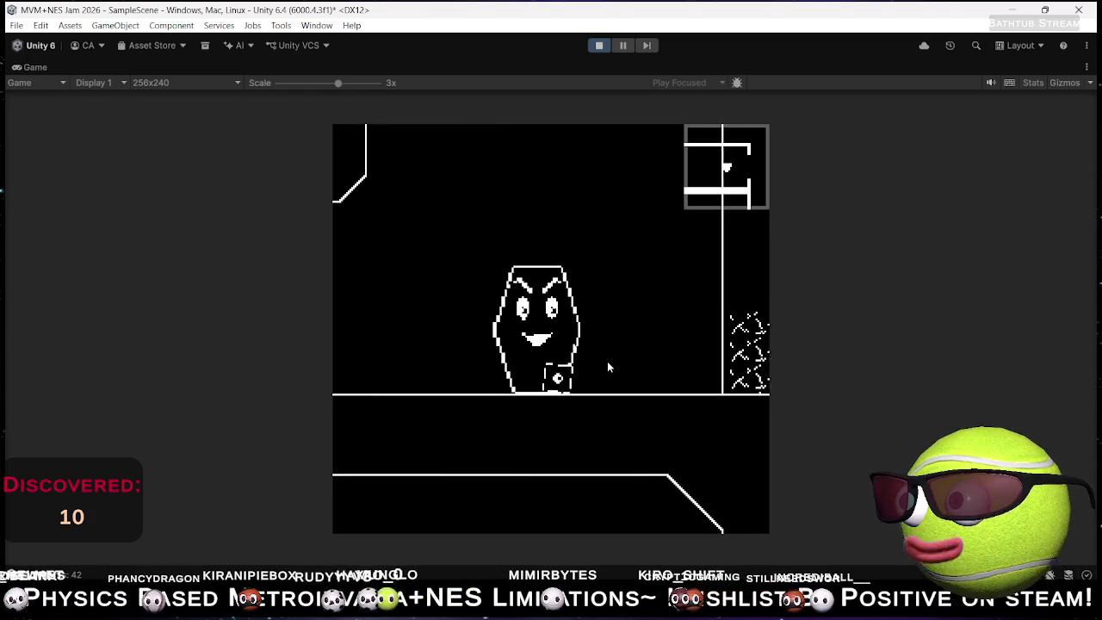
key("Right")
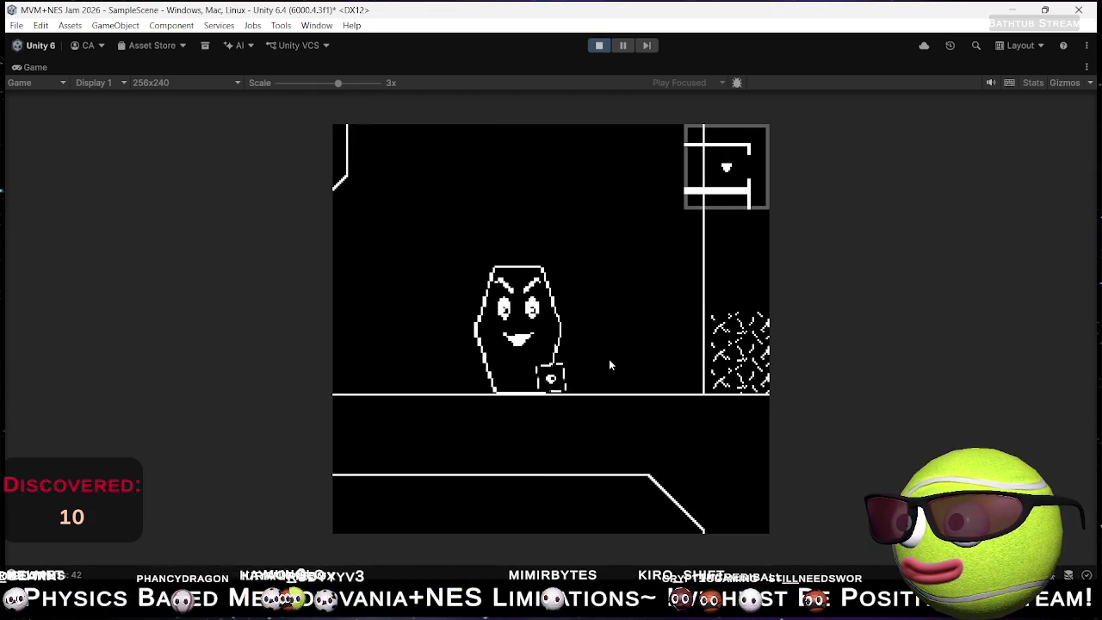
Switch the player to a square and continue right, then change to a circle and jump toward the ghost.
key("q")
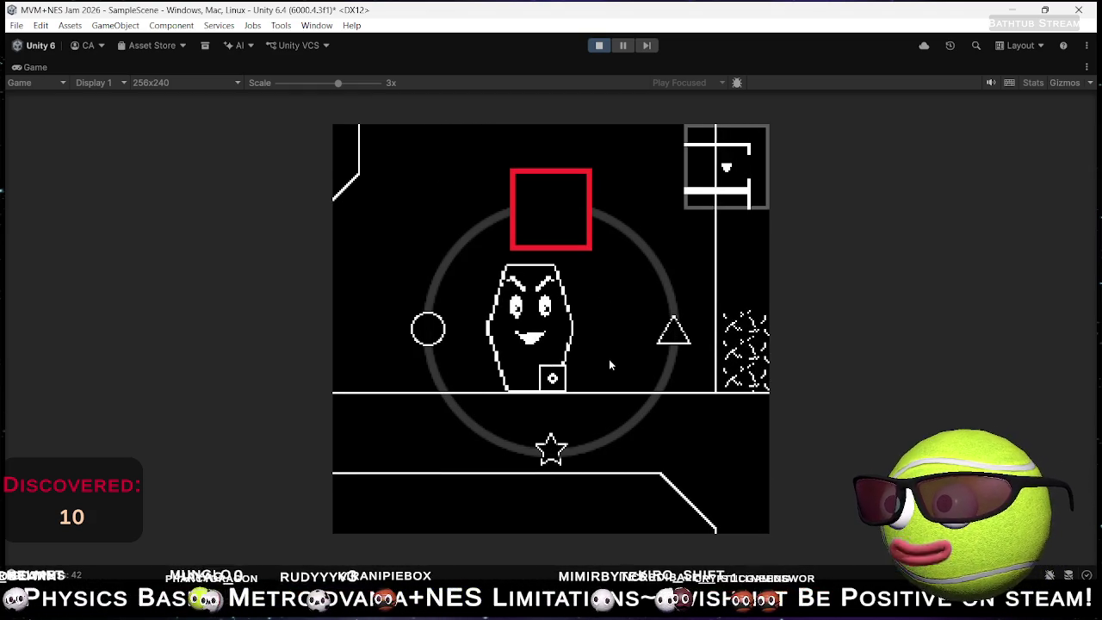
key("Right")
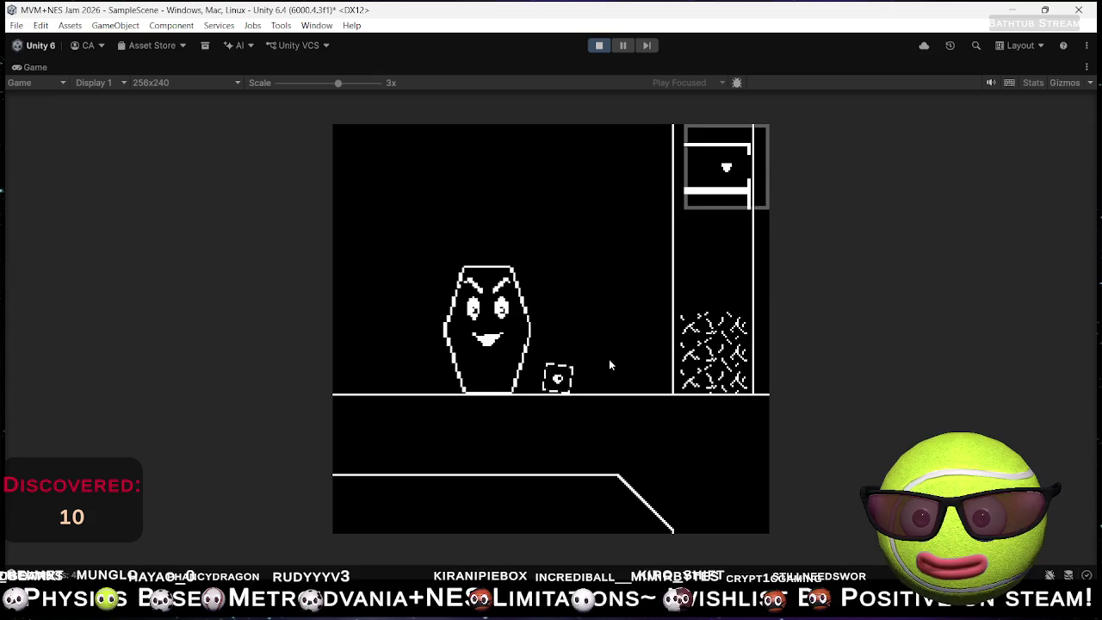
key("Right")
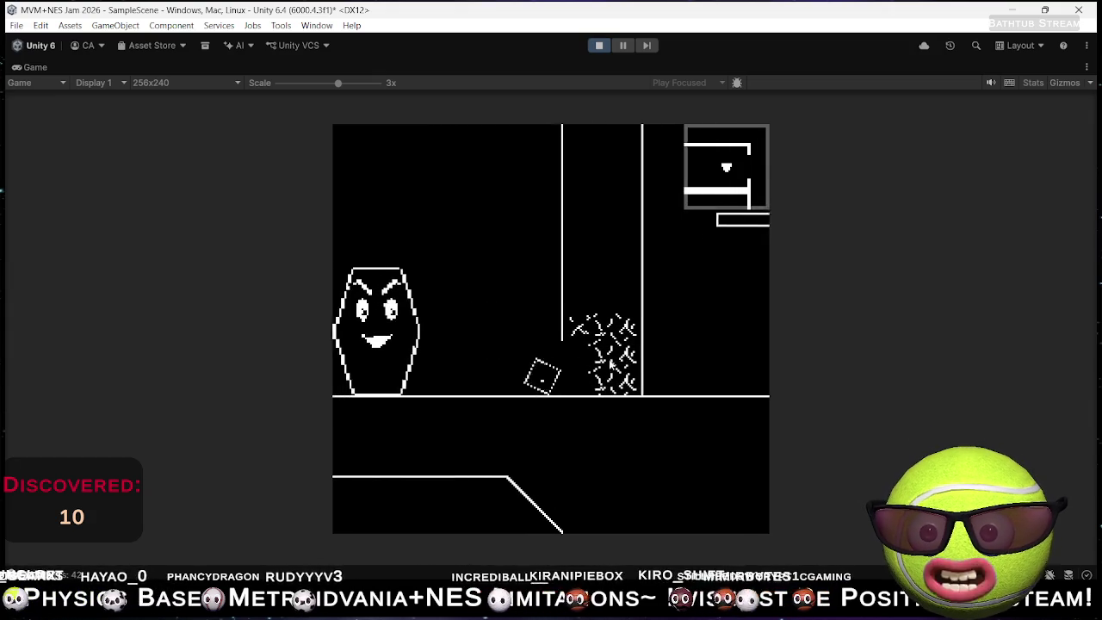
key("Right")
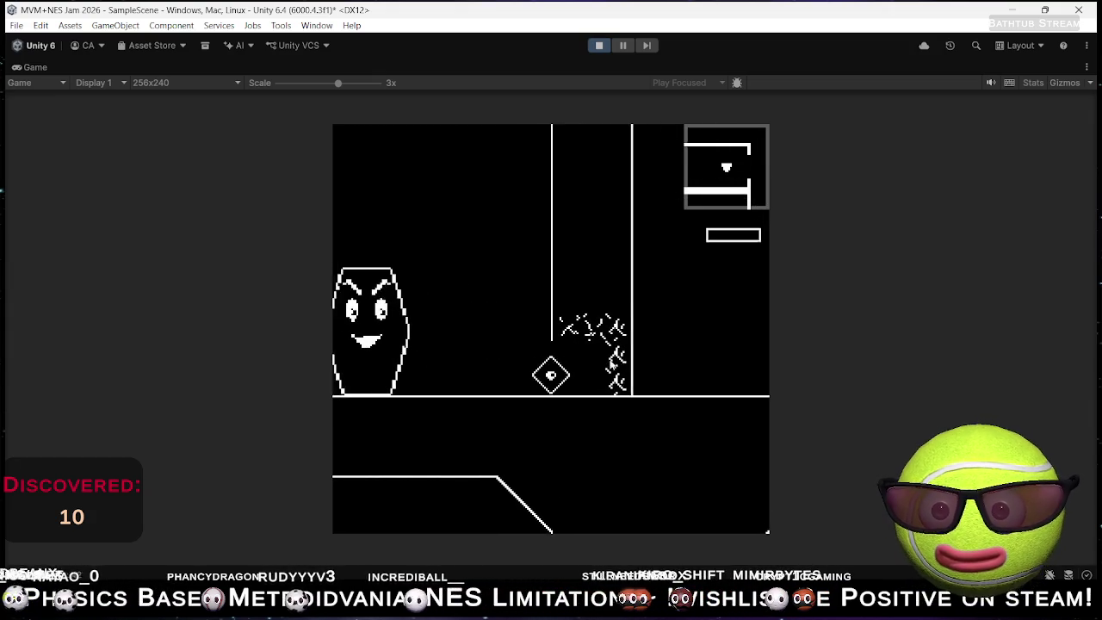
key("Right")
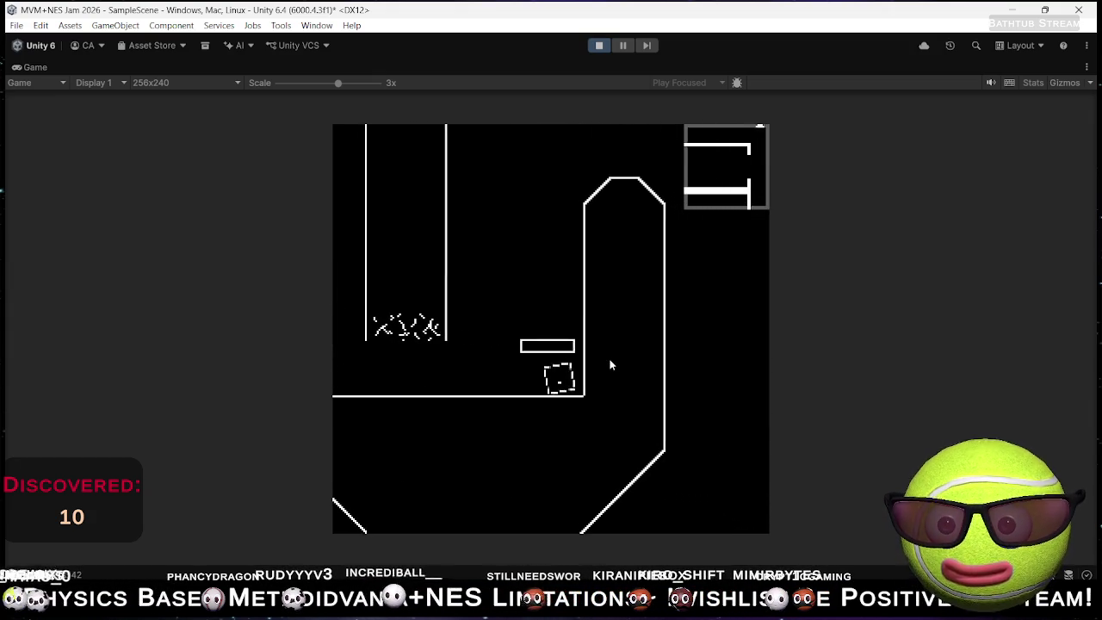
key("Left")
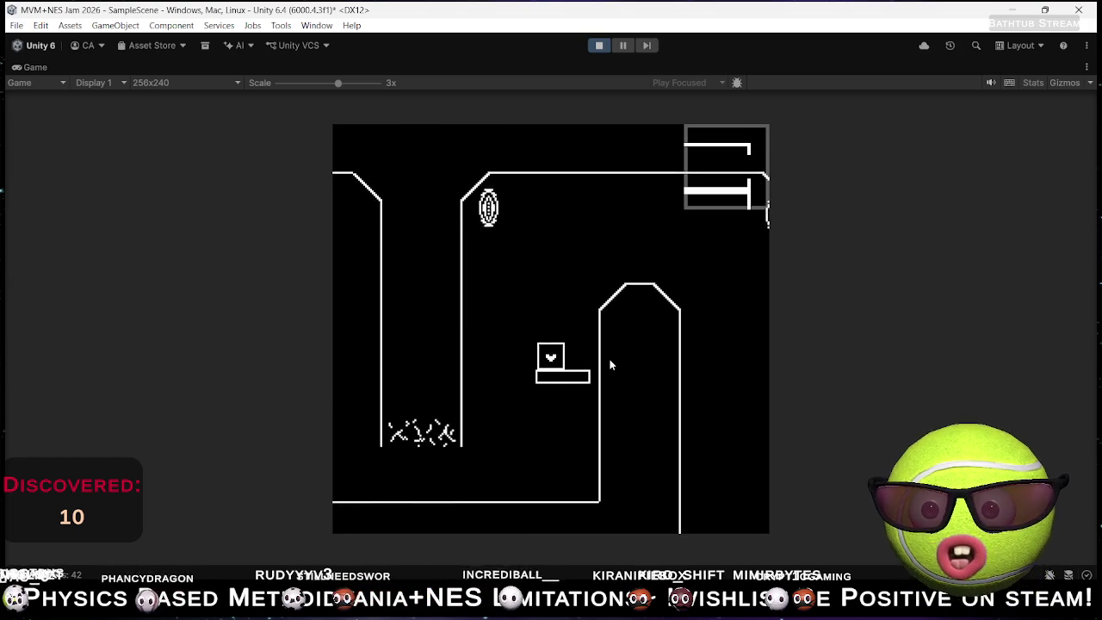
key("Right")
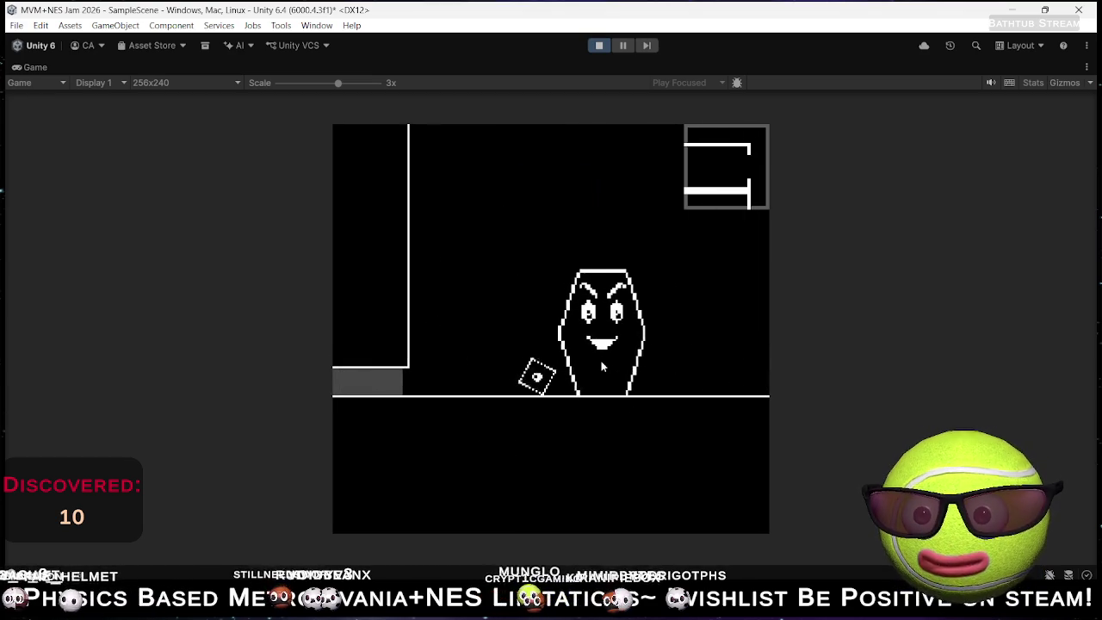
key("Left")
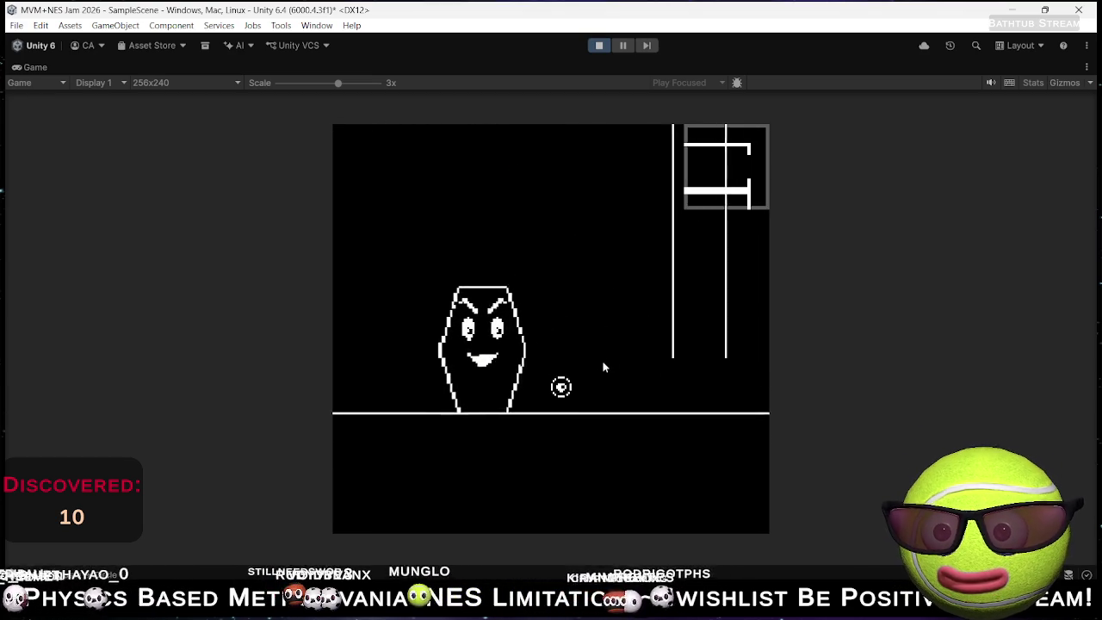
key("space")
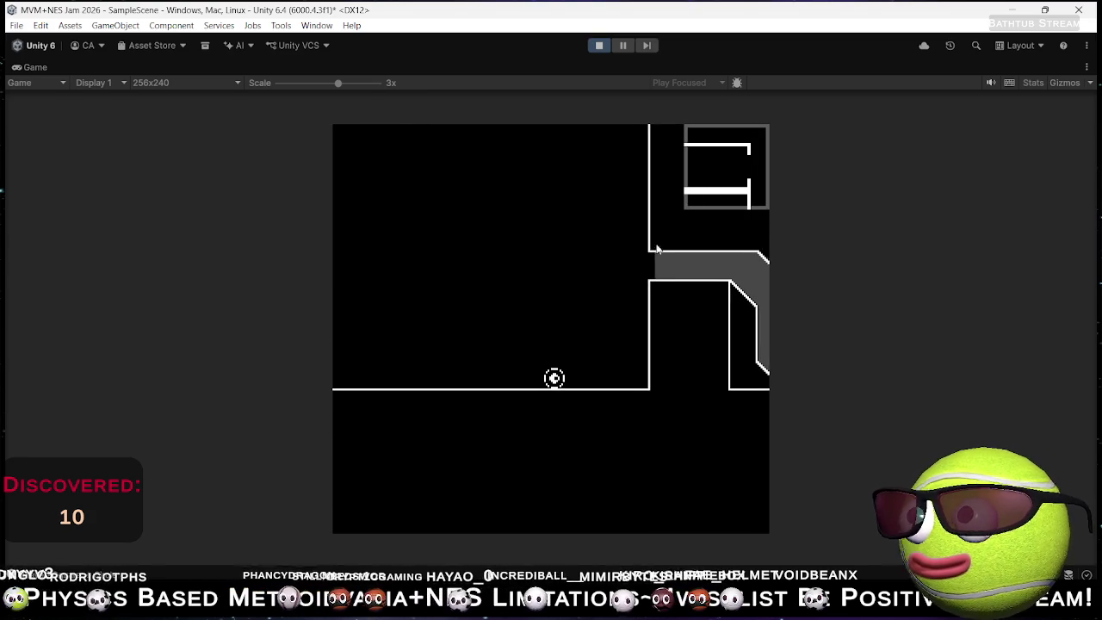
Stop the playtest, zoom out the Scene view, and switch over to LibreSprite.
left_click(600, 46)
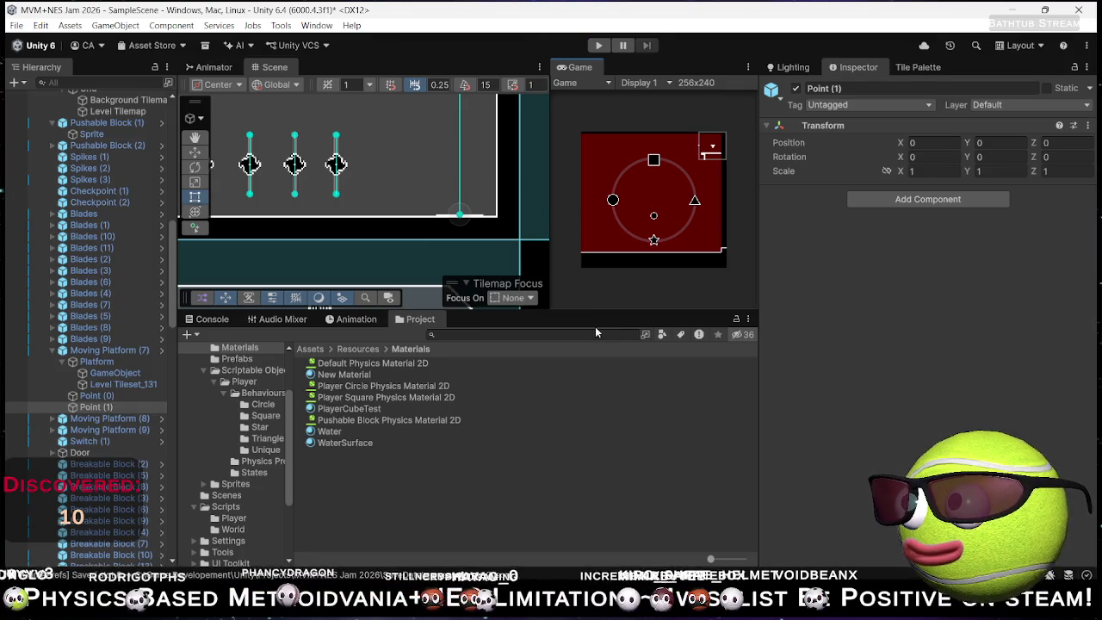
scroll(425, 232, "down", 4)
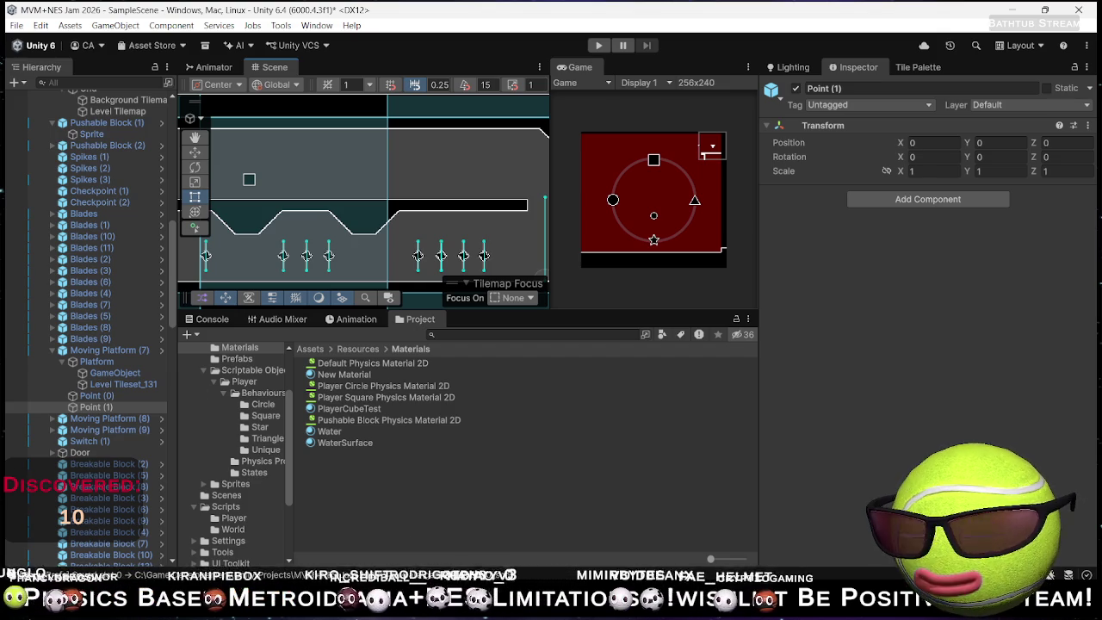
key("alt+Tab")
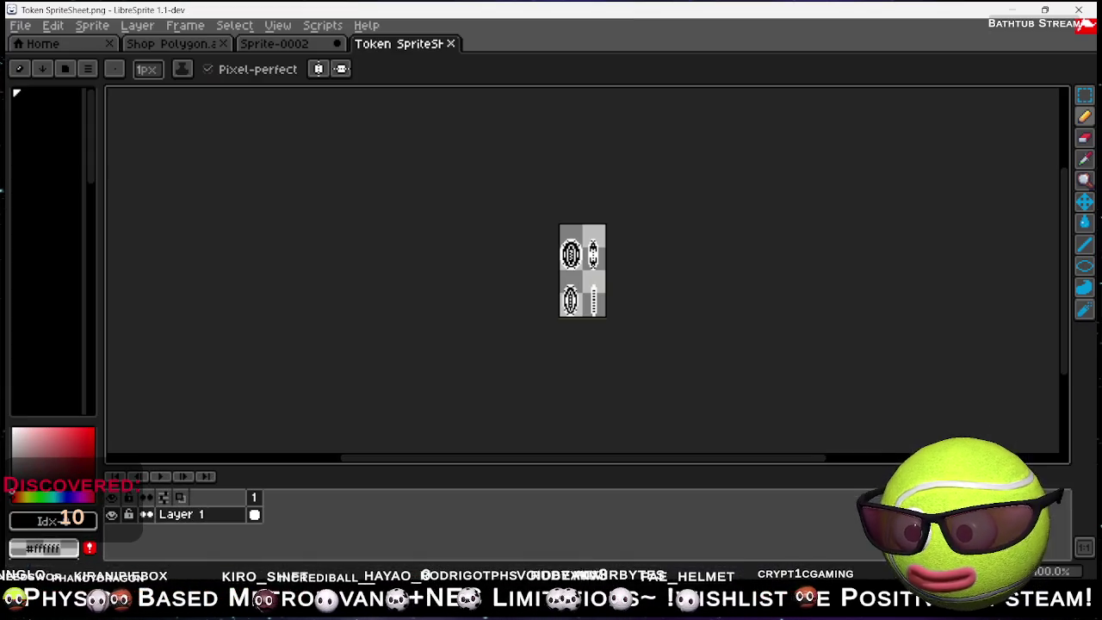
Create a new 16x16 sprite.
left_click(20, 25)
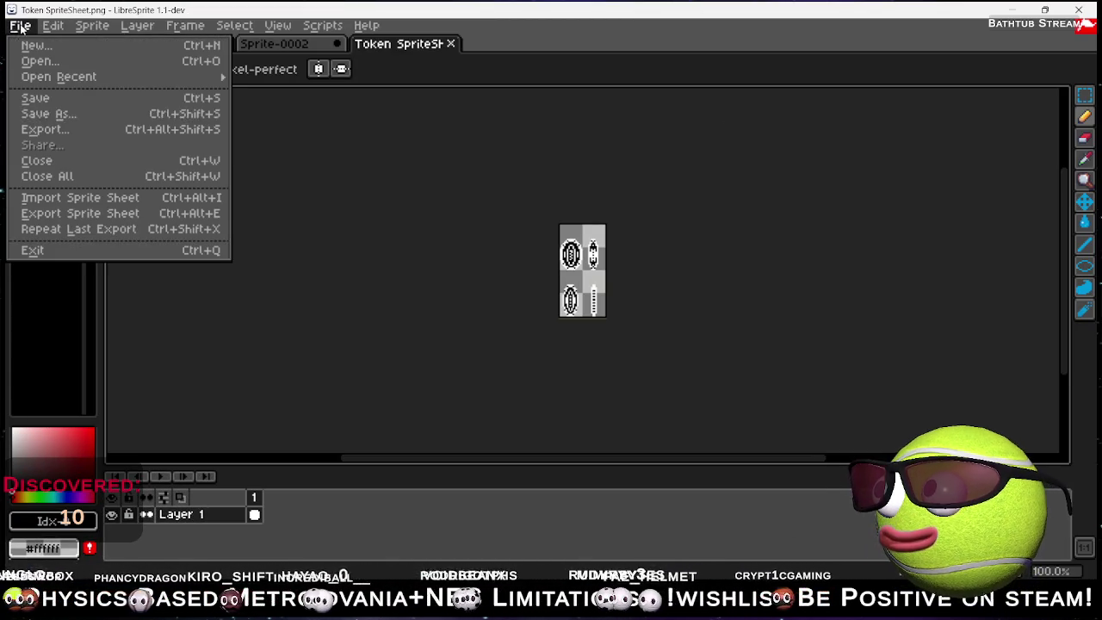
left_click(72, 48)
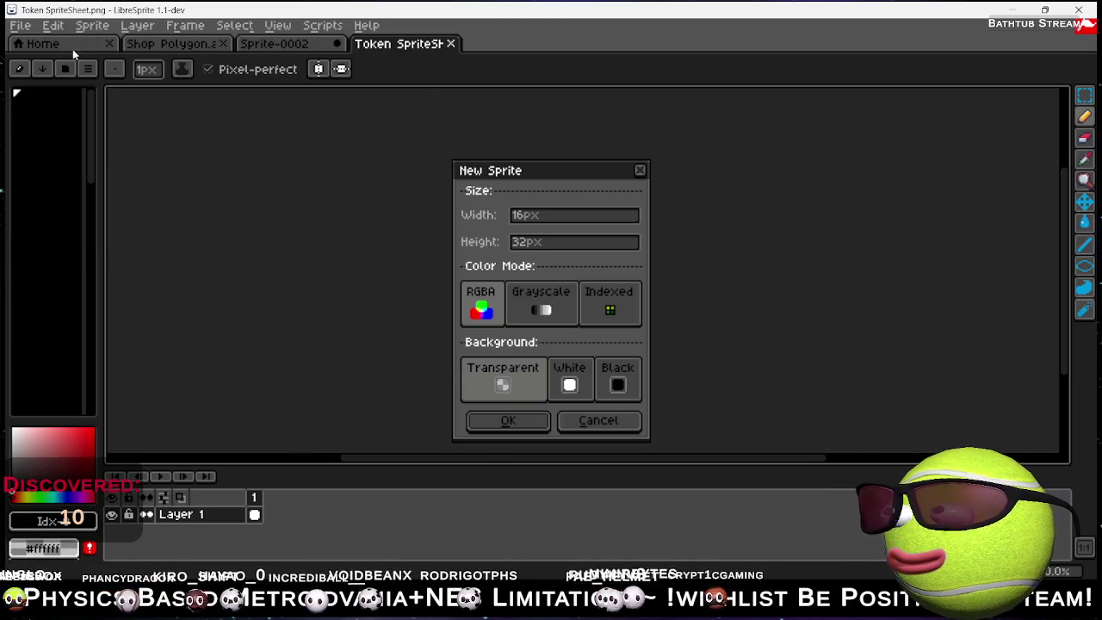
left_click(523, 216)
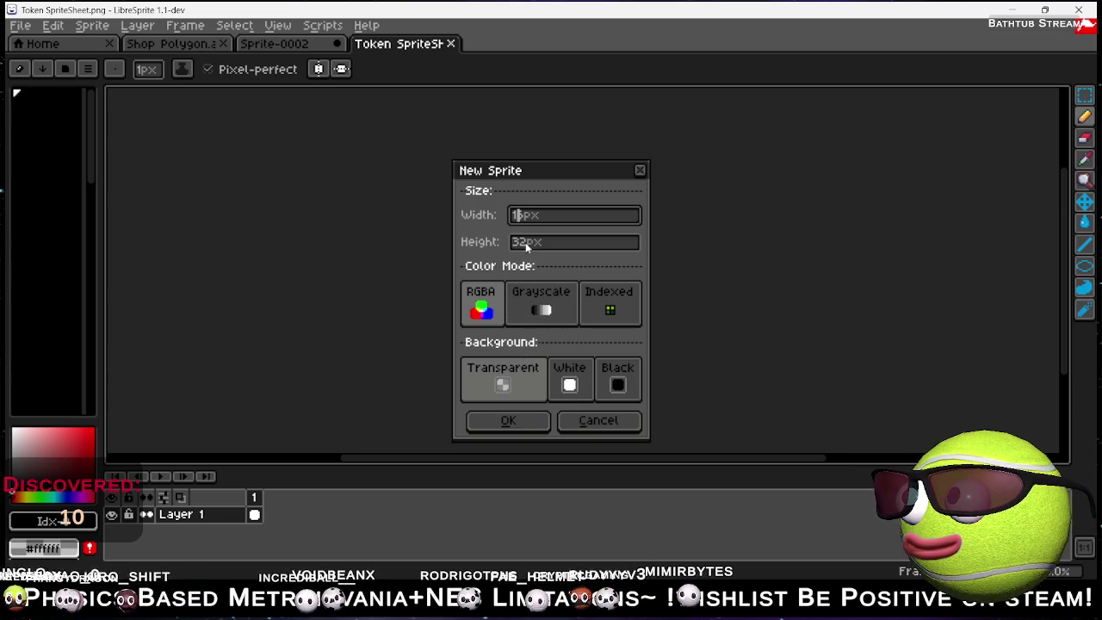
left_click(520, 215)
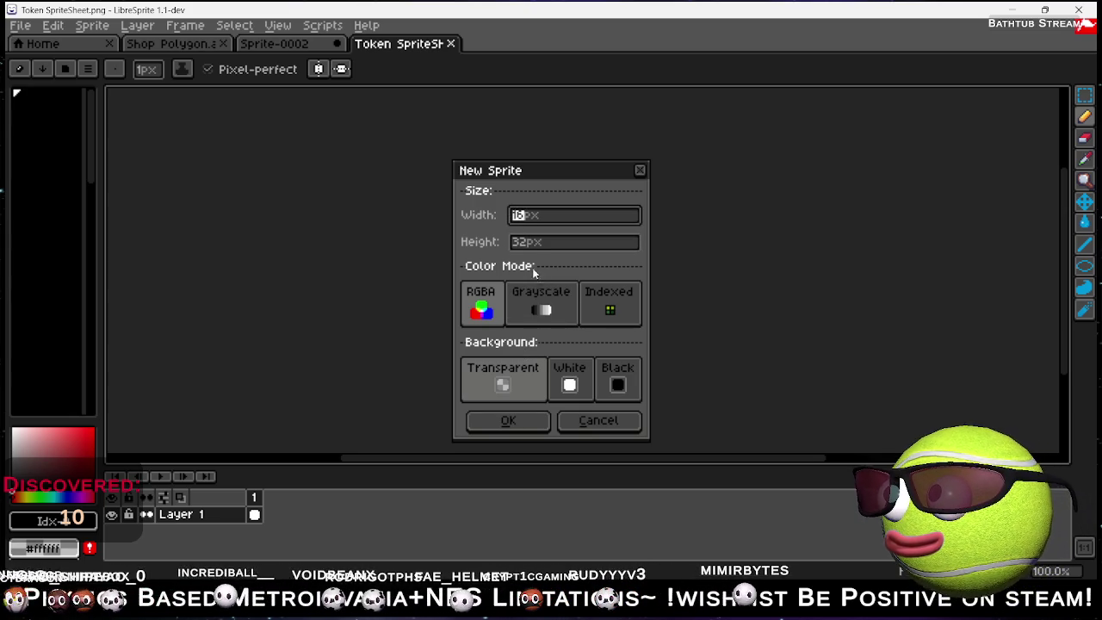
left_click(524, 244)
double_click(515, 244)
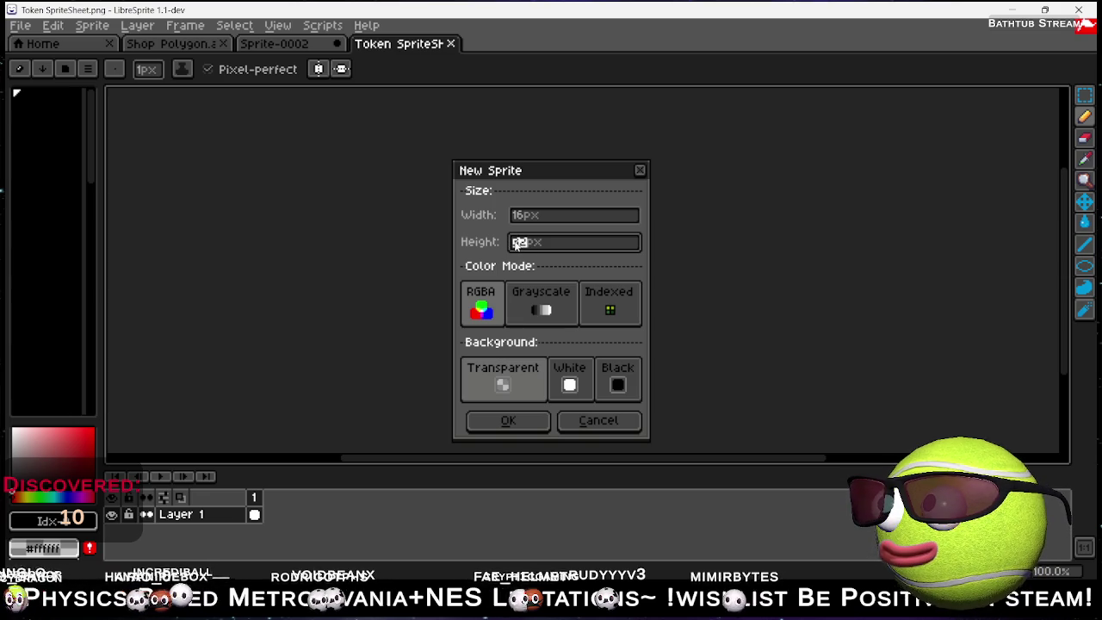
type("16")
left_click(514, 421)
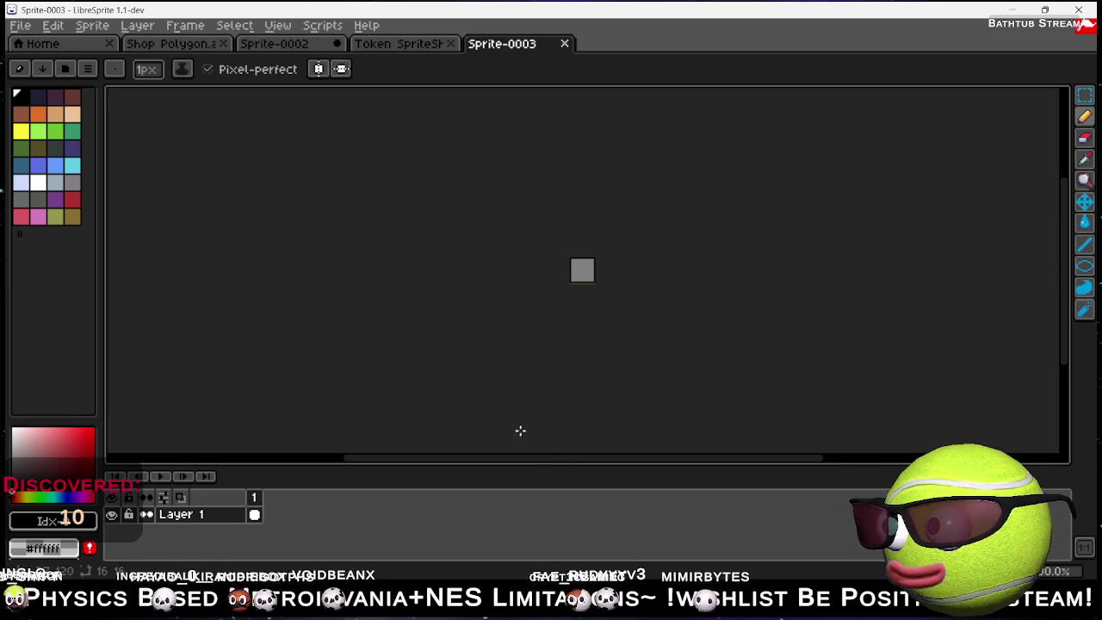
Zoom in on the sprite and draw a black outline ellipse filling the canvas.
scroll(635, 256, "up", 5)
scroll(551, 295, "down", 3)
left_click_drag(556, 308, 642, 248)
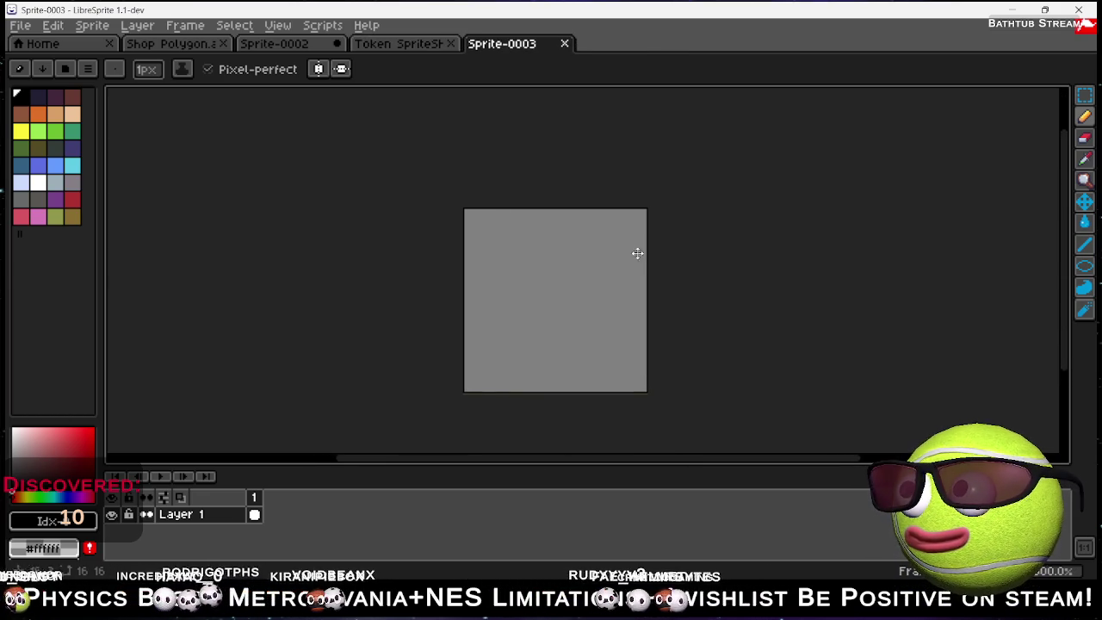
left_click(1086, 268)
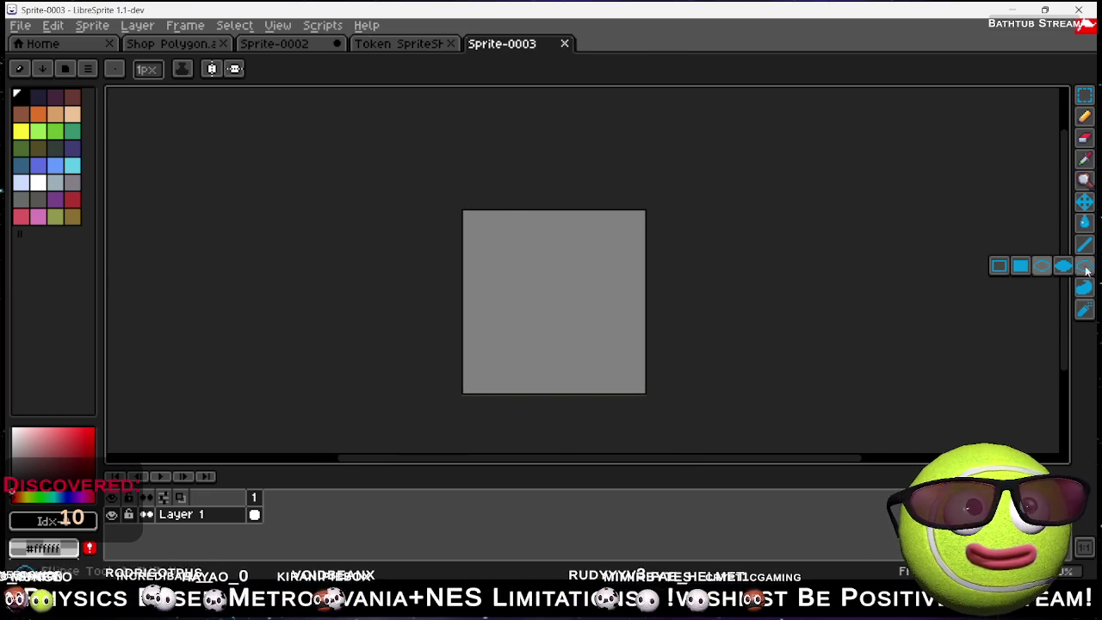
left_click(1037, 266)
mouse_move(465, 215)
left_mouse_down()
mouse_move(571, 298)
mouse_move(637, 388)
left_mouse_up()
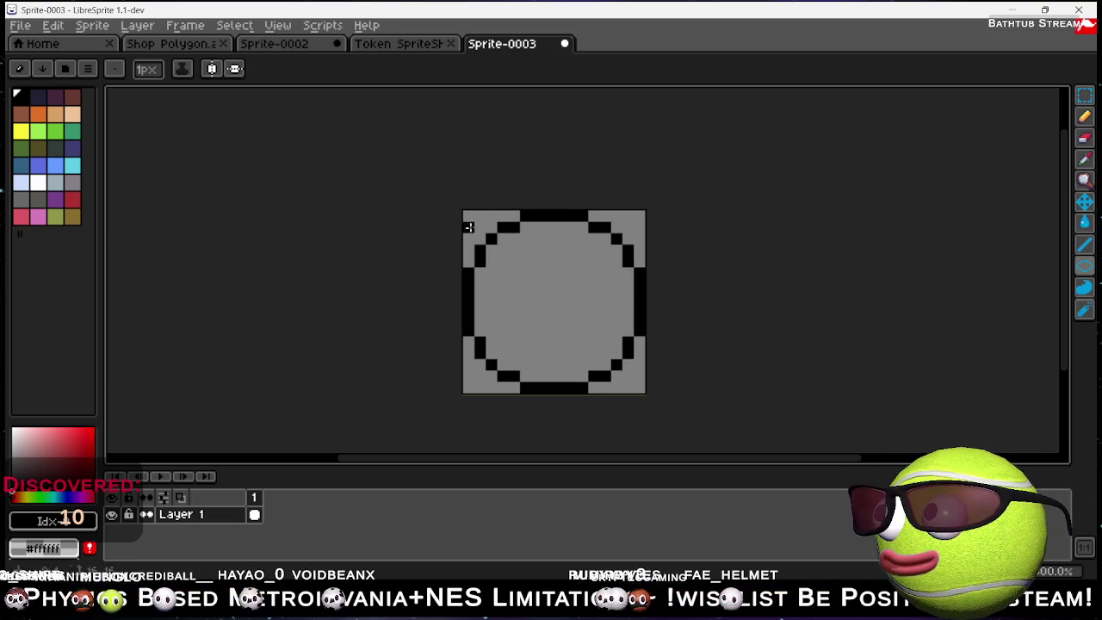
Fill the circle's interior with black using the Paint Bucket.
left_click(19, 25)
mouse_move(53, 25)
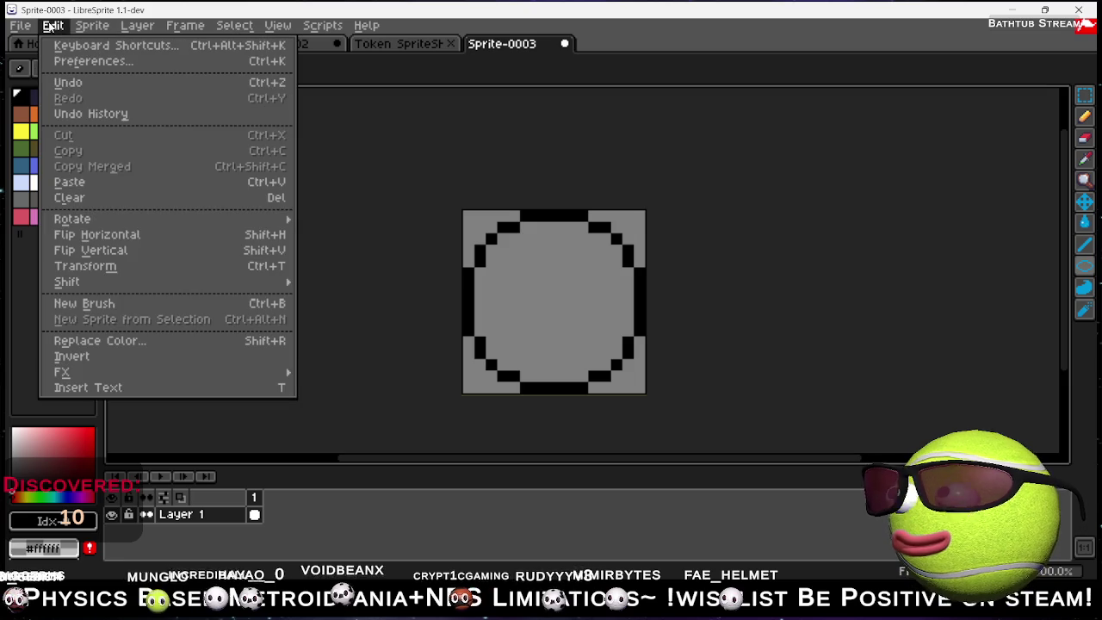
mouse_move(150, 275)
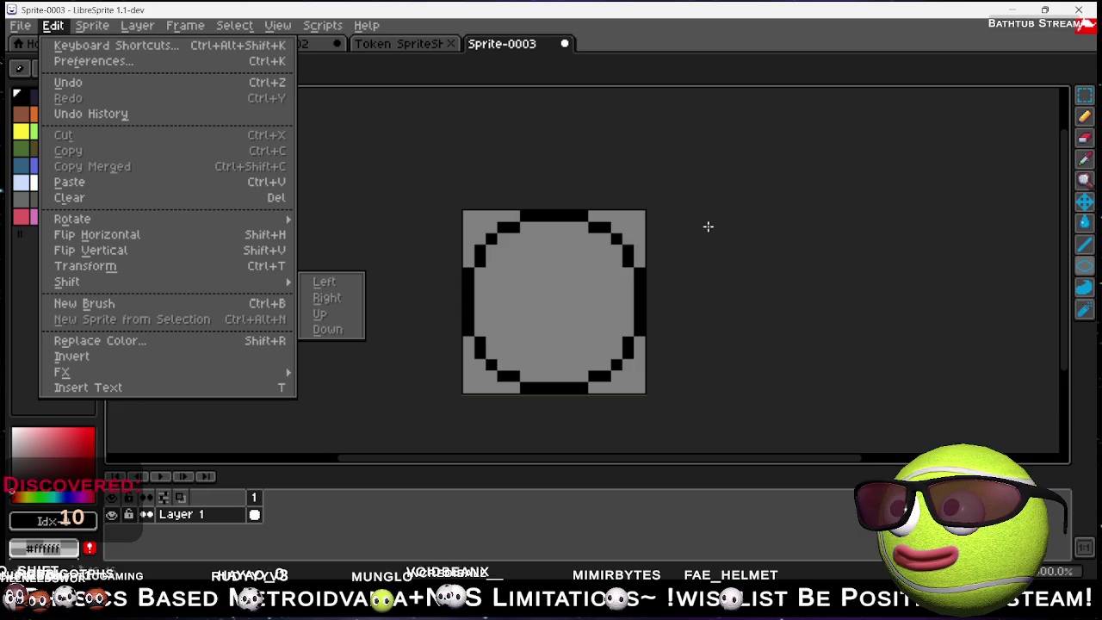
left_click(1086, 268)
left_click(1084, 224)
left_click(546, 258)
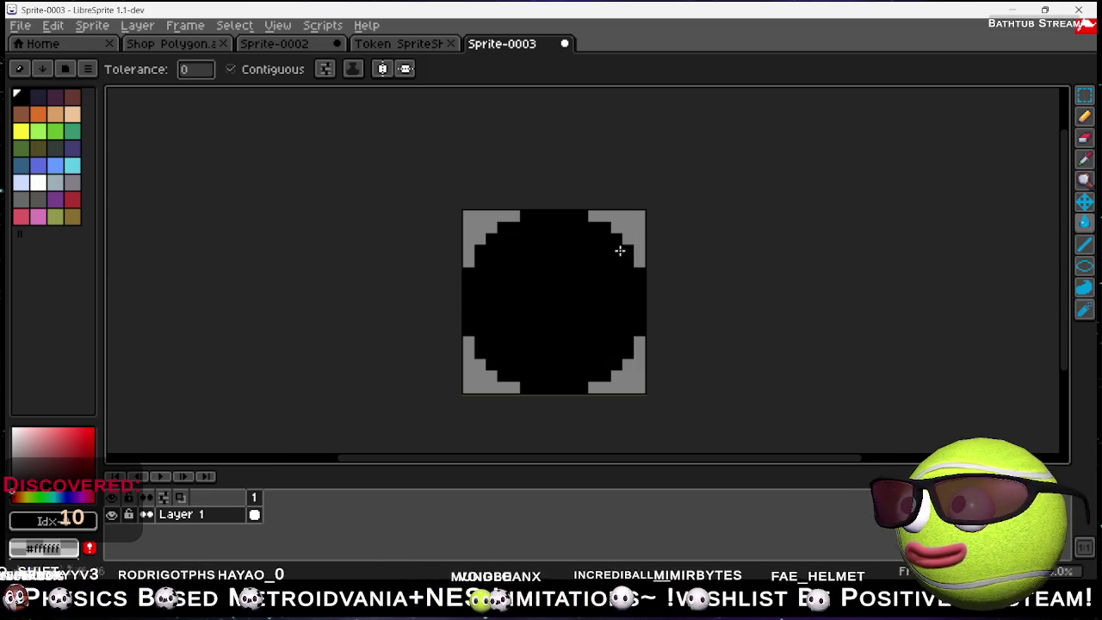
Draw two white ellipse outlines to form a thick white ring.
left_click(1086, 269)
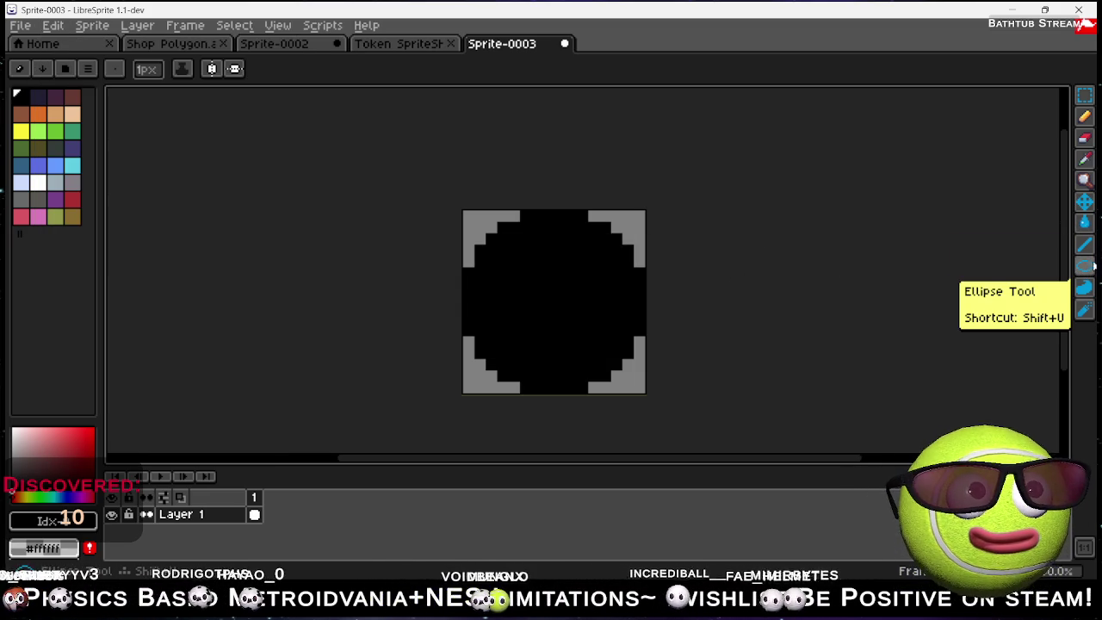
left_click(39, 183)
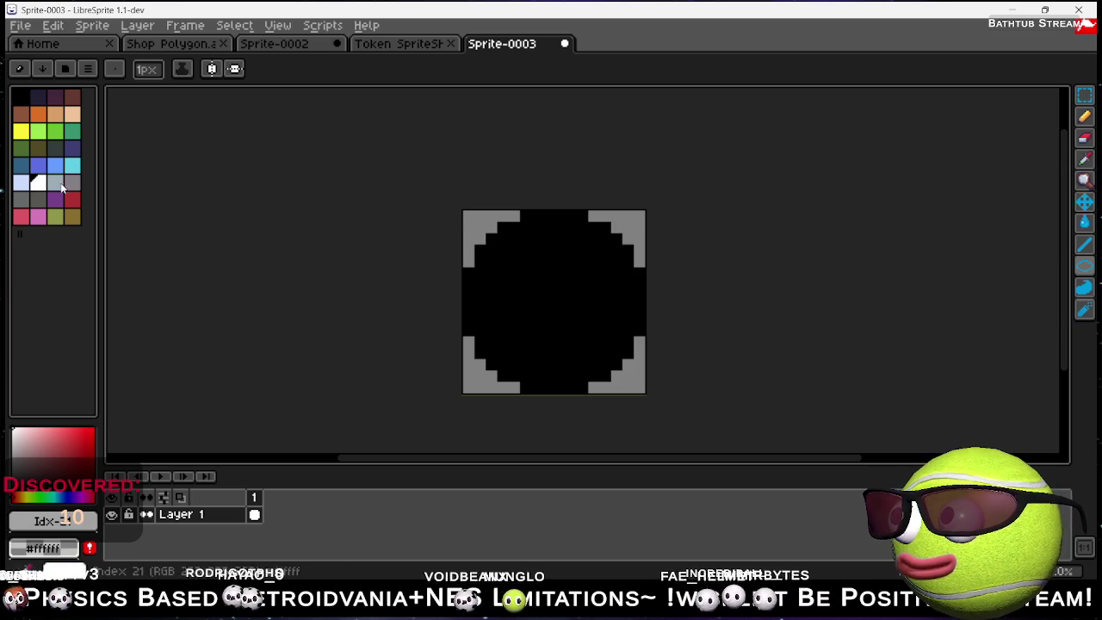
left_click_drag(467, 215, 635, 385)
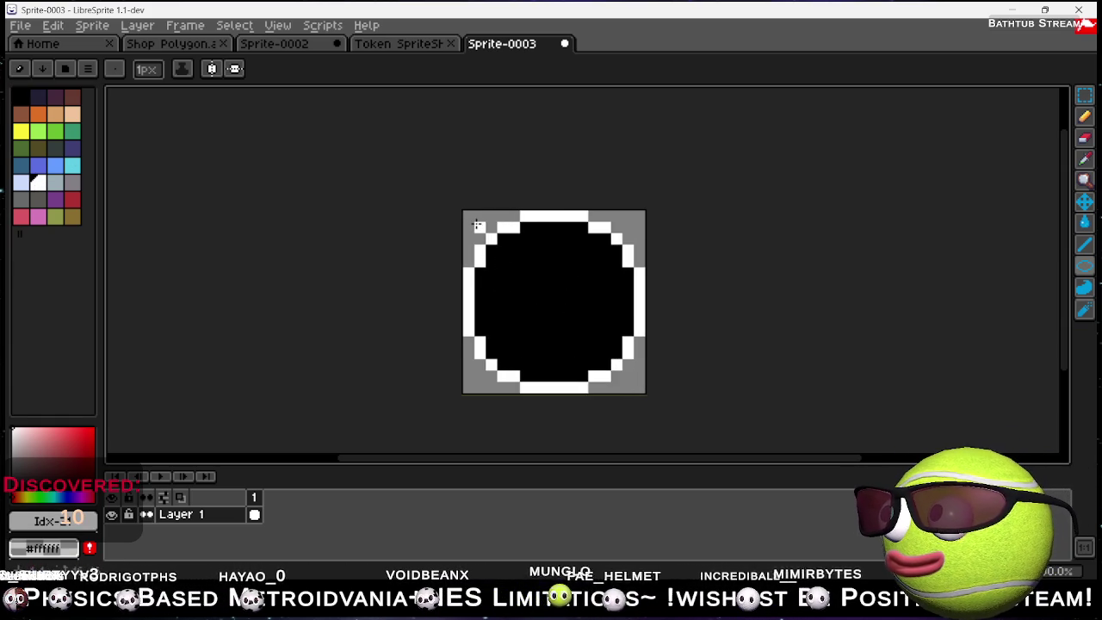
left_click_drag(477, 224, 629, 378)
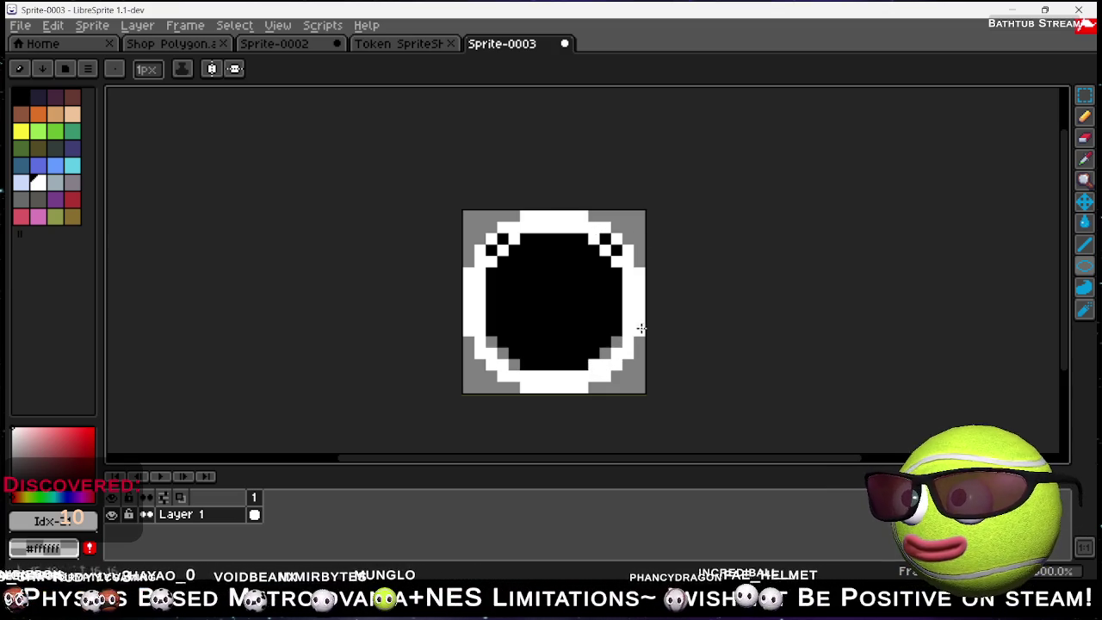
Paint over the stray grey pixels inside the ring with the Pencil.
key("ctrl")
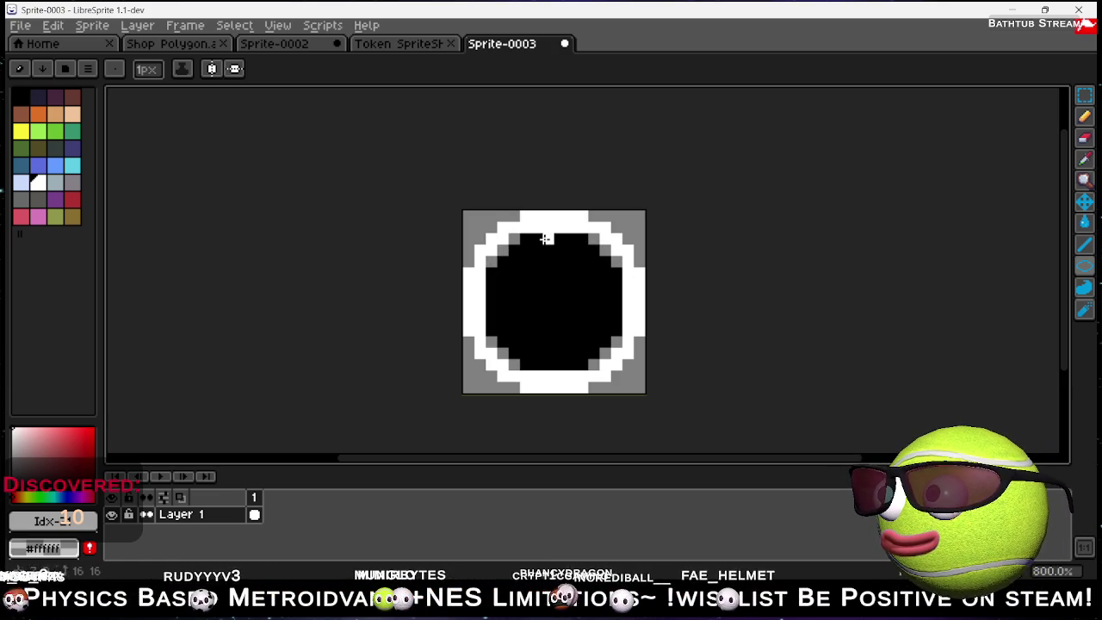
key("b")
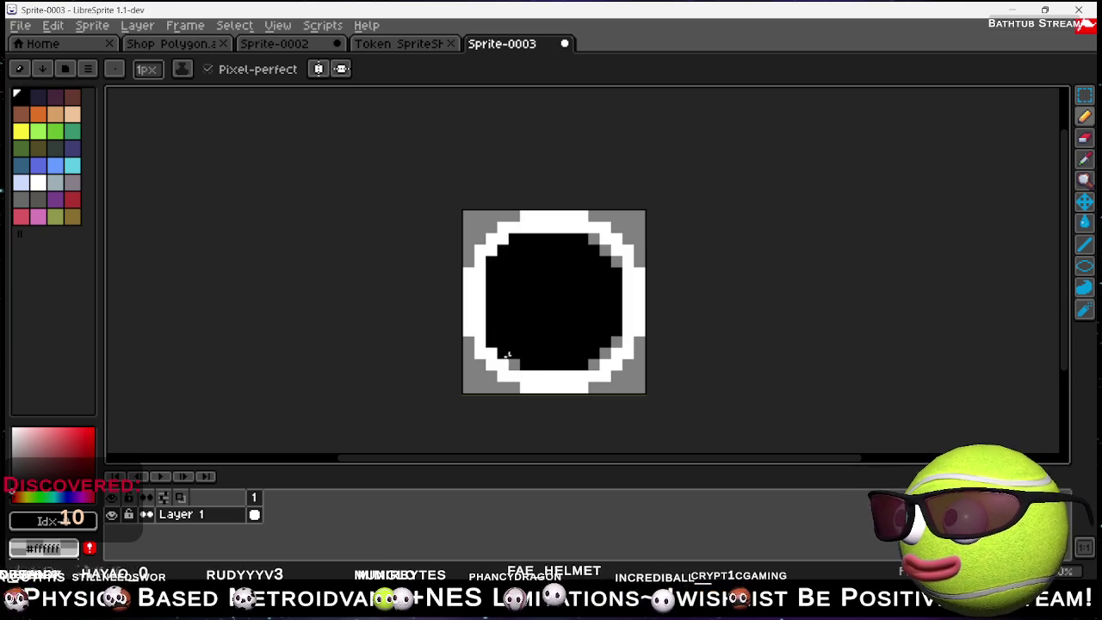
left_click(616, 342)
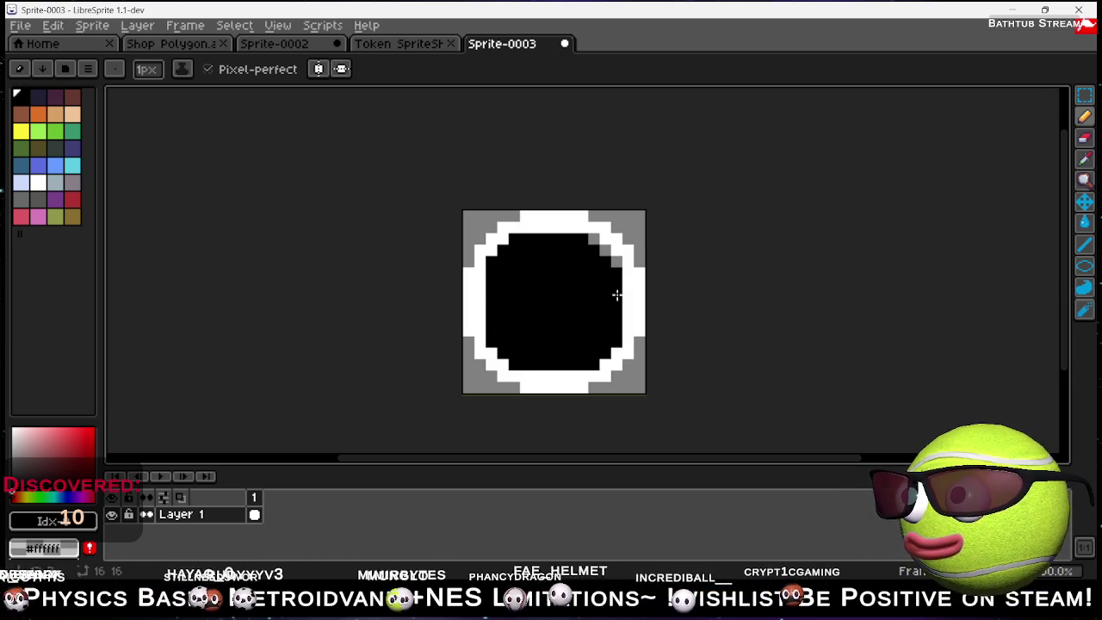
left_click(605, 249)
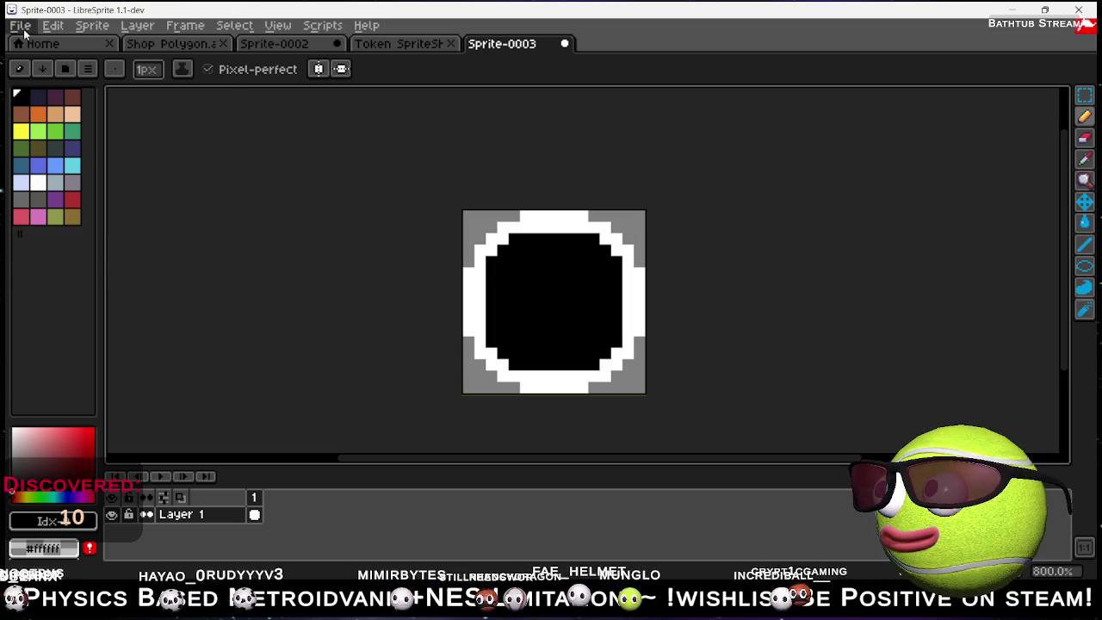
Export the sprite as a png file named 'Pixel Circle', then minimise LibreSprite.
left_click(20, 25)
left_click(45, 129)
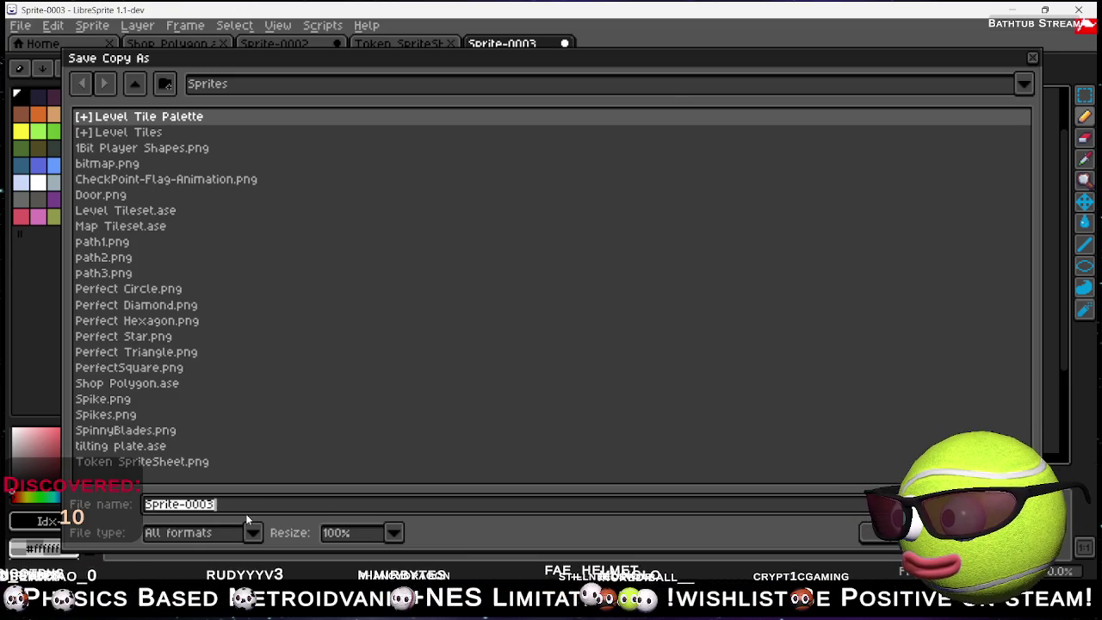
type("Pixel")
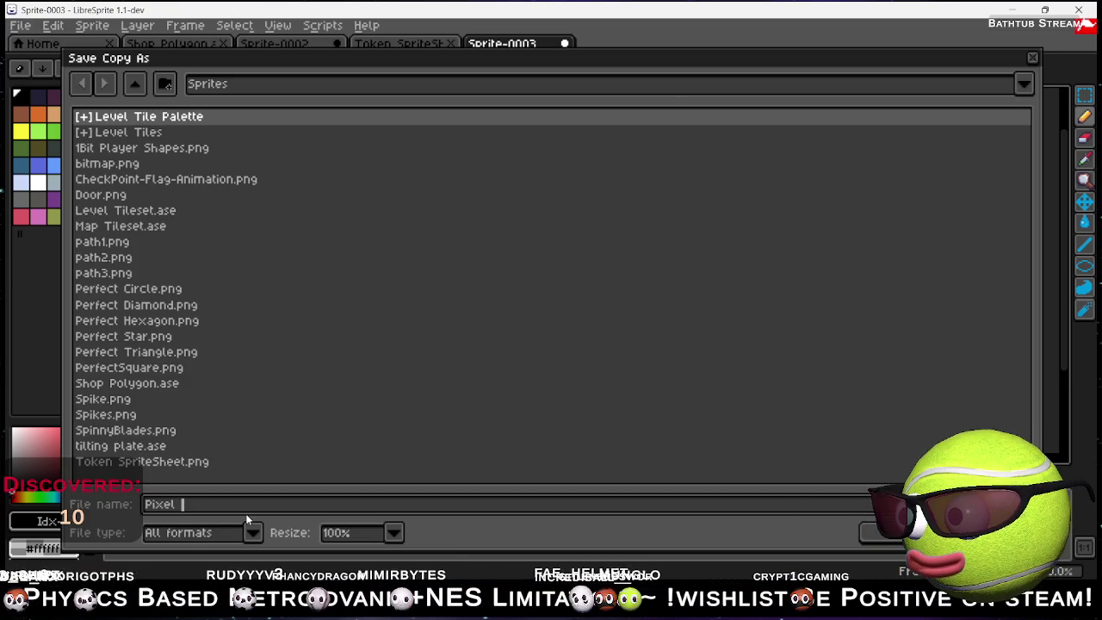
type(" Circle")
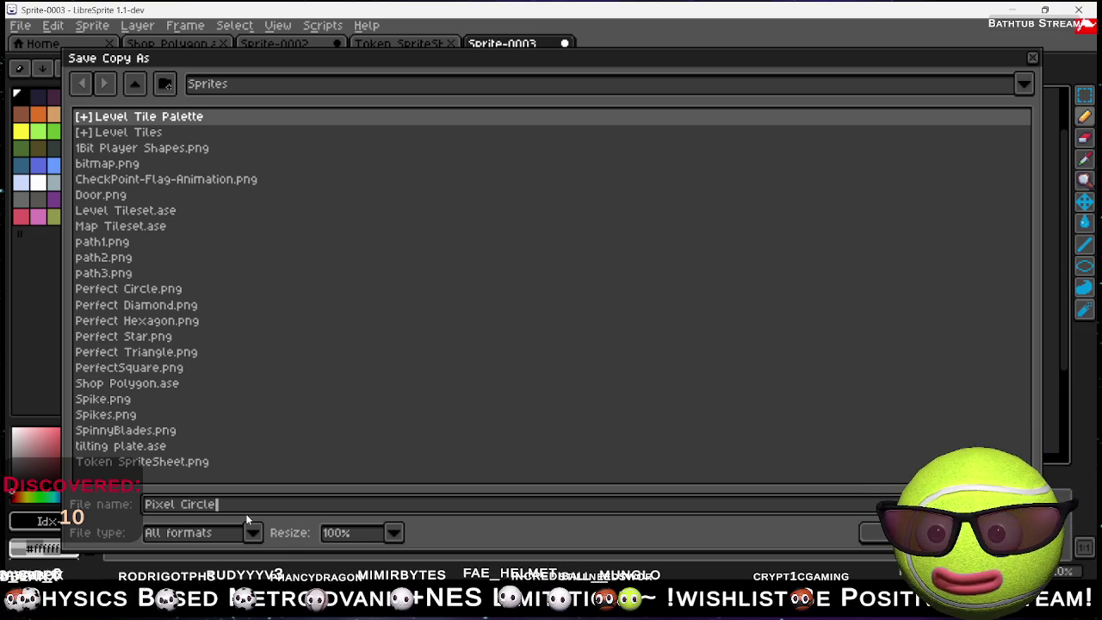
left_click(253, 532)
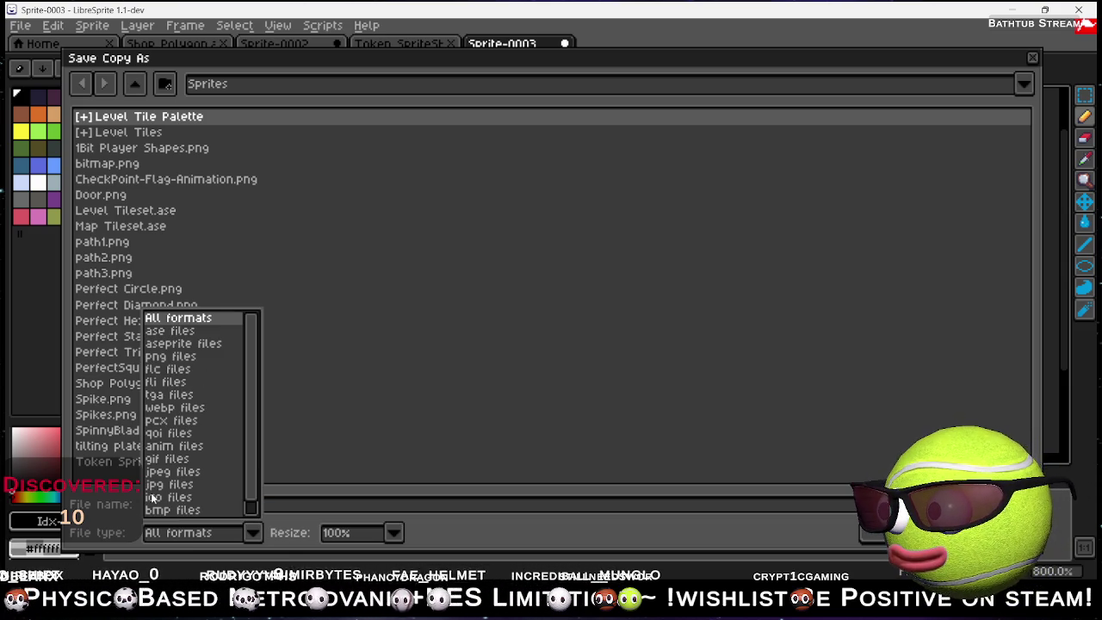
left_click(172, 356)
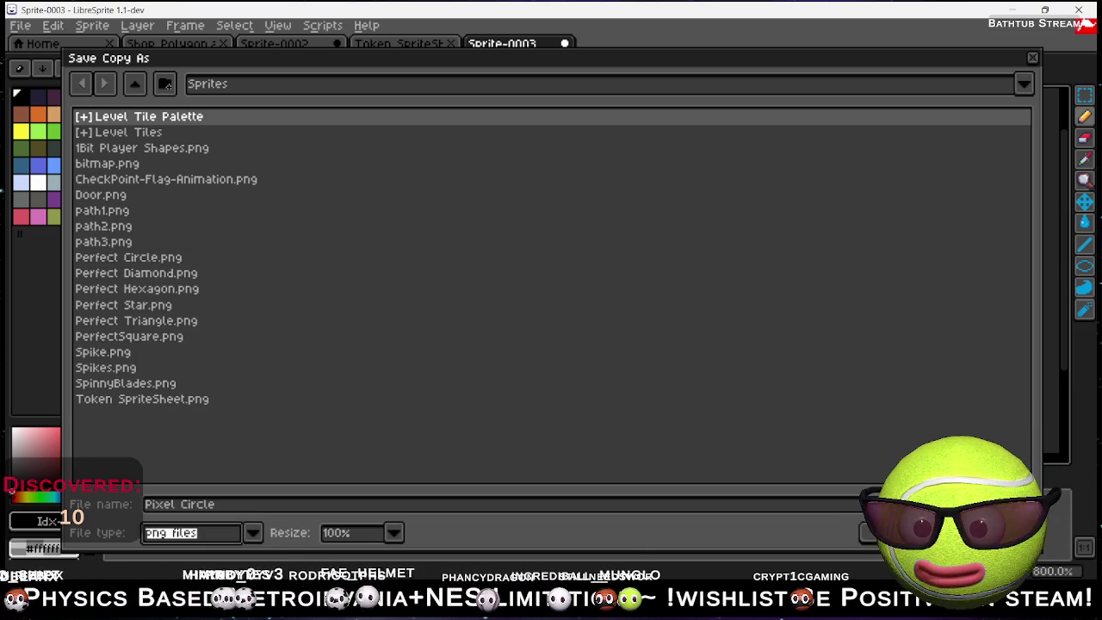
key("Return")
left_click(1012, 10)
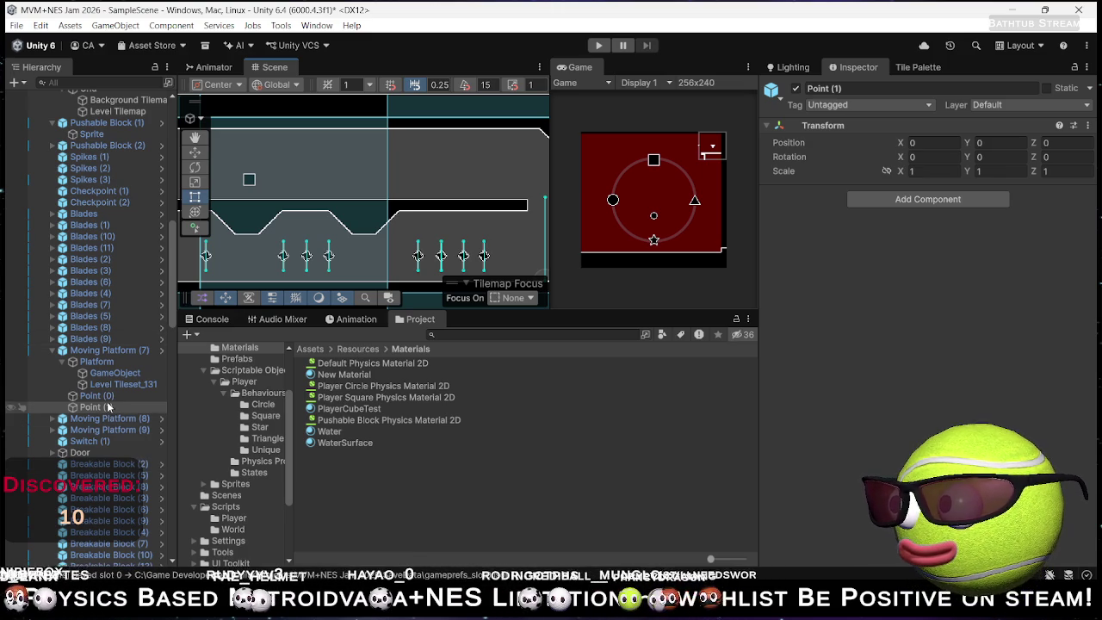
In Assets/Resources/Sprites, set Pixel Circle to Point (no filter), 16 pixels per unit, Single mode.
scroll(107, 260, "up", 10)
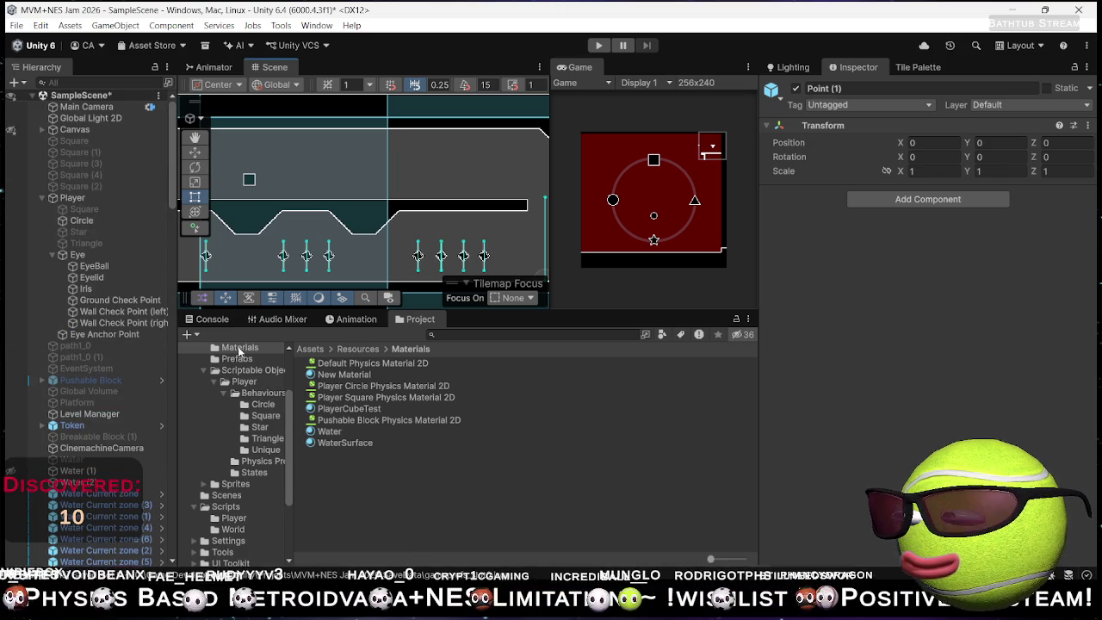
left_click(235, 484)
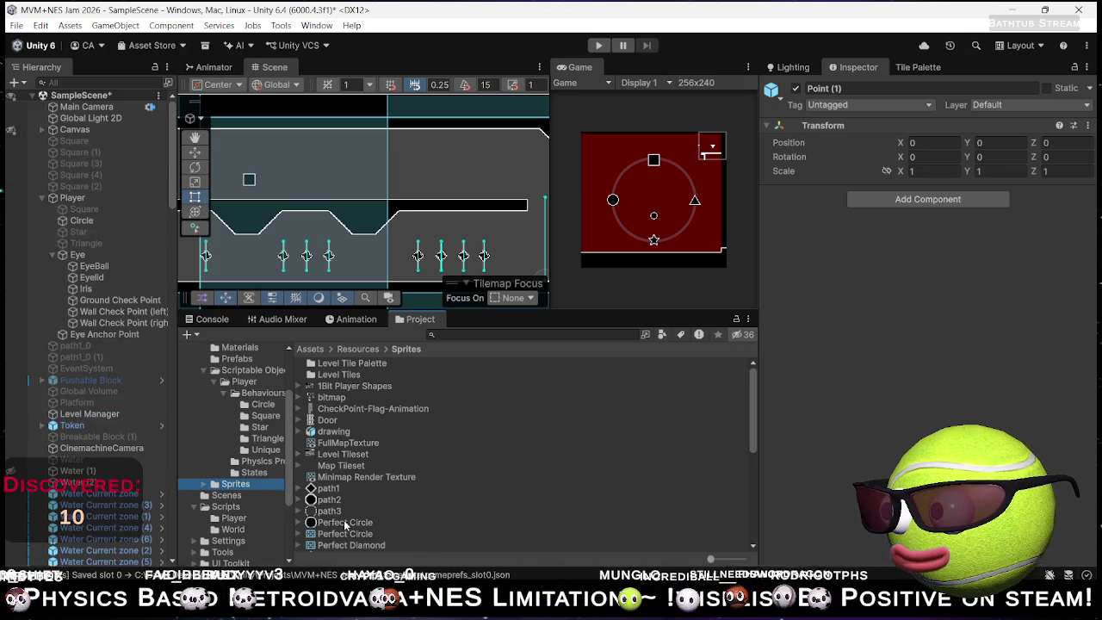
scroll(340, 525, "down", 5)
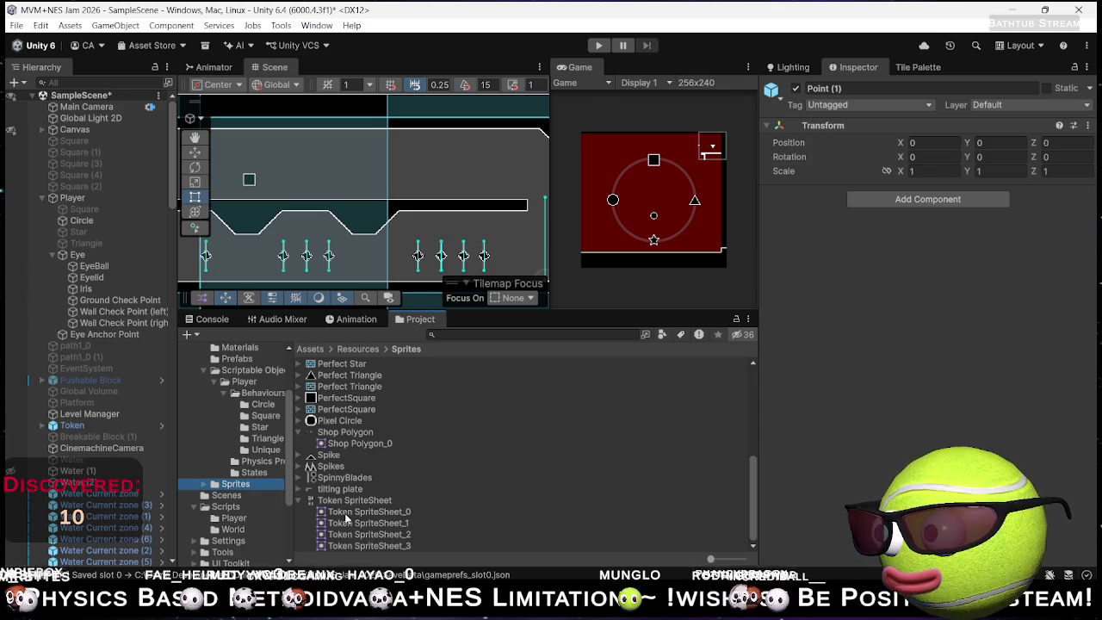
left_click(338, 421)
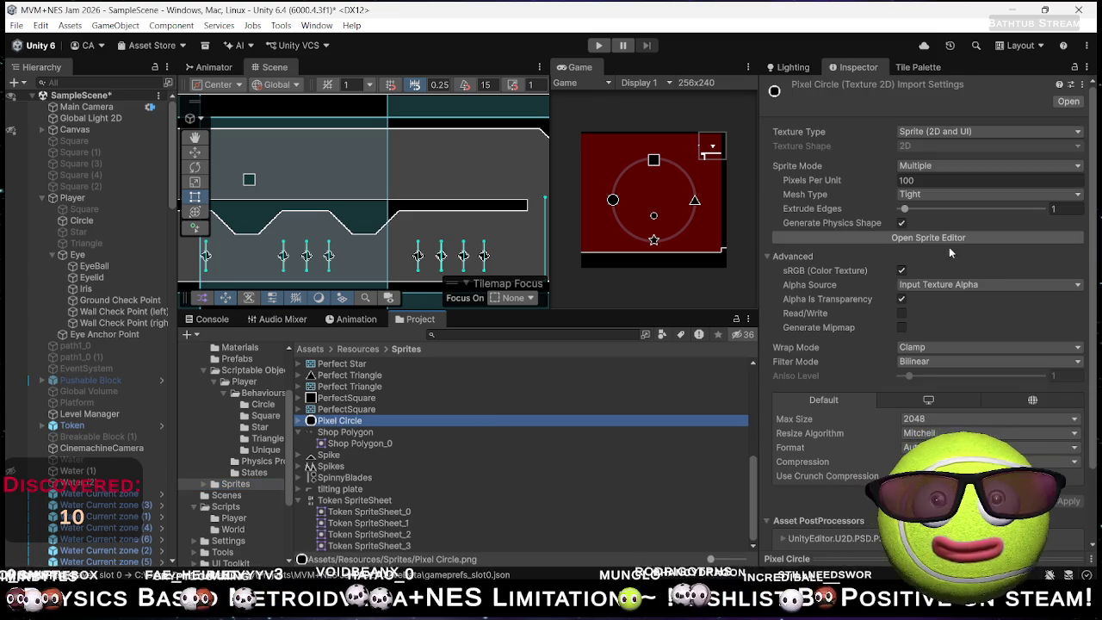
left_click(933, 362)
left_click(938, 375)
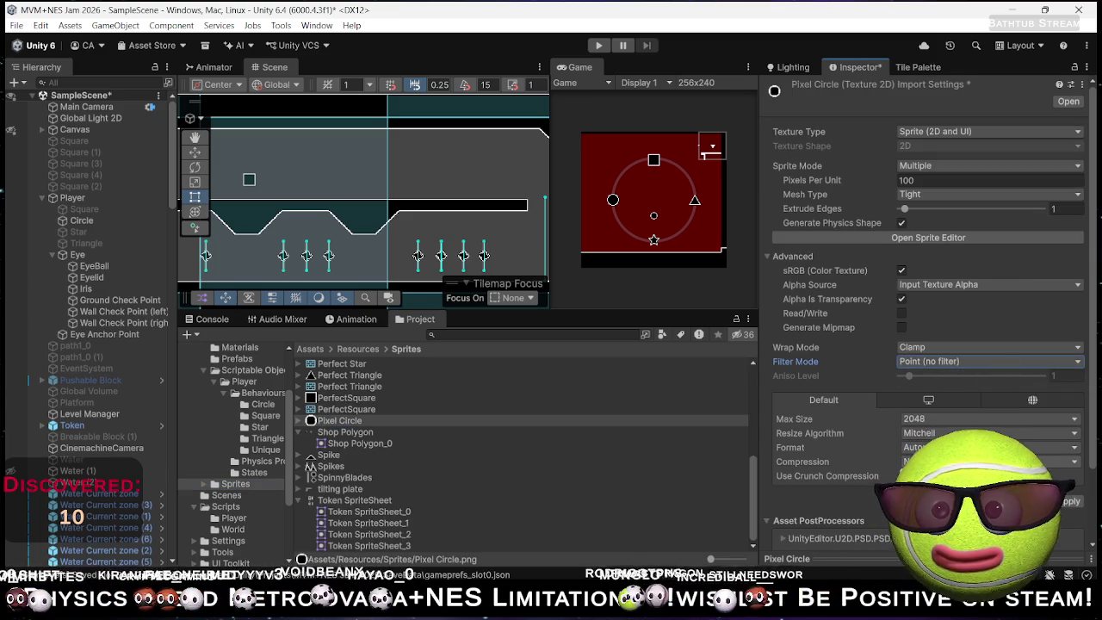
left_click(928, 180)
type("16")
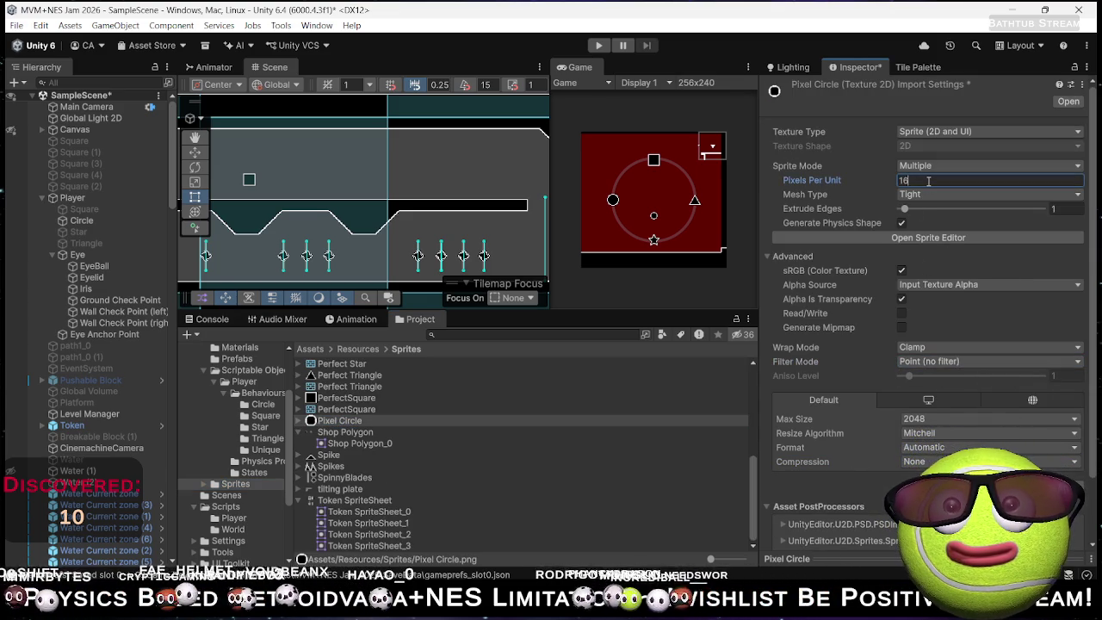
left_click(924, 163)
left_click(913, 179)
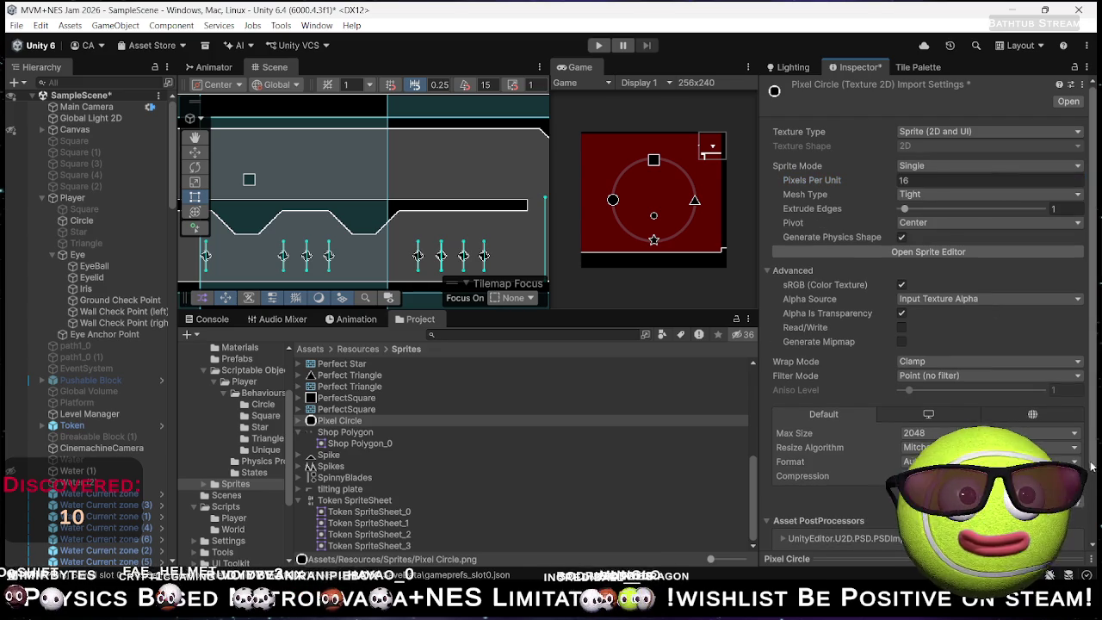